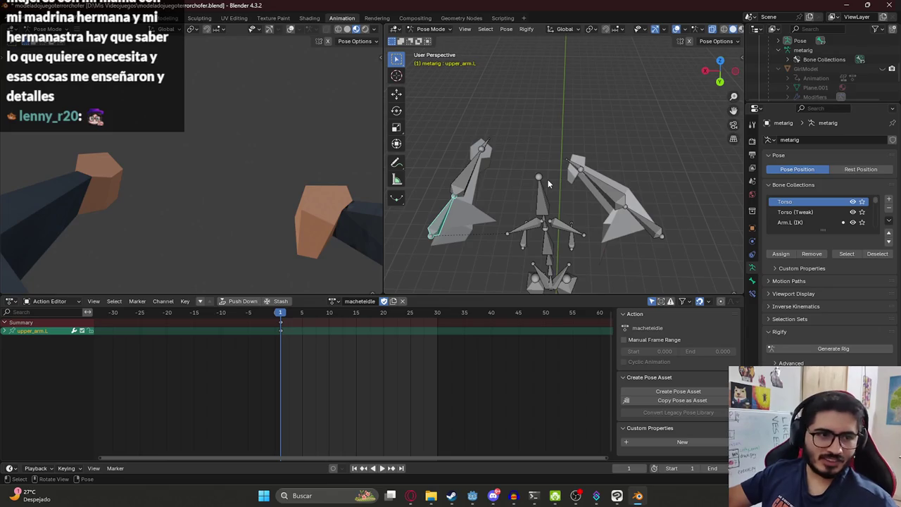
Select the right upper arm bone and move the right arm chain to a new position in top view
scroll(548, 180, up, 5)
key(alt+a)
scroll(690, 157, down, 5)
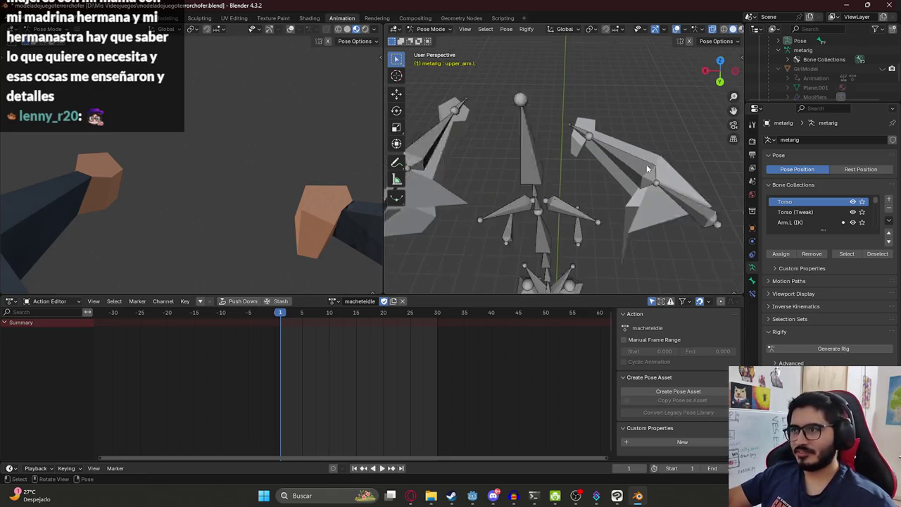
click(650, 181)
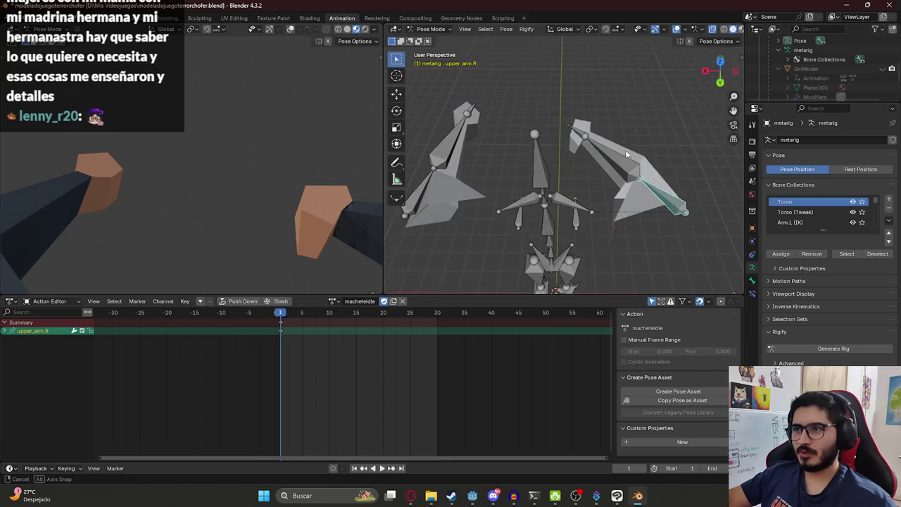
key(KP_7)
key(g)
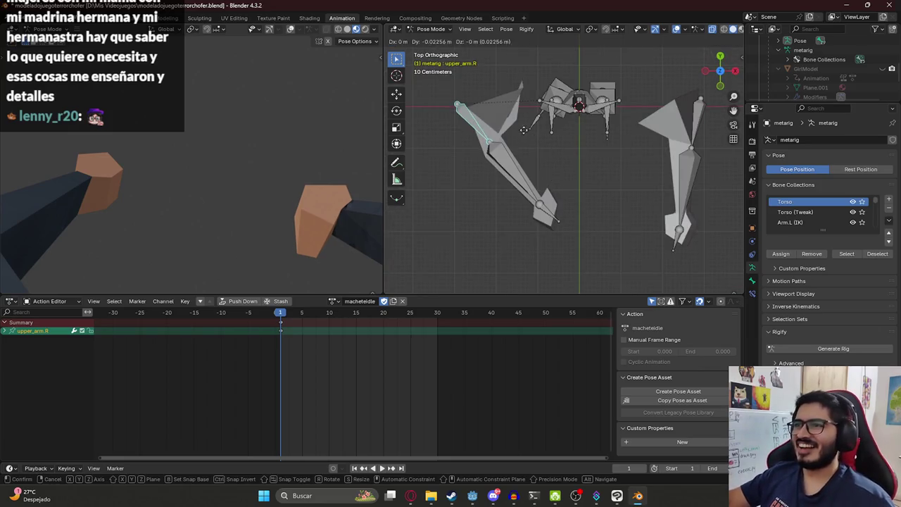
click(487, 180)
Rotate the right upper arm bone, then bend the right forearm bone further down
click(478, 141)
key(r)
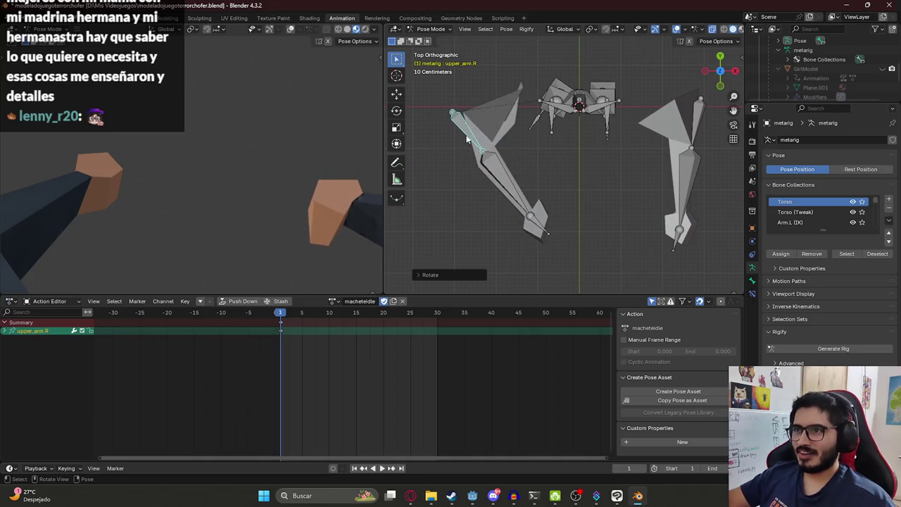
click(550, 187)
click(552, 189)
click(533, 188)
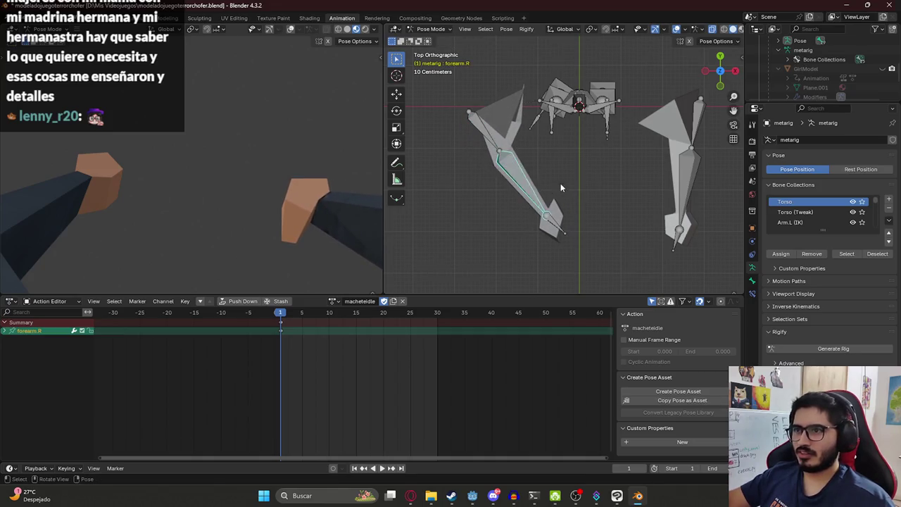
key(r)
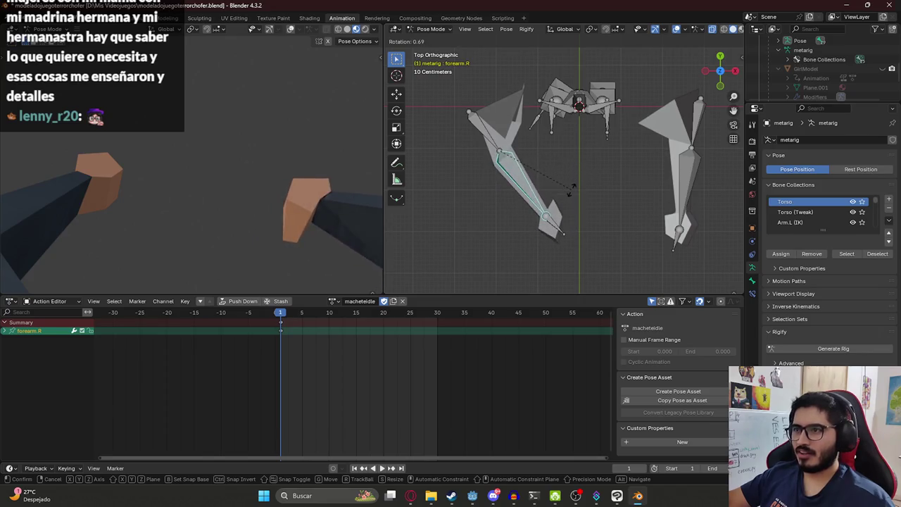
click(563, 188)
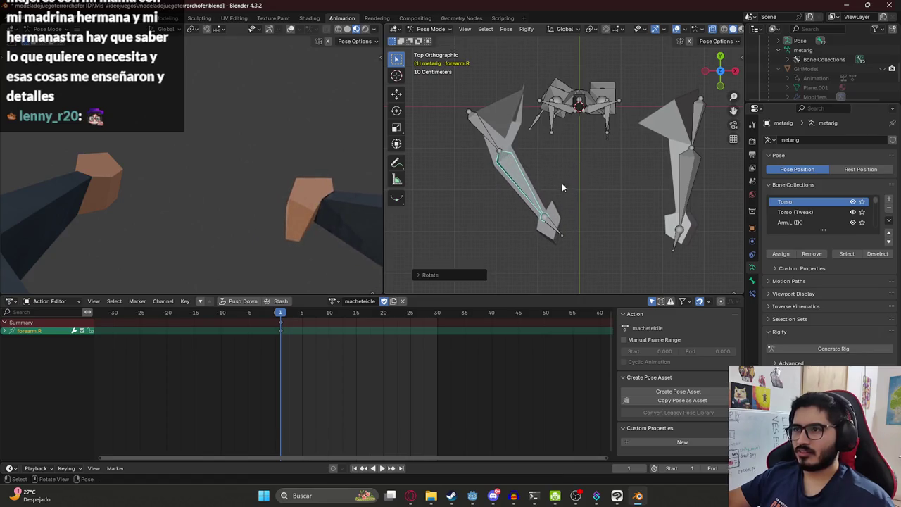
Return the rig to Object Mode and select the arms mesh
click(551, 230)
click(438, 29)
click(433, 44)
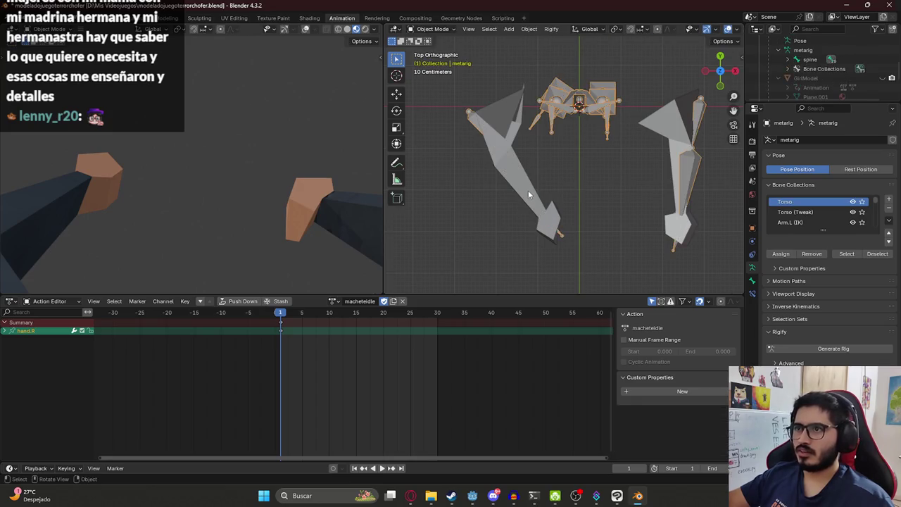
click(508, 185)
key(ctrl+Tab)
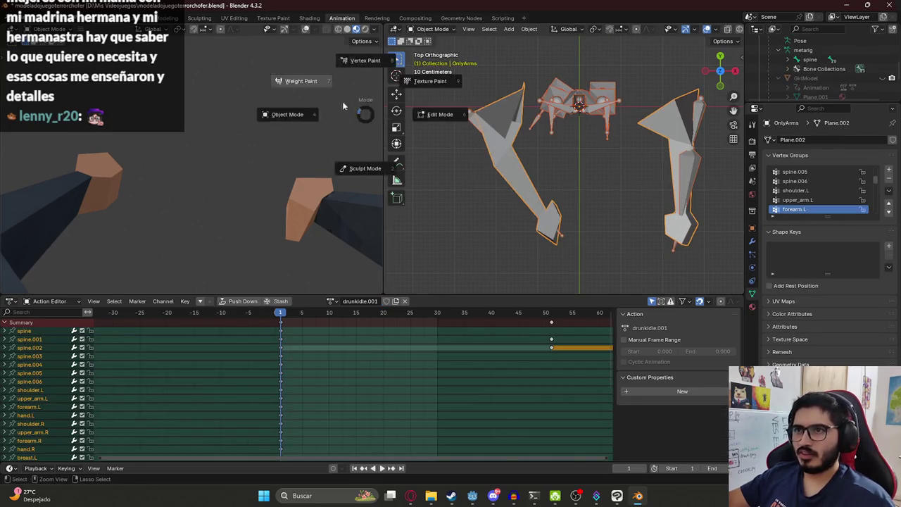
Enter Weight Paint on the arms mesh and soften the forearm.R weights at the hand end
click(310, 91)
ctrl+click(553, 212)
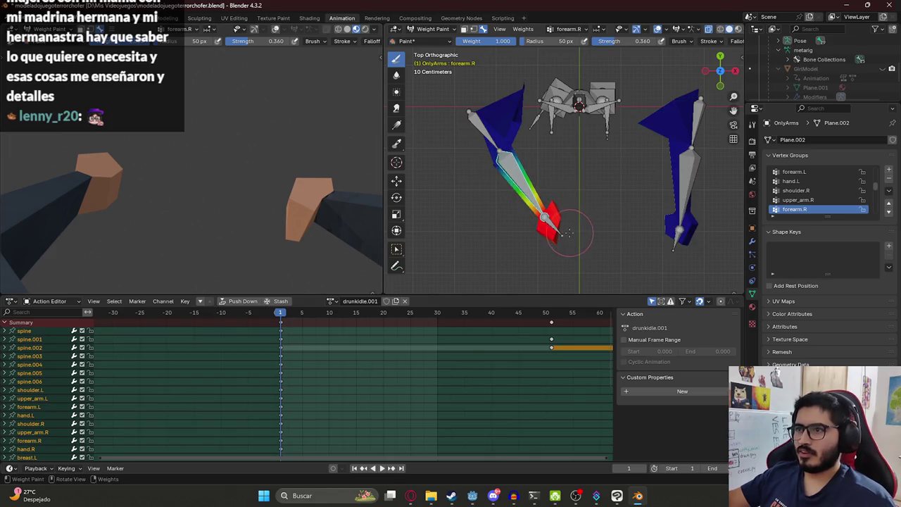
mouse_move(557, 225)
mouse_down()
mouse_move(539, 243)
mouse_move(540, 225)
mouse_up()
scroll(540, 241, down, 2)
mouse_move(547, 193)
middle_down()
mouse_move(525, 176)
mouse_move(527, 150)
middle_up()
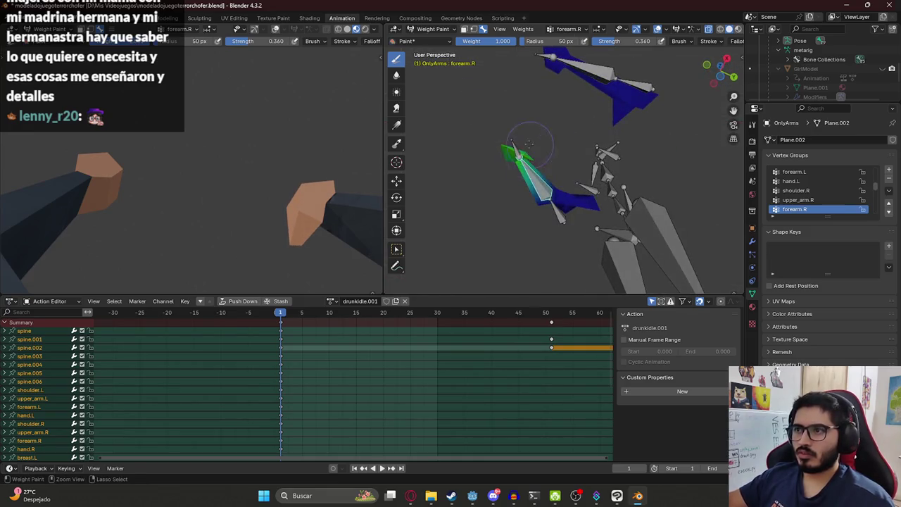
Compare the hand.R weights, then paint the forearm.R tip to full weight at brush strength 1.000
ctrl+click(514, 145)
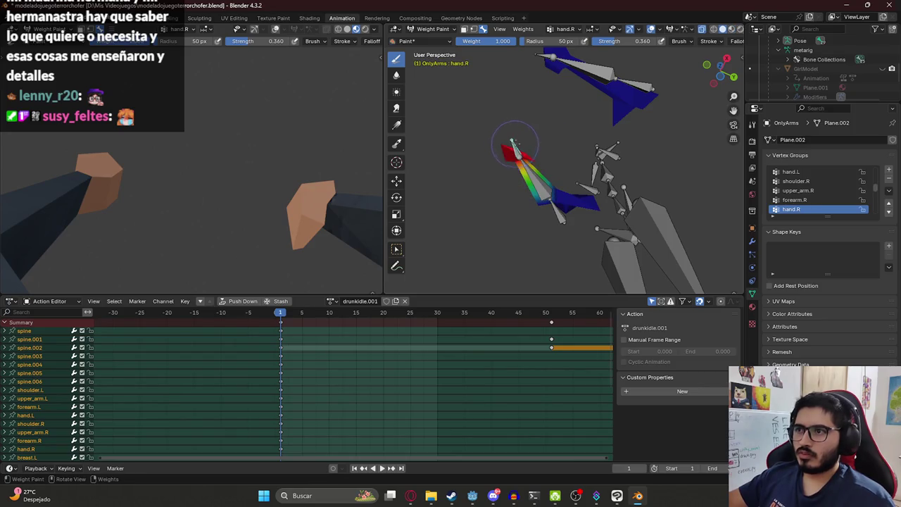
ctrl+click(563, 182)
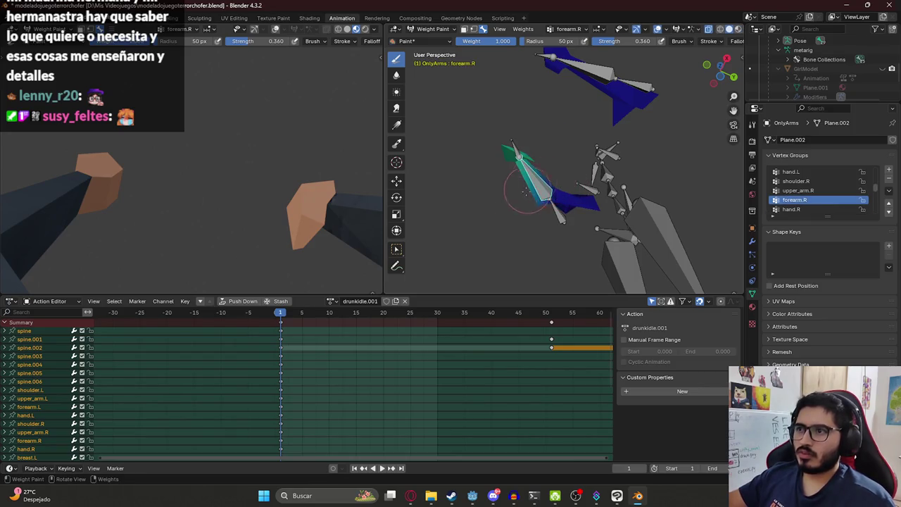
middle_drag(535, 180, 533, 181)
scroll(533, 181, up, 3)
drag(638, 42, 659, 42)
mouse_move(522, 204)
middle_down()
mouse_move(499, 190)
mouse_move(543, 165)
middle_up()
drag(543, 165, 538, 154)
mouse_move(512, 144)
middle_down()
mouse_move(584, 177)
mouse_move(566, 200)
middle_up()
scroll(584, 177, up, 3)
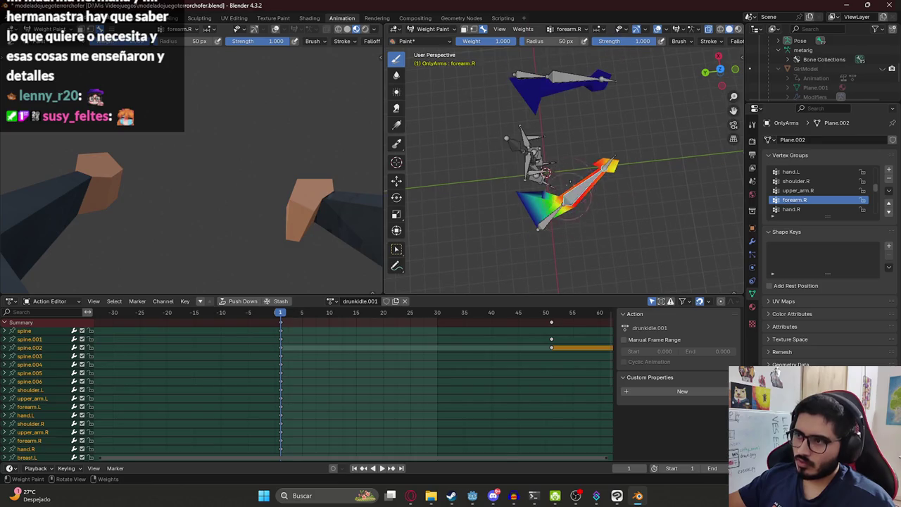
drag(590, 176, 609, 164)
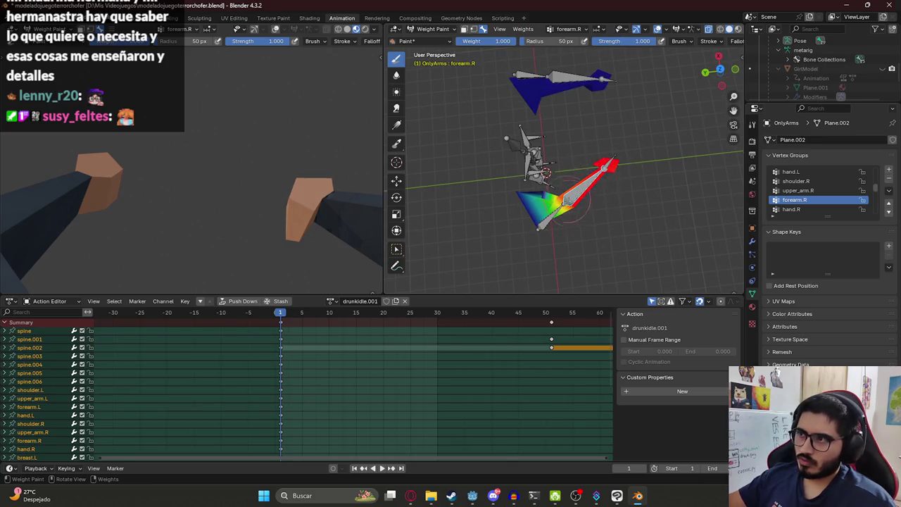
Subtract forearm.R weight from the hand area, paint the mesh tip to full weight, and save
ctrl+click(622, 146)
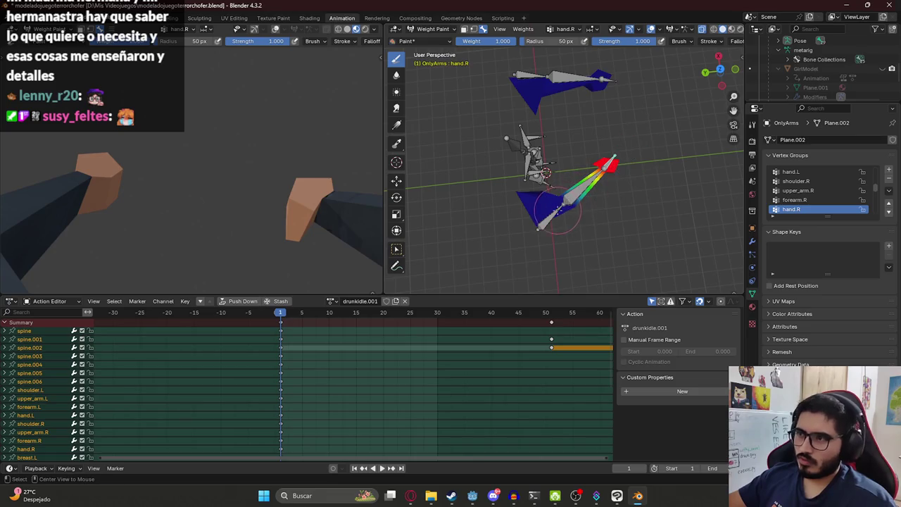
middle_drag(553, 215, 616, 201)
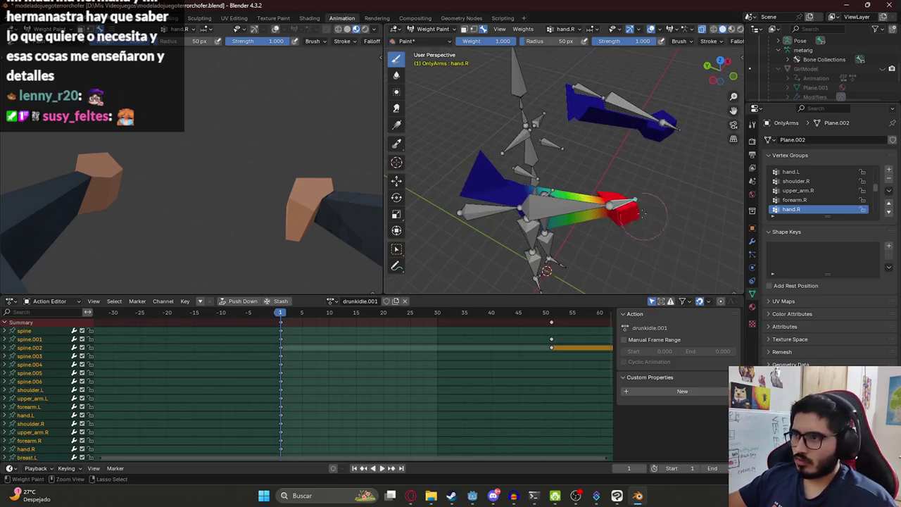
ctrl+click(618, 198)
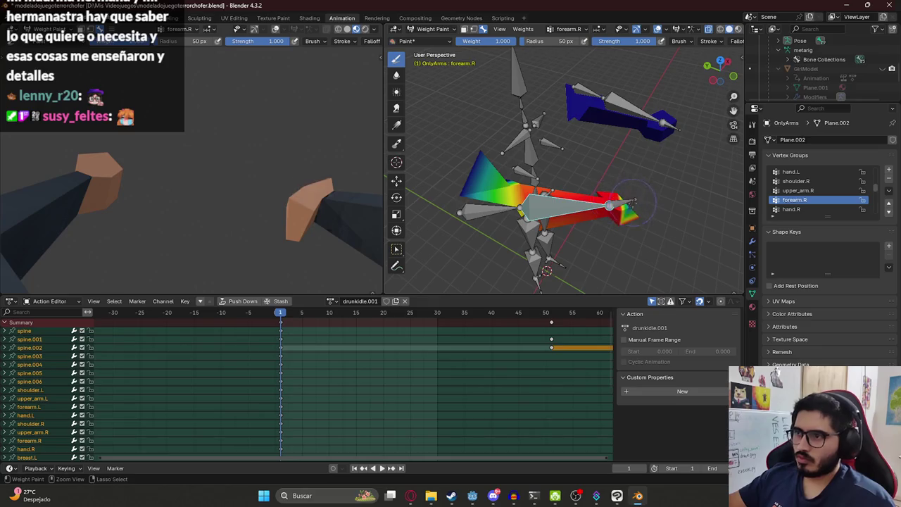
ctrl+drag(625, 226, 619, 220)
mouse_move(634, 216)
middle_down()
mouse_move(491, 187)
mouse_move(480, 195)
middle_up()
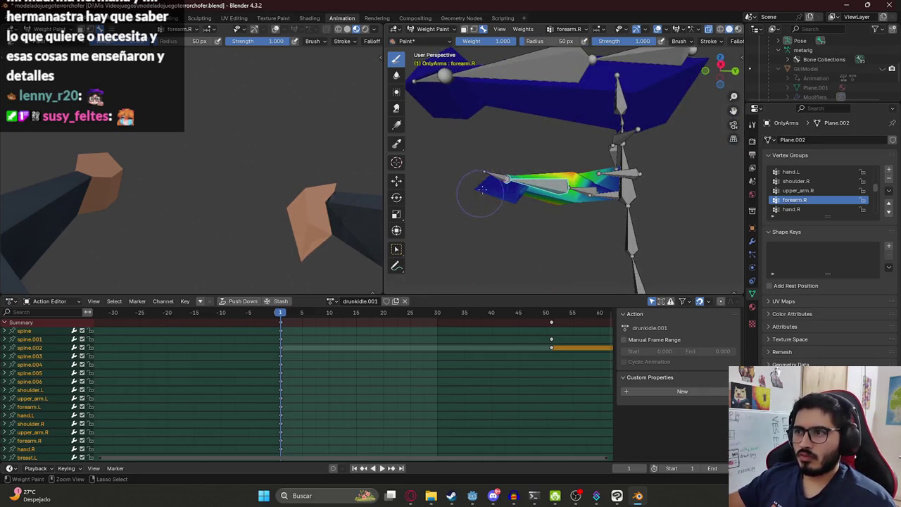
middle_drag(450, 204, 646, 216)
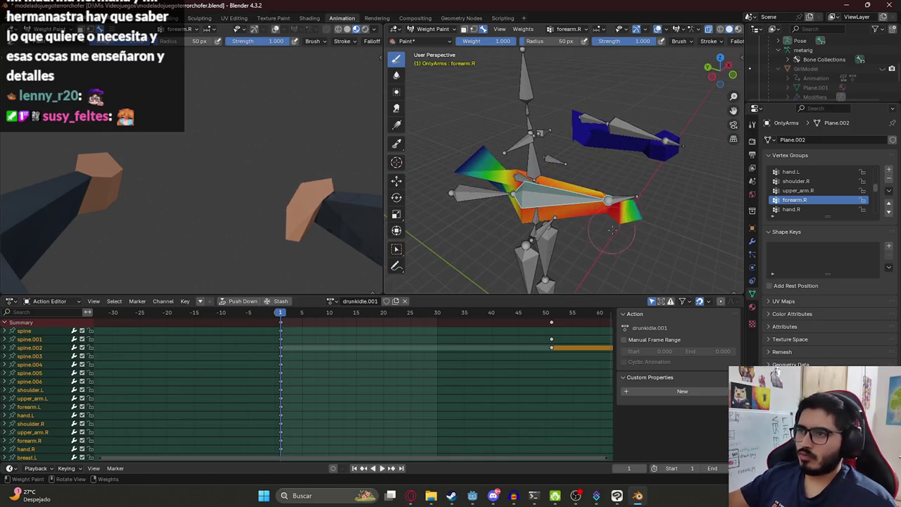
middle_drag(655, 201, 479, 172)
drag(477, 176, 467, 167)
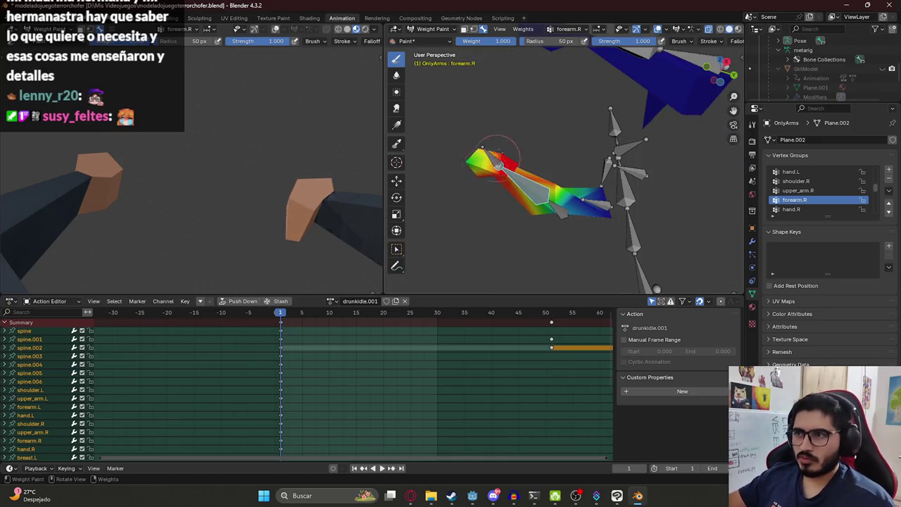
key(ctrl+s)
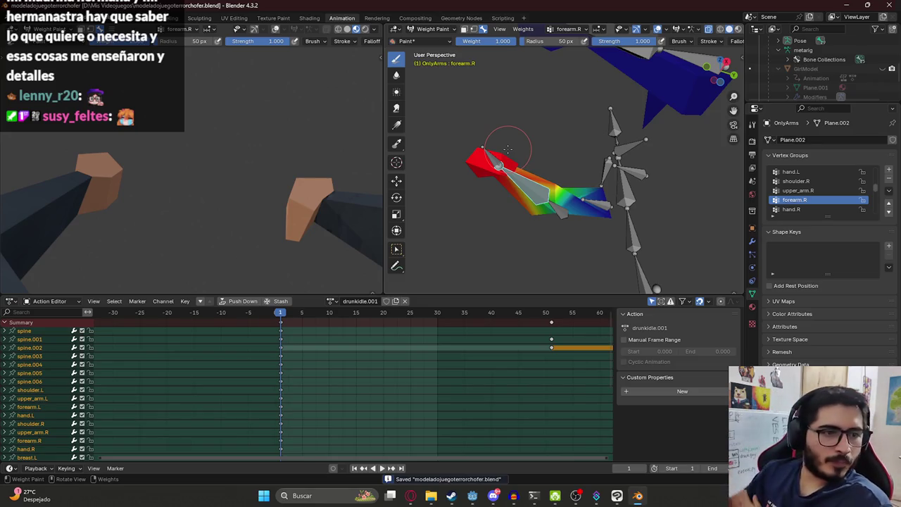
mouse_move(562, 162)
middle_down()
mouse_move(548, 180)
mouse_move(680, 222)
mouse_move(603, 148)
middle_up()
Paint the upper_arm.R tip and the left arm's upper_arm.L group to full weight
ctrl+click(514, 201)
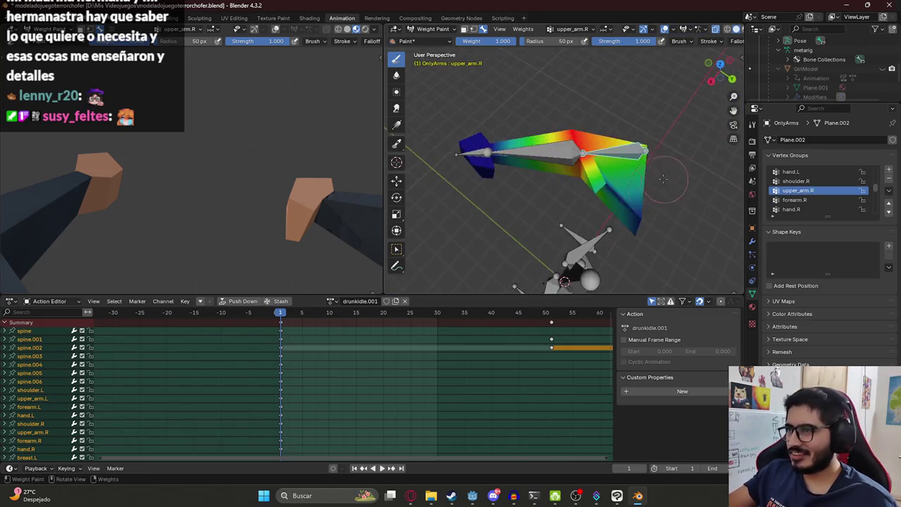
drag(603, 148, 593, 176)
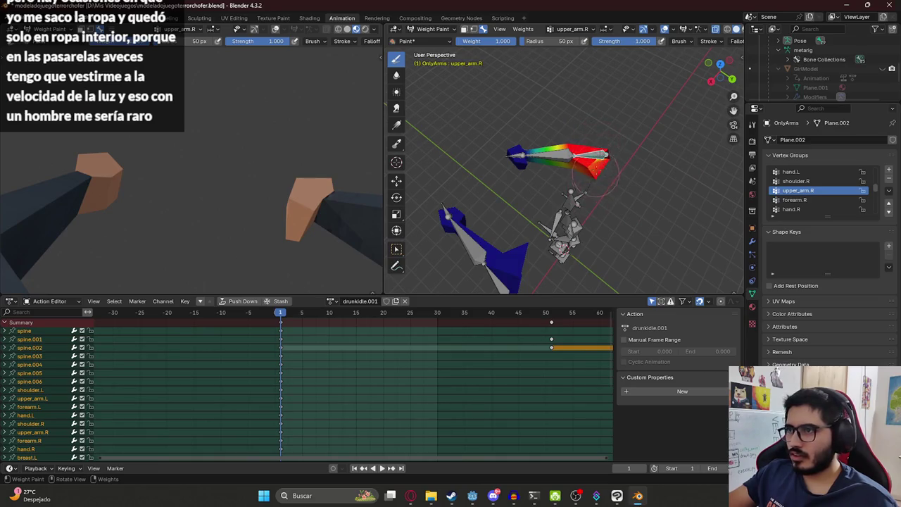
middle_drag(607, 149, 493, 232)
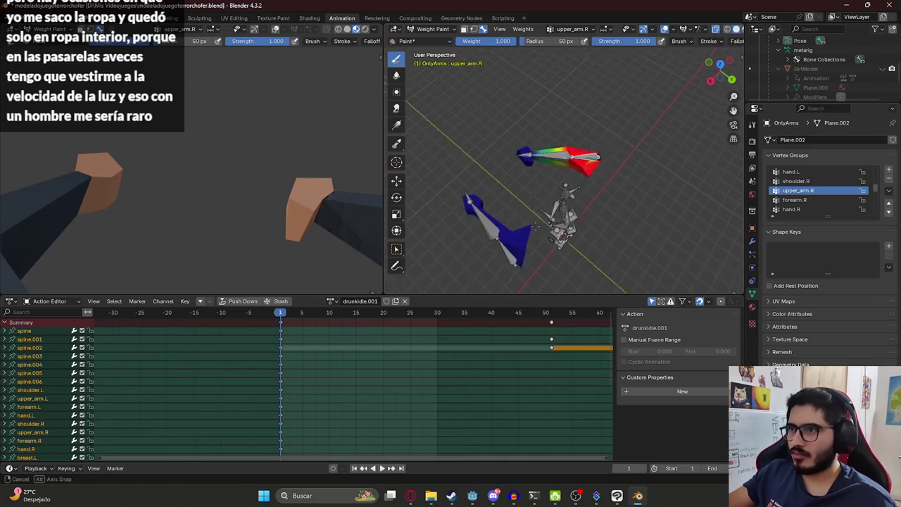
ctrl+click(496, 229)
drag(484, 231, 498, 220)
Subtract shoulder.L weight from the left arm patch, then return to posing the metarig
ctrl+click(546, 152)
ctrl+click(569, 160)
ctrl+click(589, 169)
mouse_move(518, 165)
middle_down()
mouse_move(492, 164)
mouse_move(506, 192)
middle_up()
ctrl+click(507, 148)
ctrl+drag(484, 184, 462, 201)
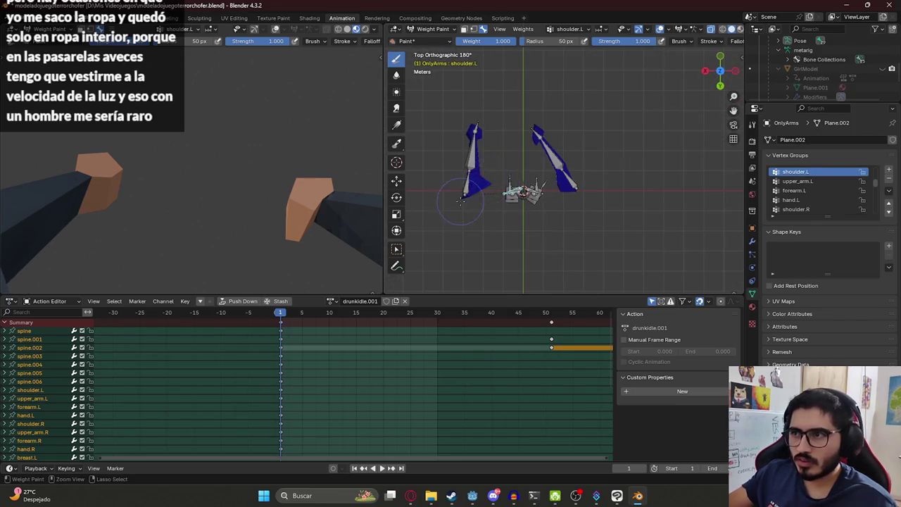
middle_drag(495, 185, 465, 143)
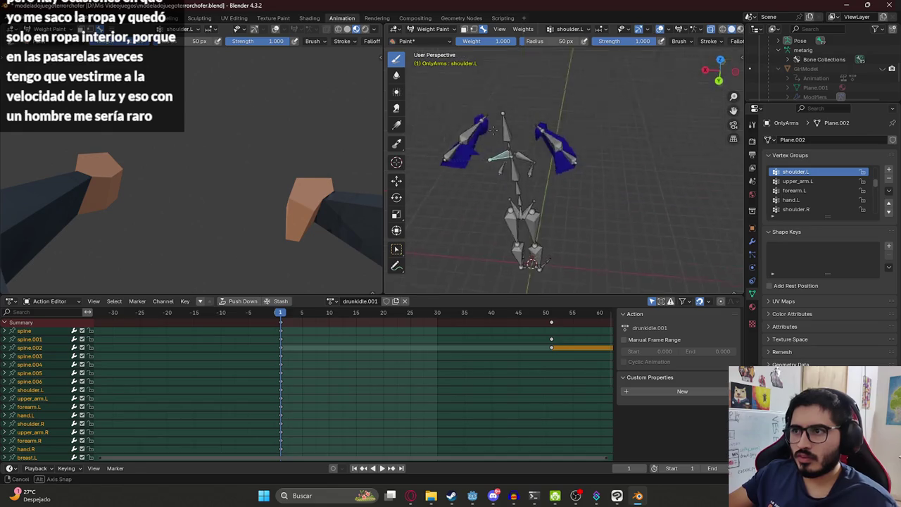
key(ctrl+z)
key(ctrl+z)
key(ctrl+z)
key(ctrl+z)
mouse_move(484, 163)
middle_down()
mouse_move(571, 190)
mouse_move(621, 194)
middle_up()
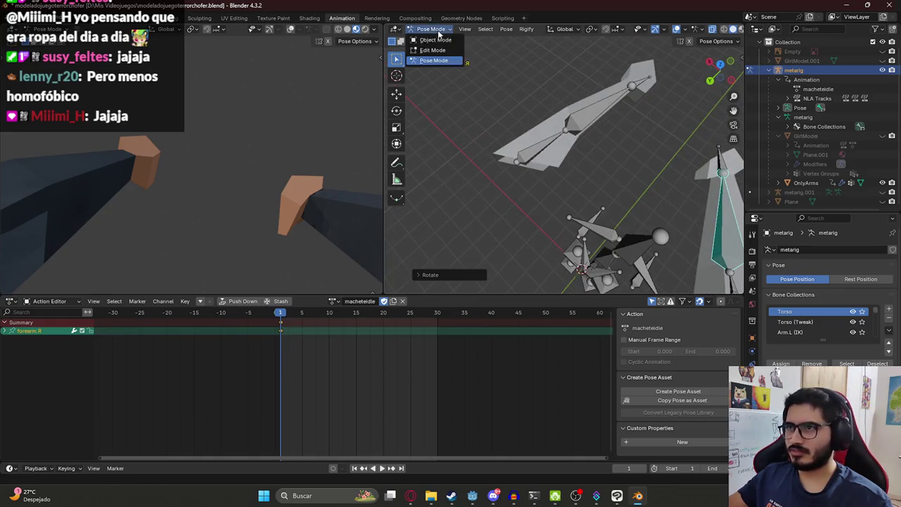
Leave Pose Mode, select the OnlyArms mesh, and enter Edit Mode
key(a)
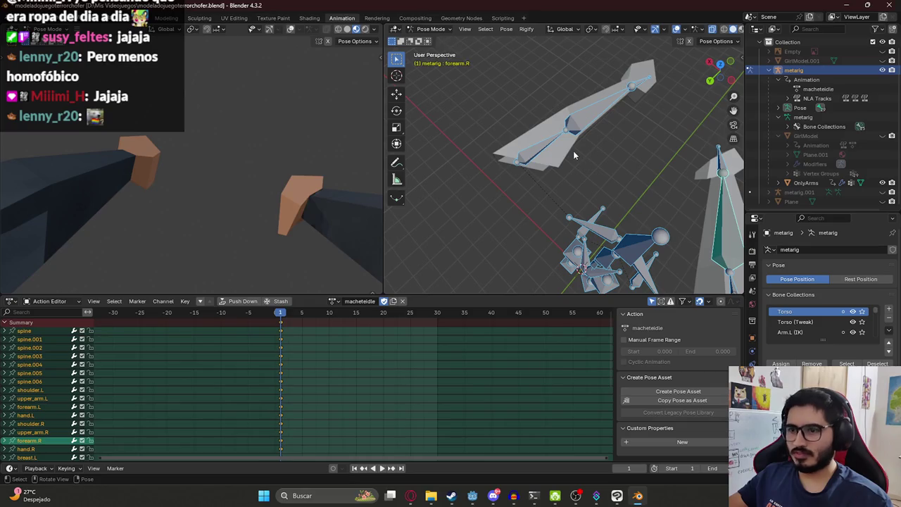
click(431, 28)
click(430, 44)
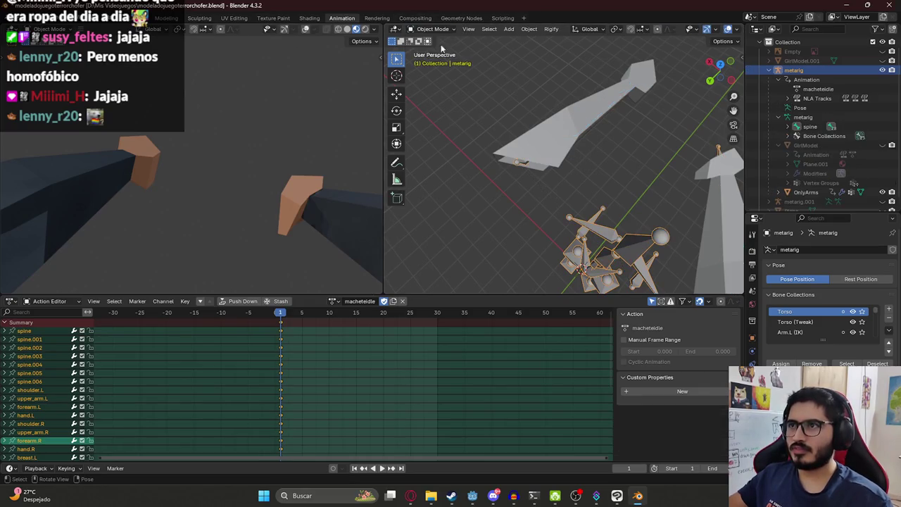
click(593, 92)
key(Tab)
Zoom in on the hand end in front orthographic view and slightly shift the hand vertices
middle_drag(593, 92, 446, 92)
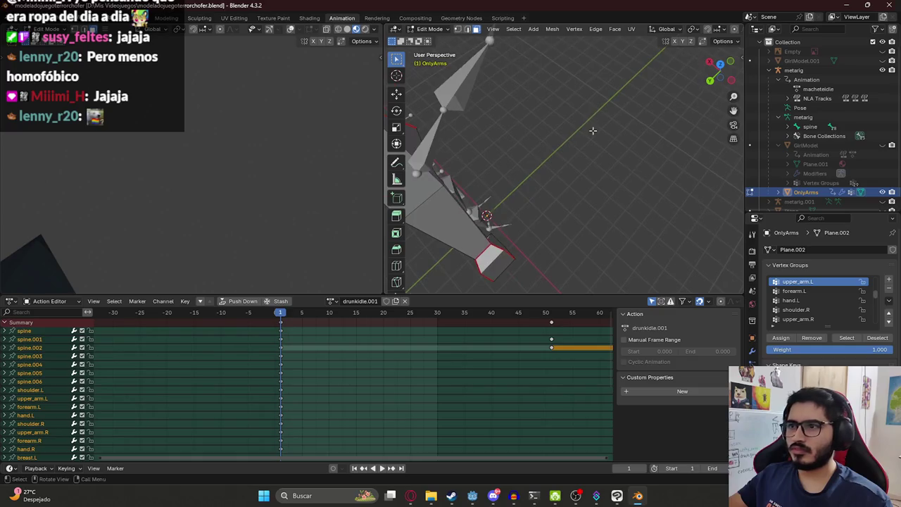
scroll(557, 173, up, 5)
scroll(513, 130, up, 3)
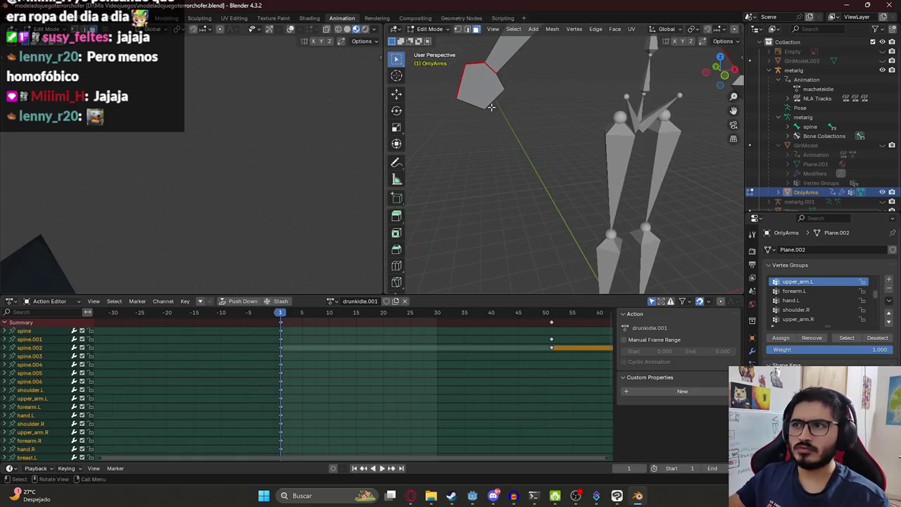
mouse_move(481, 108)
middle_down()
mouse_move(559, 146)
mouse_move(541, 121)
mouse_move(509, 126)
mouse_move(619, 141)
middle_up()
scroll(507, 117, up, 4)
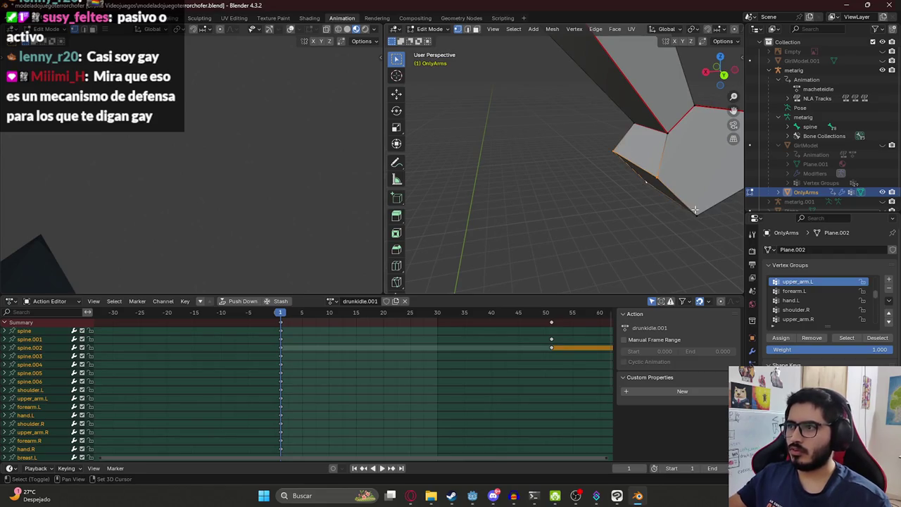
scroll(664, 185, down, 3)
key(KP_1)
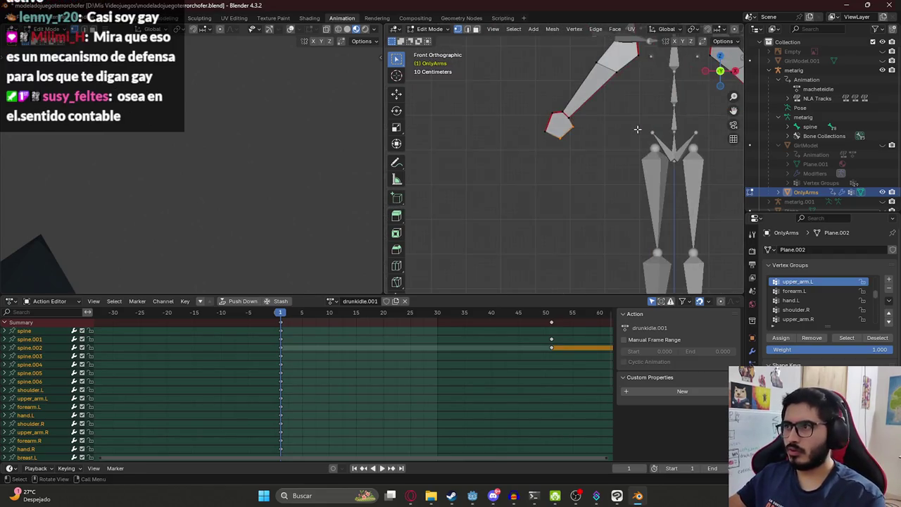
scroll(636, 126, up, 4)
scroll(550, 146, up, 2)
click(552, 151)
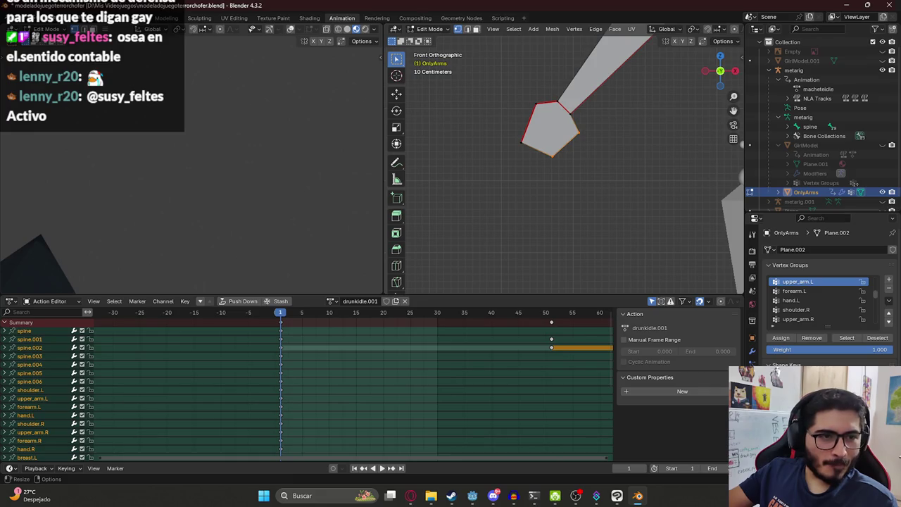
Move the selected hand vertices up-left, turn on X-ray, and nudge the bottom vertex down
key(g)
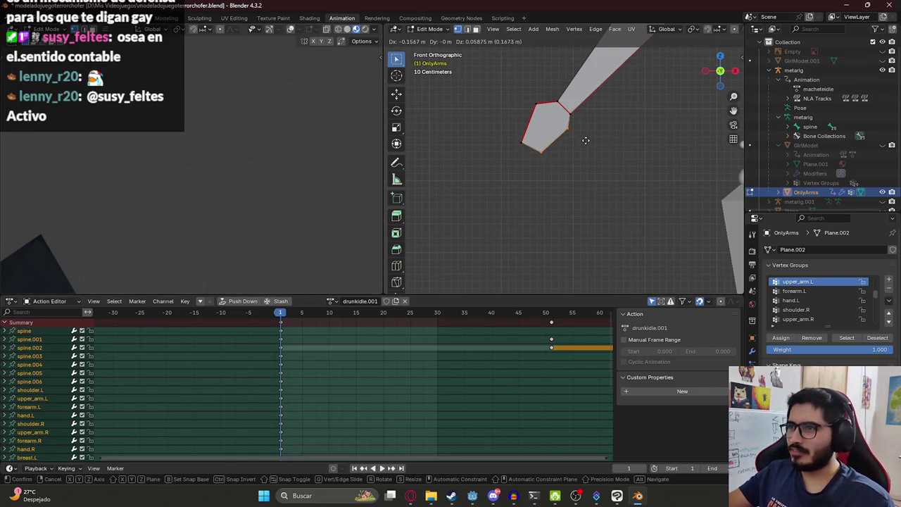
click(585, 138)
key(alt+z)
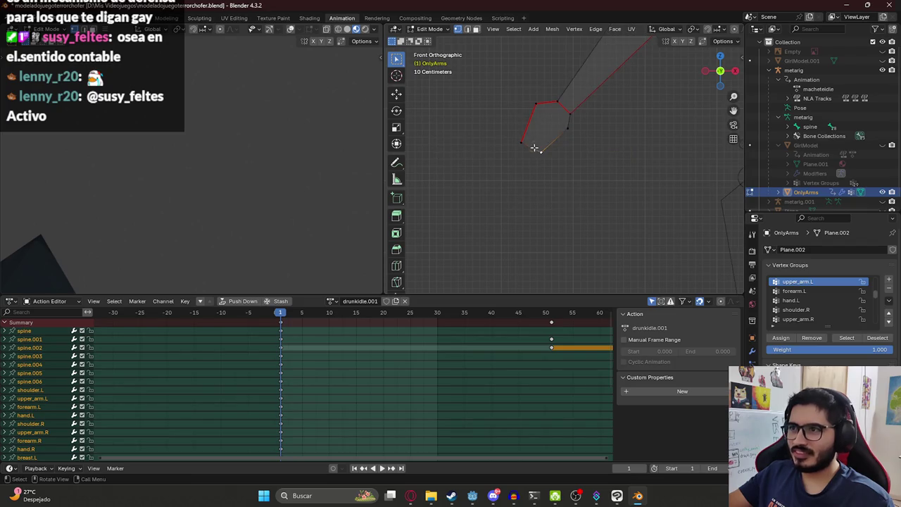
key(g)
click(546, 170)
Reposition the top-left, bottom-left and one more vertex of the first hand's end
click(531, 100)
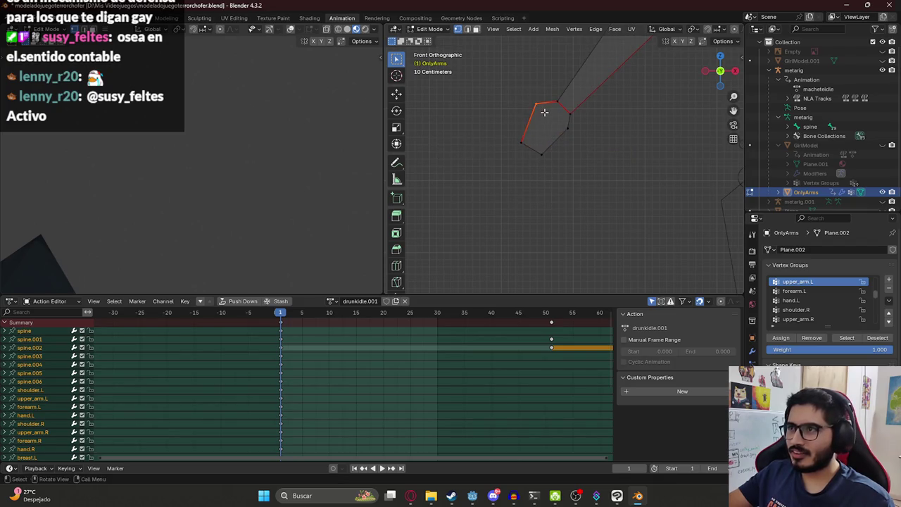
key(g)
click(537, 132)
click(521, 143)
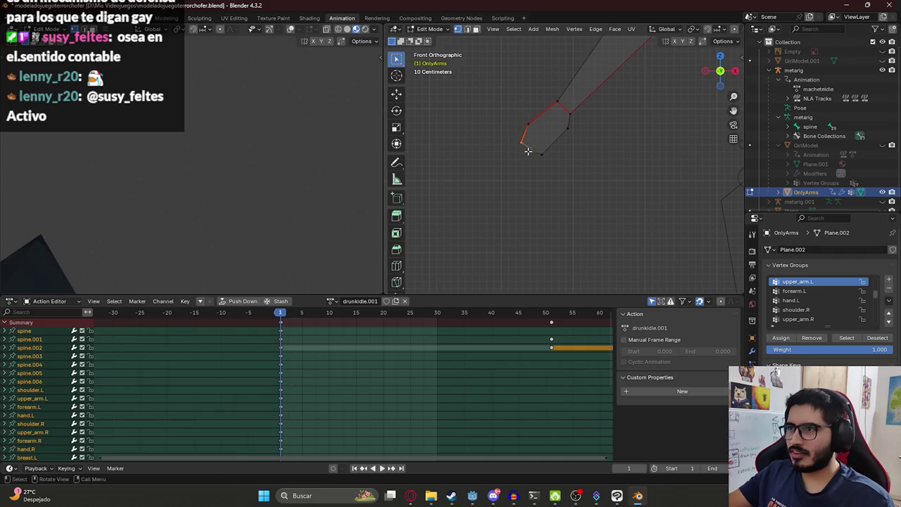
key(g)
click(536, 158)
click(548, 149)
key(g)
click(556, 154)
Centre the other hand, box-select its end vertices, and move them to new positions
scroll(557, 154, down, 1)
scroll(556, 154, down, 3)
scroll(557, 154, down, 2)
scroll(624, 148, up, 1)
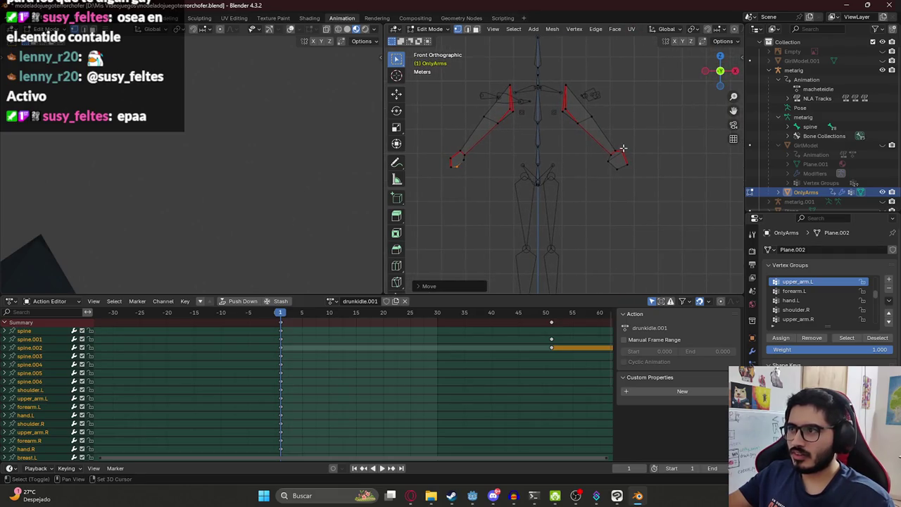
scroll(619, 159, up, 3)
shift+middle_drag(659, 163, 550, 162)
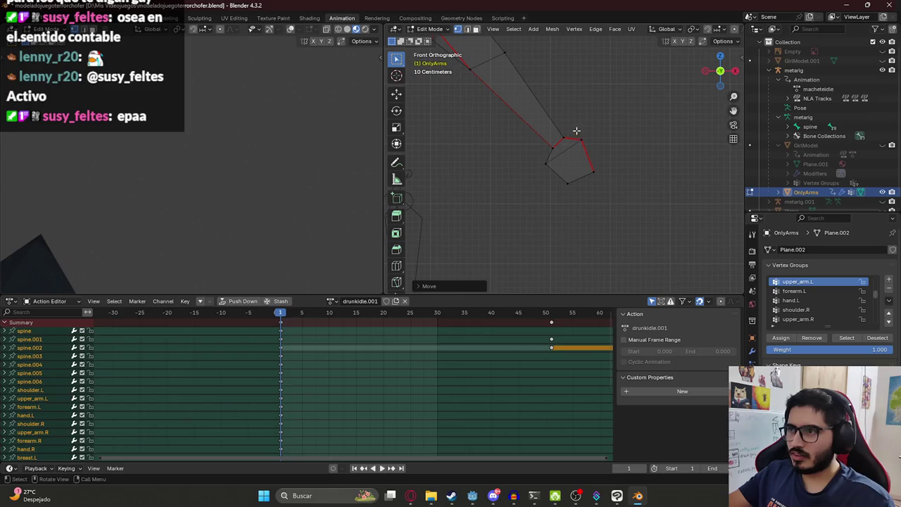
drag(578, 131, 614, 177)
key(g)
click(599, 167)
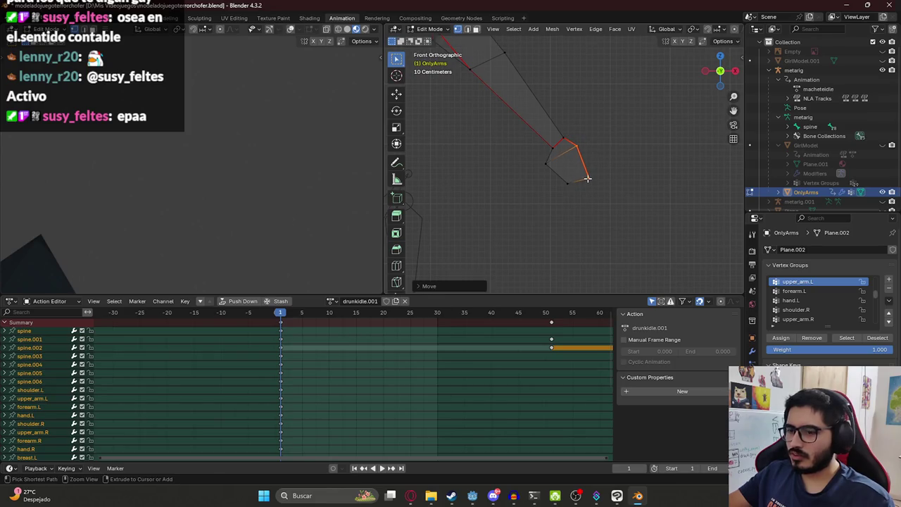
Adjust the other hand's left and lower vertices individually
key(g)
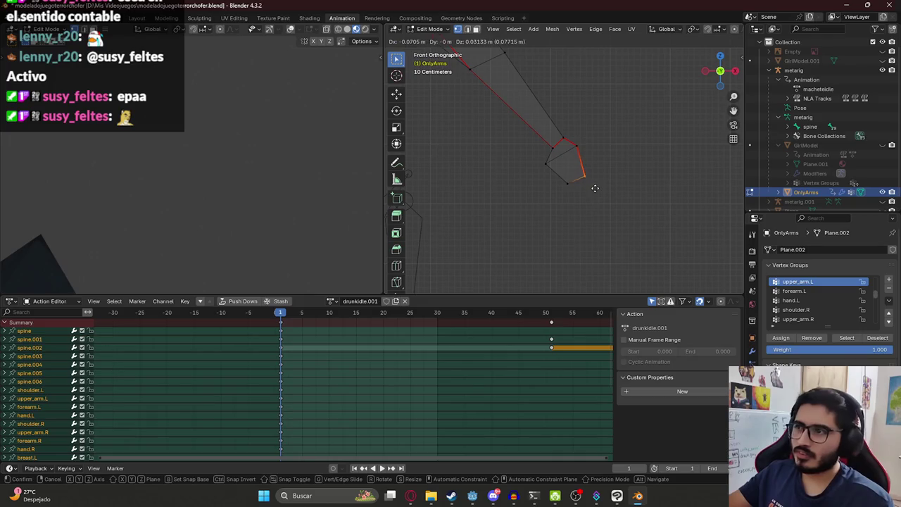
key(Escape)
click(545, 161)
key(g)
click(558, 172)
click(568, 181)
key(g)
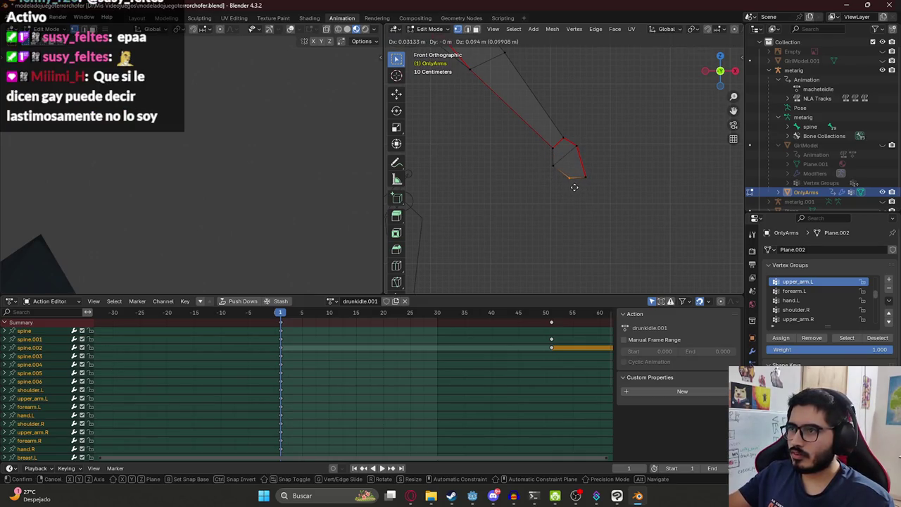
click(575, 187)
scroll(571, 181, down, 4)
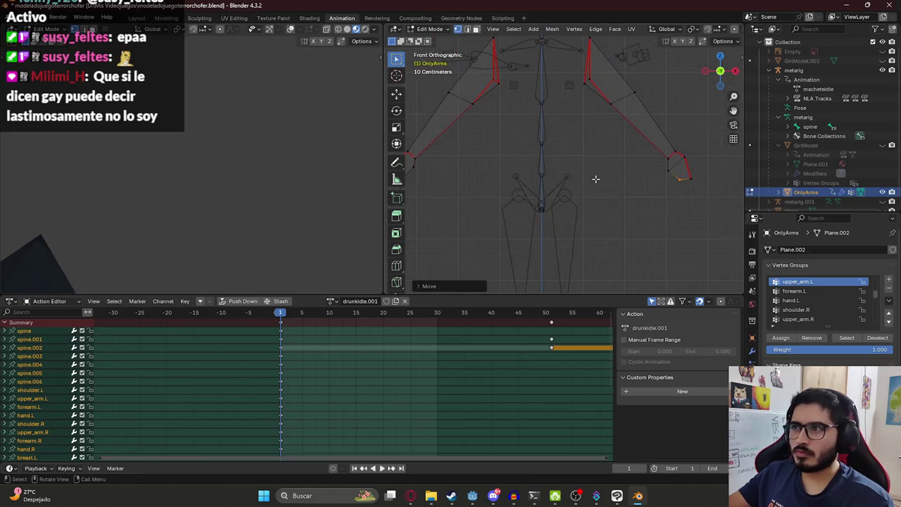
Leave Edit Mode for Object Mode and save the .blend file
key(Tab)
key(ctrl+Tab)
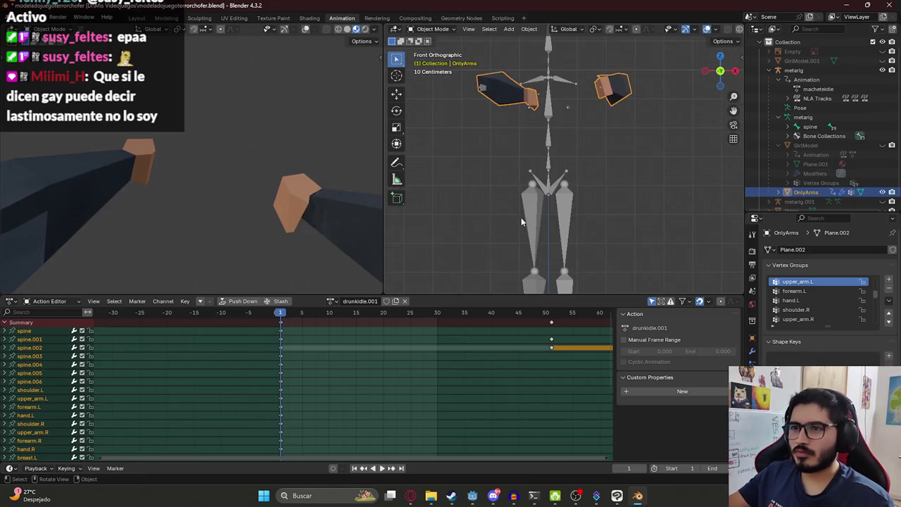
mouse_move(584, 120)
middle_down()
mouse_move(548, 177)
mouse_move(442, 162)
mouse_move(454, 161)
middle_up()
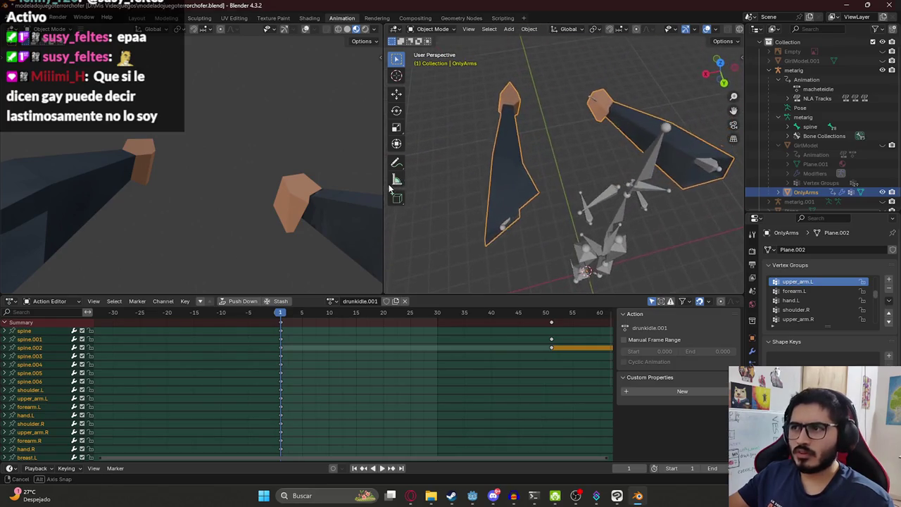
key(ctrl+s)
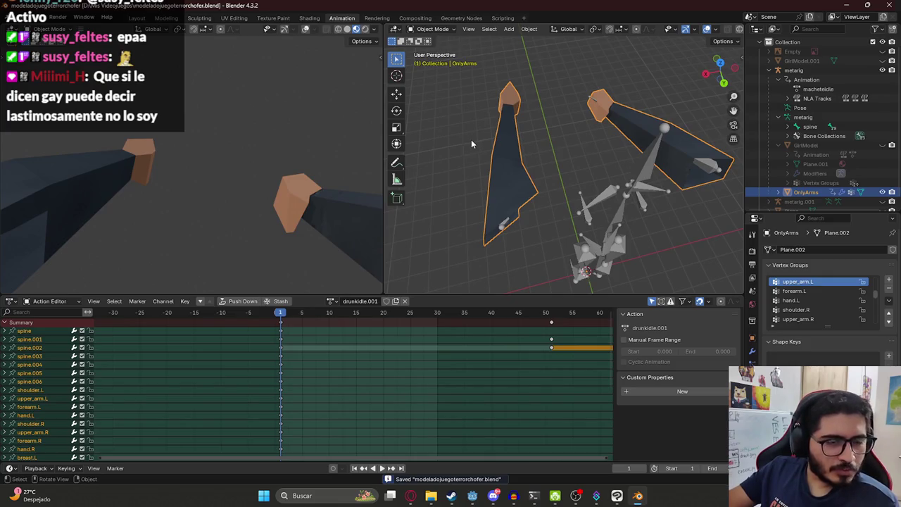
mouse_move(476, 124)
middle_down()
mouse_move(595, 81)
mouse_move(597, 172)
mouse_move(498, 146)
mouse_move(557, 145)
mouse_move(557, 167)
middle_up()
key(ctrl+s)
Make the metarig the active object and put it into Pose Mode
scroll(300, 183, down, 2)
mouse_move(300, 183)
middle_down()
mouse_move(293, 208)
mouse_move(302, 211)
mouse_move(301, 188)
mouse_move(249, 170)
middle_up()
mouse_move(505, 176)
middle_down()
mouse_move(449, 93)
mouse_move(680, 111)
mouse_move(652, 111)
mouse_move(651, 153)
middle_up()
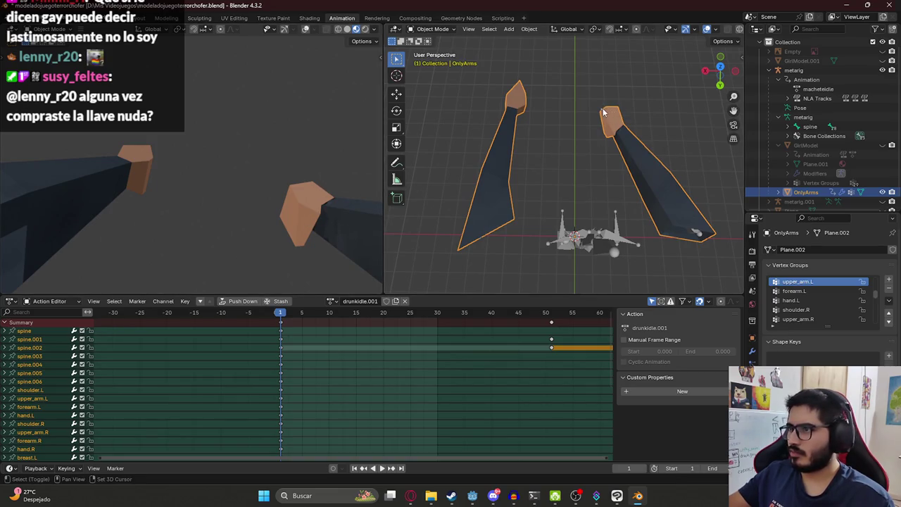
key(shift+bracketleft)
key(ctrl+Tab)
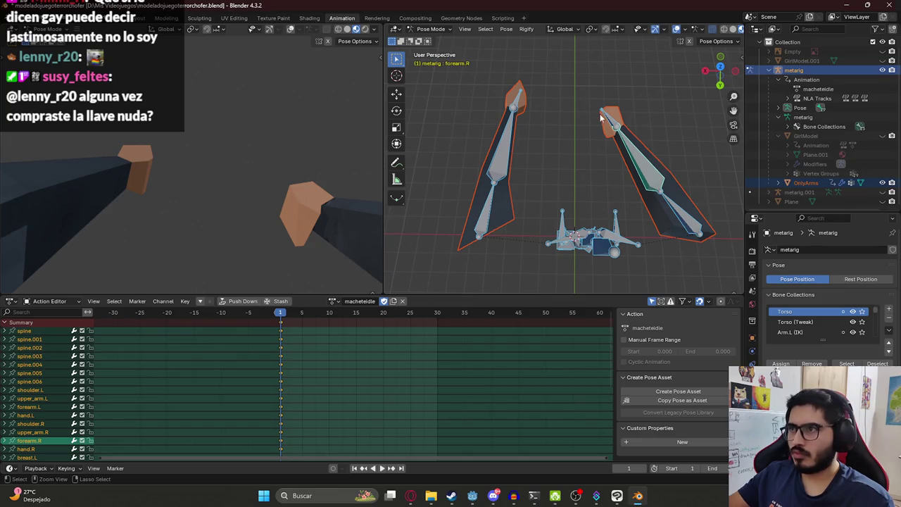
Select the OnlyArms mesh with the metarig and enter Weight Paint mode
key(ctrl+Tab)
click(620, 116)
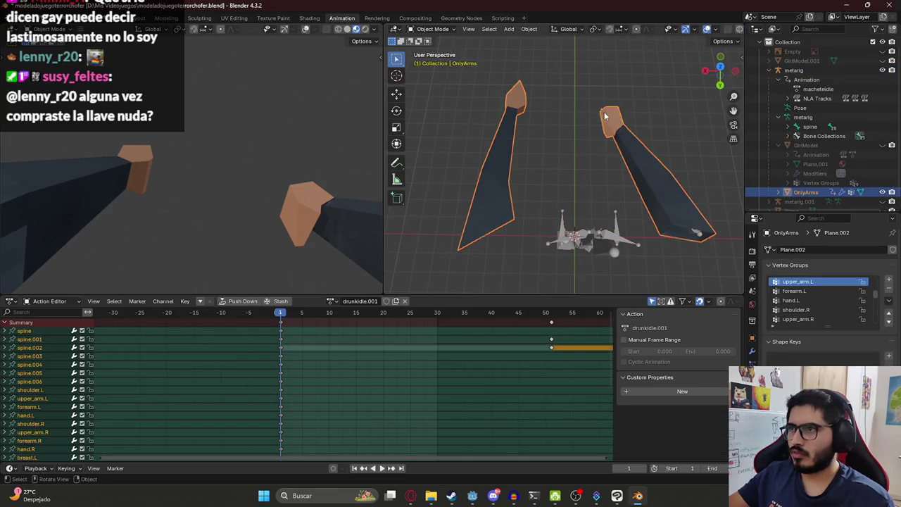
click(603, 116)
key(ctrl+Tab)
click(570, 122)
Check the forearm.R, hand.R and breast.L weights, then save the file
alt+click(646, 167)
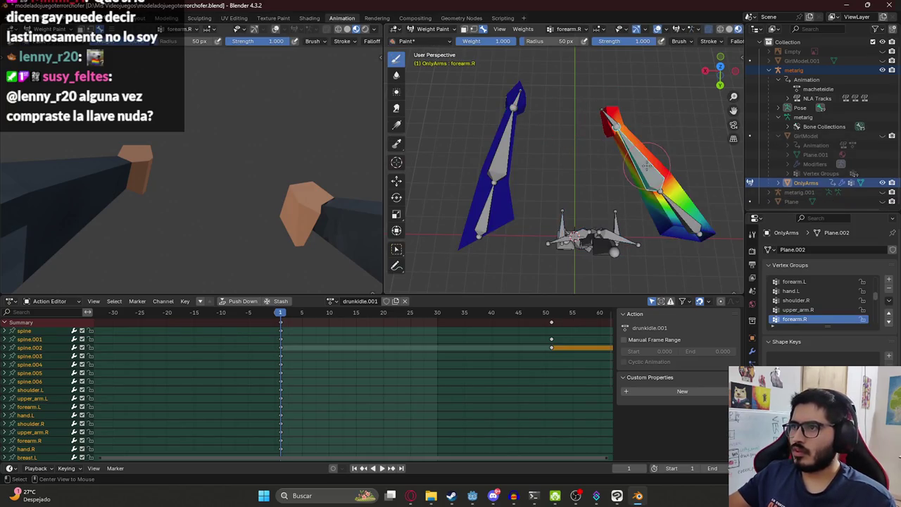
mouse_move(611, 111)
middle_down()
mouse_move(567, 148)
mouse_move(559, 188)
mouse_move(621, 147)
mouse_move(579, 166)
middle_up()
alt+click(559, 188)
alt+click(544, 152)
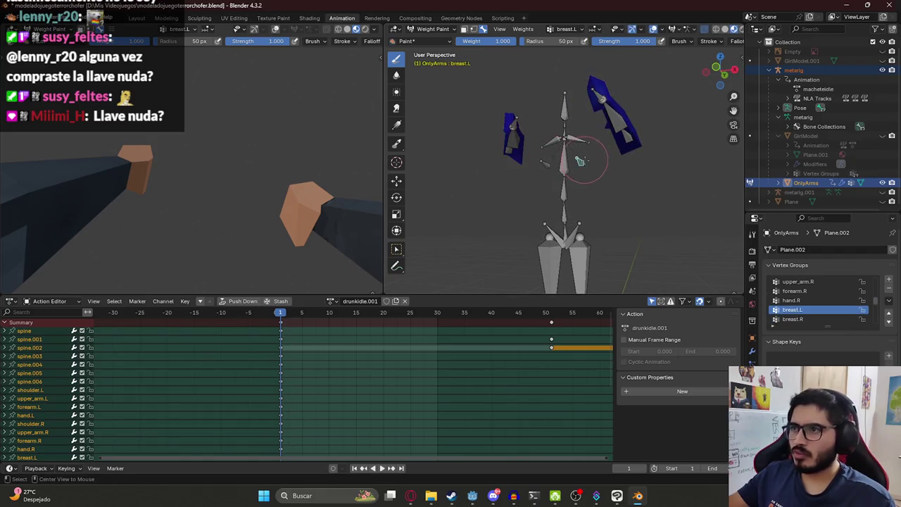
key(ctrl+s)
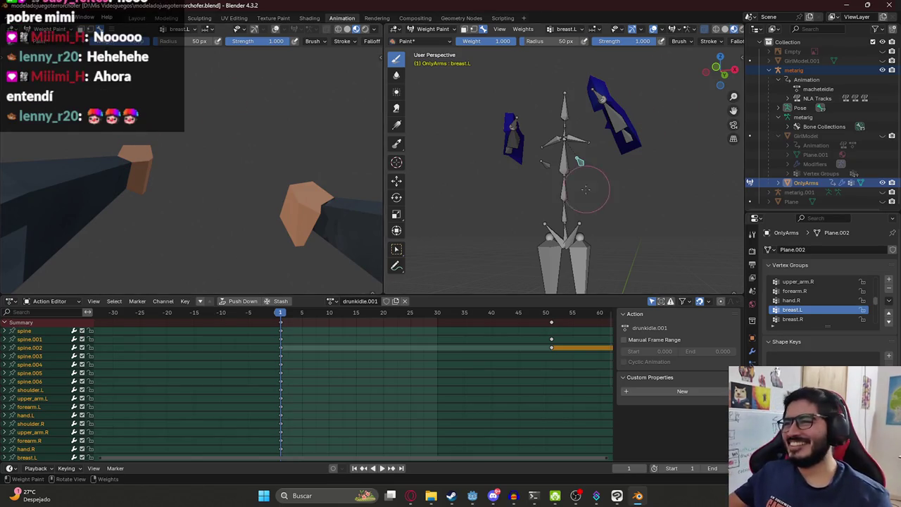
Inspect the spine.002 and spine bone weights on the arms
ctrl+click(564, 186)
middle_drag(565, 187, 543, 182)
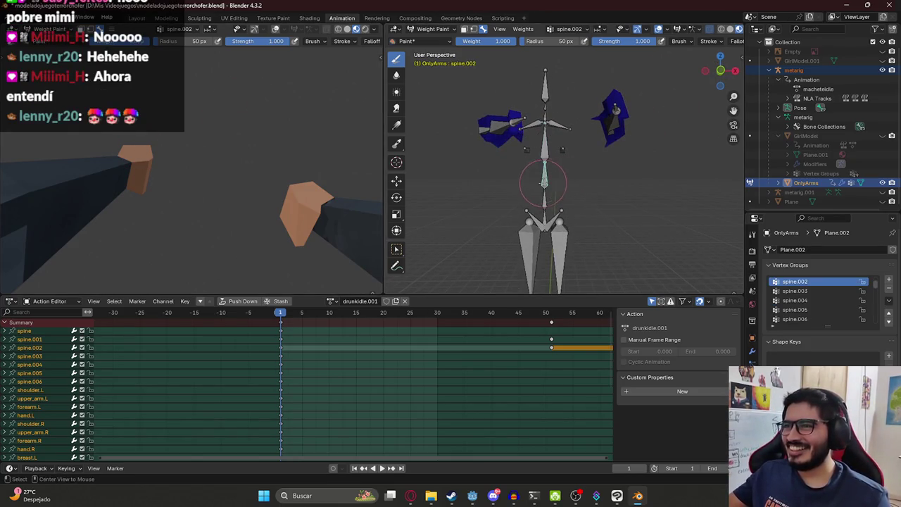
ctrl+click(541, 217)
ctrl+click(540, 214)
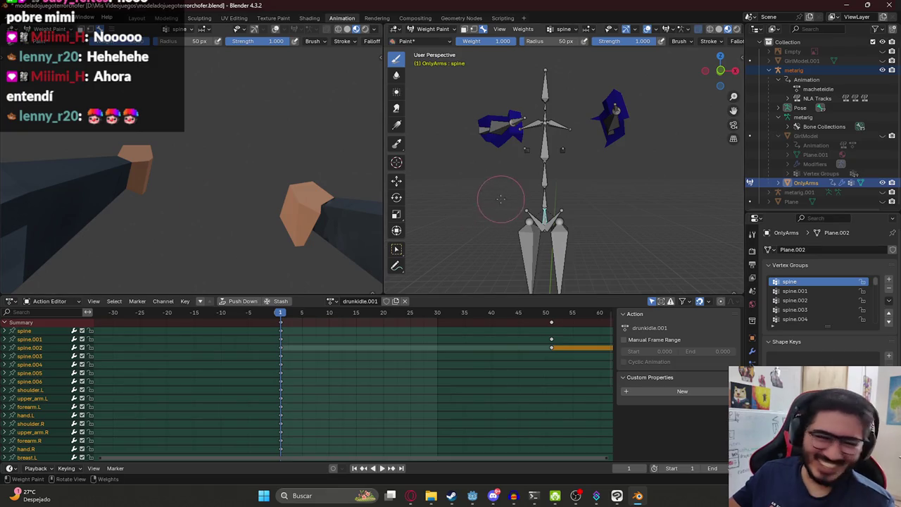
Inspect the shoulder.R and shoulder.L weights, then save the file
mouse_move(500, 202)
middle_down()
mouse_move(521, 118)
mouse_move(493, 102)
mouse_move(487, 143)
mouse_move(484, 120)
middle_up()
ctrl+click(522, 120)
ctrl+click(484, 99)
middle_drag(534, 172, 542, 159)
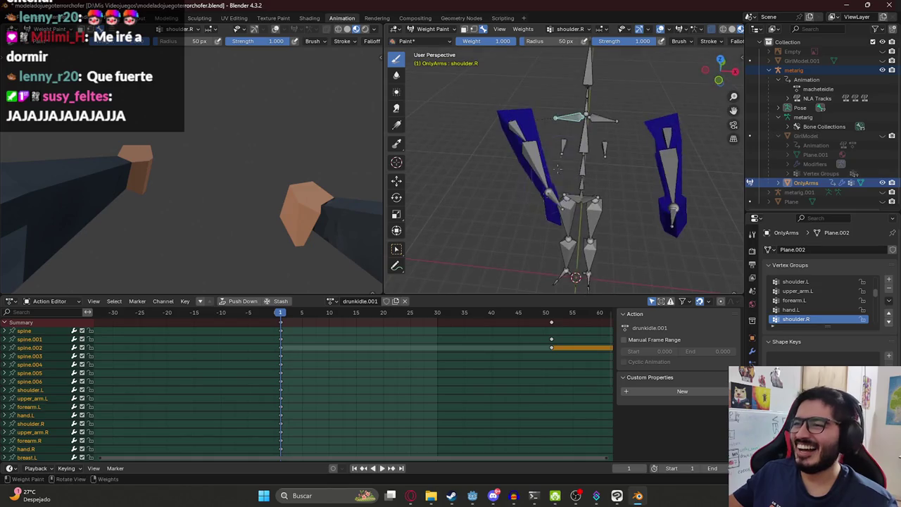
ctrl+click(613, 121)
mouse_move(706, 164)
middle_down()
mouse_move(543, 91)
mouse_move(587, 104)
mouse_move(554, 112)
middle_up()
key(ctrl+s)
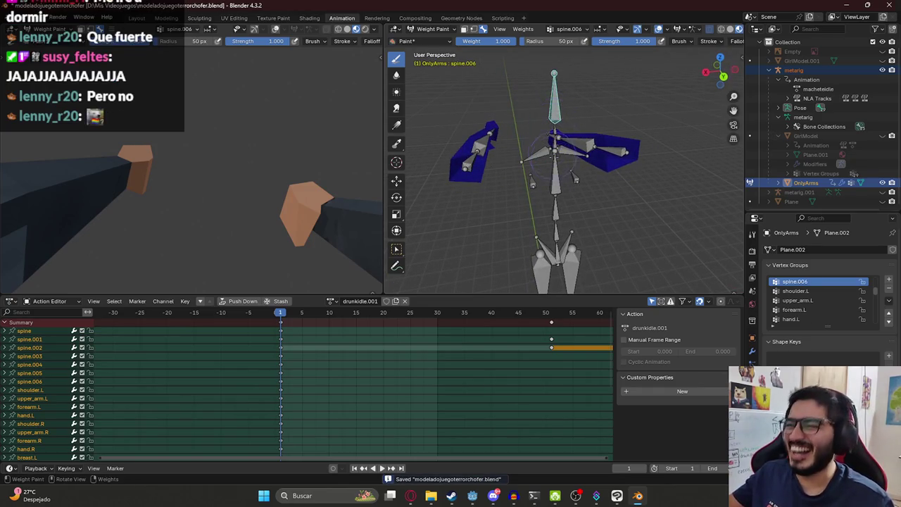
Inspect the spine.003, thigh.R and thigh.L weights on the arms from several angles, then save
ctrl+click(556, 178)
ctrl+click(556, 229)
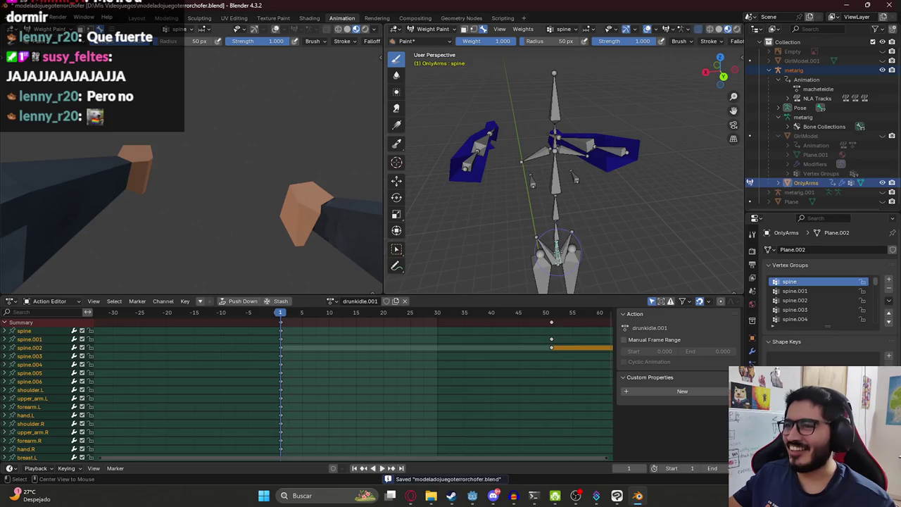
ctrl+click(564, 268)
ctrl+click(545, 271)
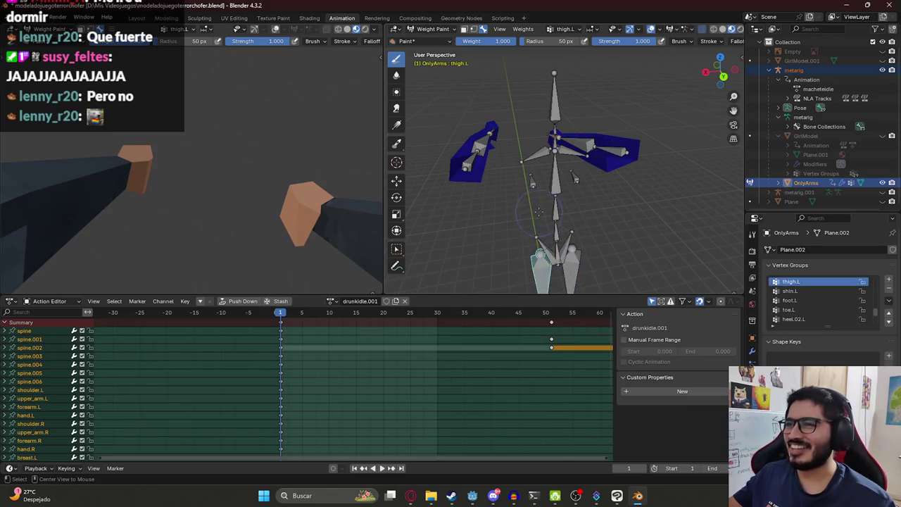
ctrl+click(570, 266)
middle_drag(570, 266, 535, 183)
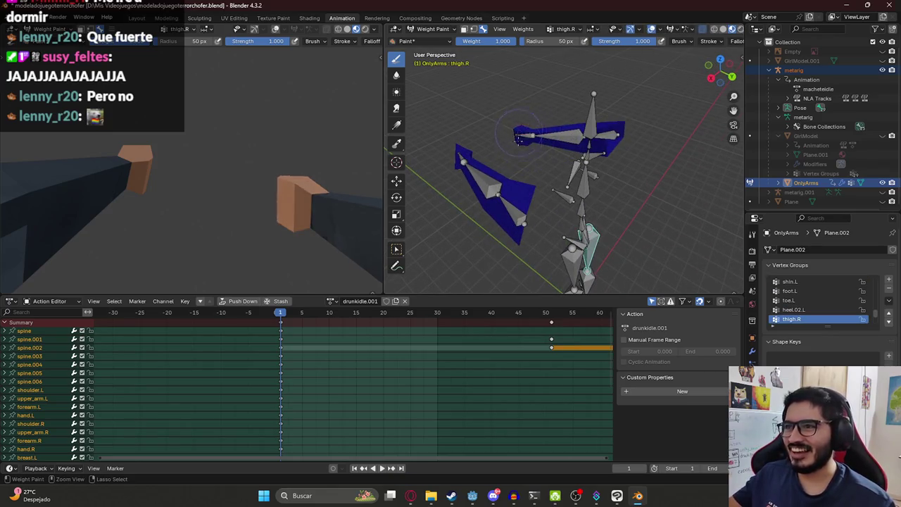
middle_drag(518, 125, 567, 61)
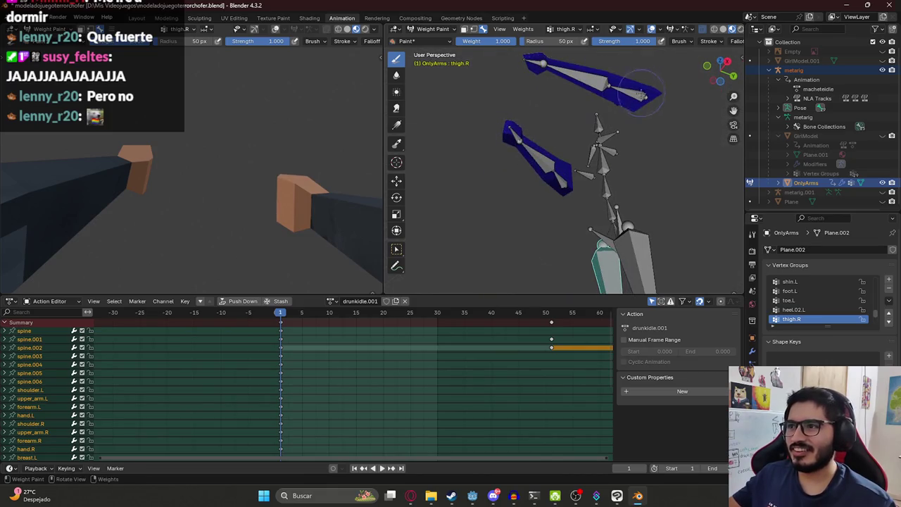
middle_drag(642, 91, 624, 161)
ctrl+click(629, 285)
mouse_move(628, 285)
middle_down()
mouse_move(667, 148)
mouse_move(566, 144)
mouse_move(564, 164)
mouse_move(502, 149)
mouse_move(574, 174)
middle_up()
key(ctrl+s)
Check the pelvis, thigh.R, shin.L, foot.R and foot.L group weights, then save again
ctrl+click(574, 175)
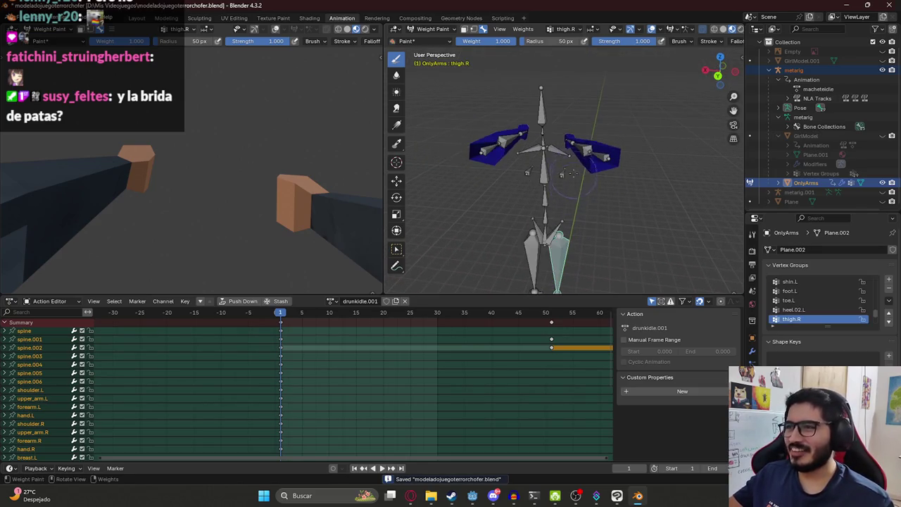
ctrl+click(545, 233)
ctrl+click(529, 233)
ctrl+click(535, 231)
middle_drag(535, 231, 557, 201)
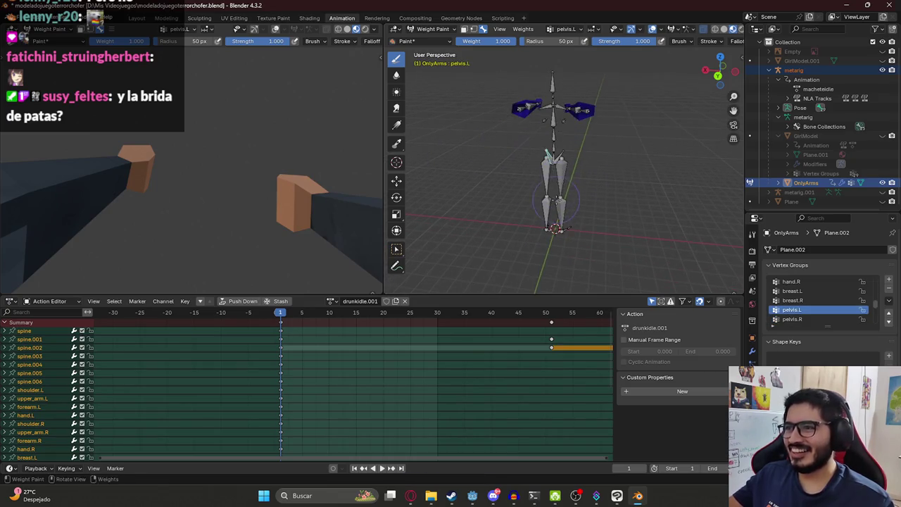
ctrl+click(562, 197)
ctrl+click(534, 222)
mouse_move(534, 222)
middle_down()
mouse_move(574, 276)
mouse_move(572, 233)
mouse_move(453, 119)
middle_up()
ctrl+click(573, 275)
ctrl+click(563, 233)
key(ctrl+s)
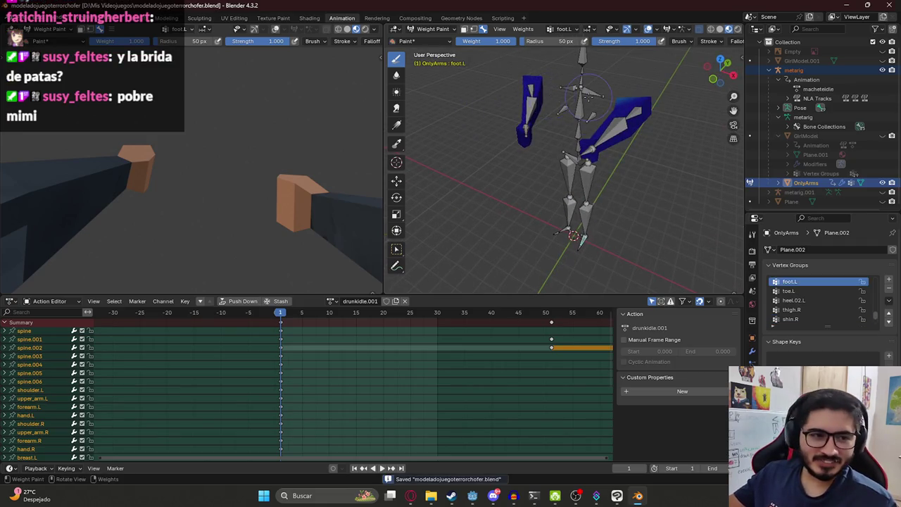
Review the empty foot.R weights across the arms and save the file once more
middle_drag(587, 96, 640, 101)
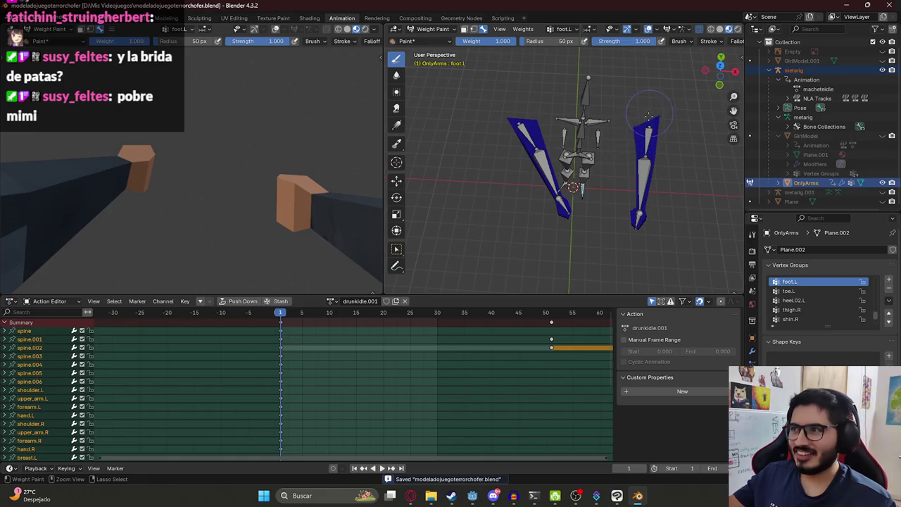
mouse_move(583, 140)
middle_down()
mouse_move(548, 221)
mouse_move(558, 209)
mouse_move(541, 175)
middle_up()
ctrl+click(566, 226)
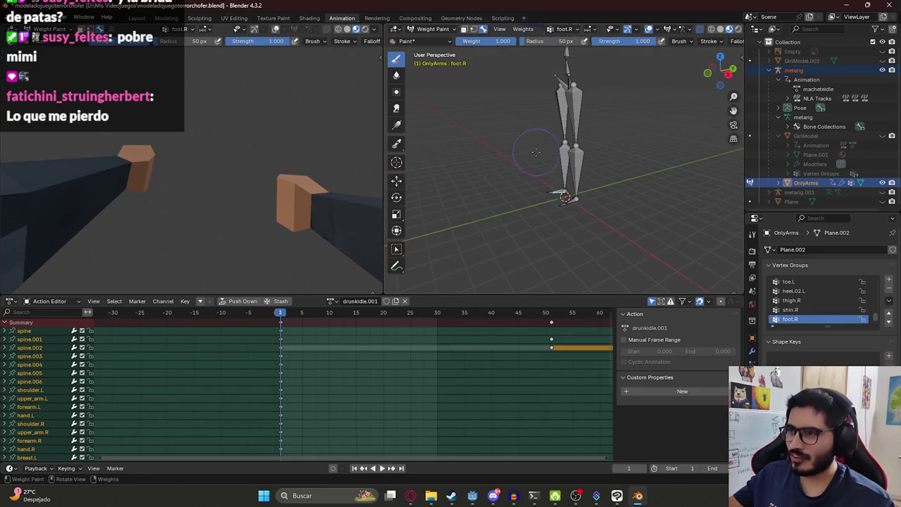
mouse_move(507, 141)
middle_down()
mouse_move(595, 185)
mouse_move(522, 149)
middle_up()
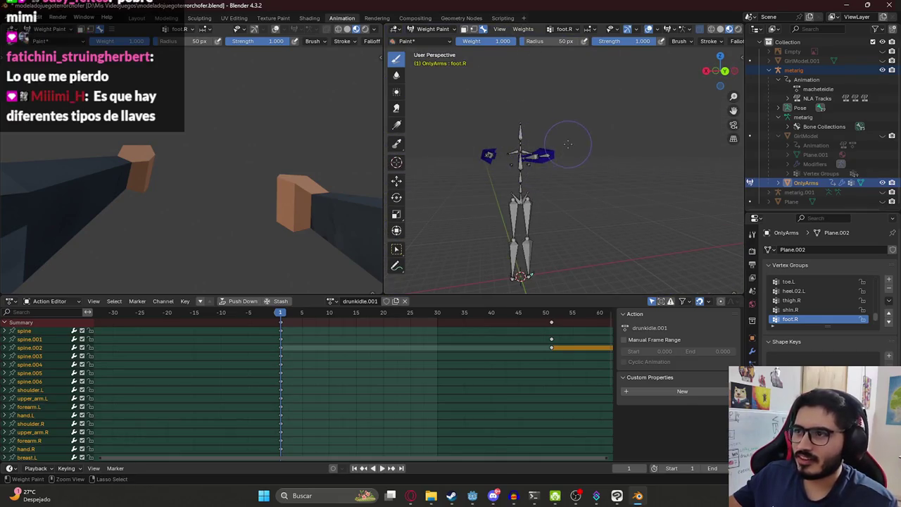
key(ctrl+s)
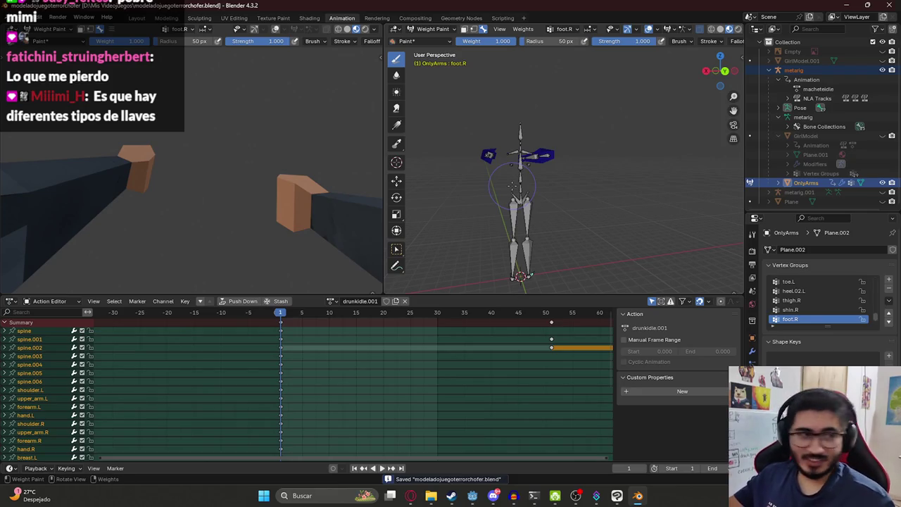
View the arms from top view and select the metarig in the Outliner
middle_drag(533, 131, 525, 226)
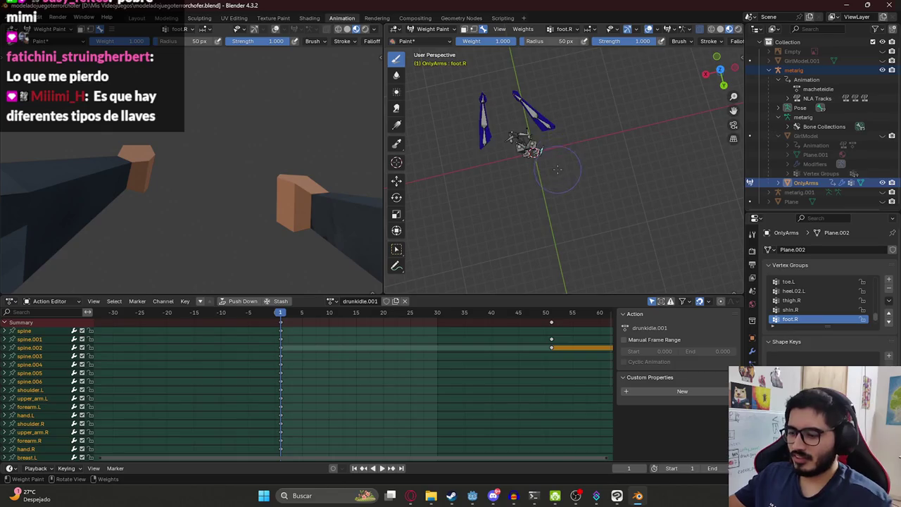
key(KP_7)
scroll(563, 159, up, 2)
scroll(567, 152, up, 2)
scroll(575, 139, up, 2)
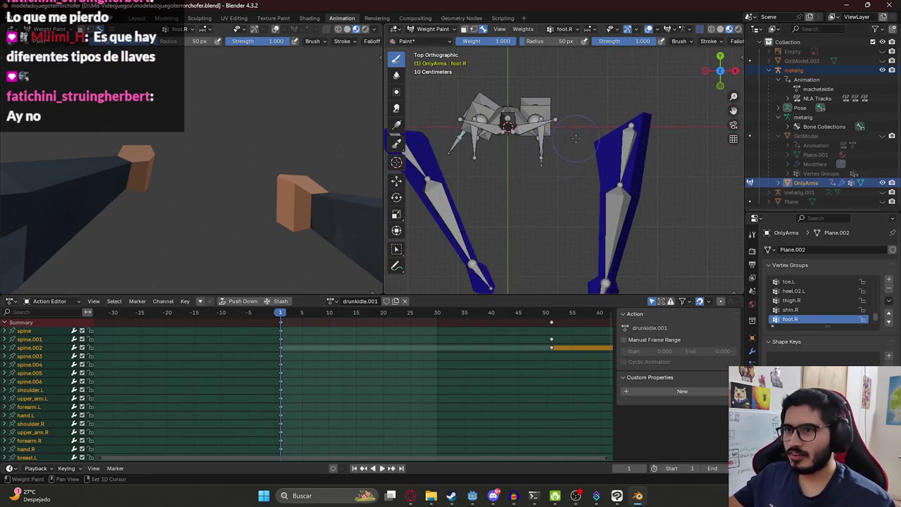
scroll(575, 139, down, 2)
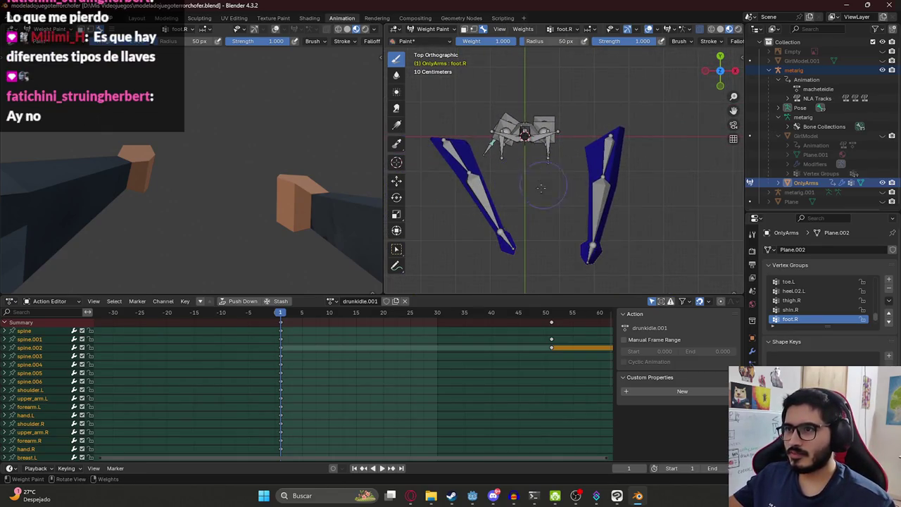
click(794, 70)
click(431, 29)
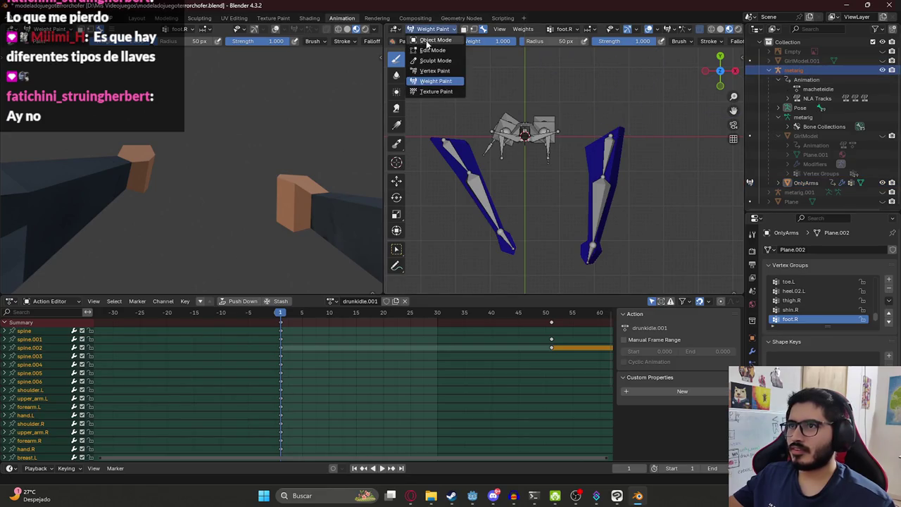
Put the metarig into Pose Mode and rotate the forearm.R bone
click(426, 41)
click(431, 29)
click(436, 64)
shift+scroll(556, 119, down, 2)
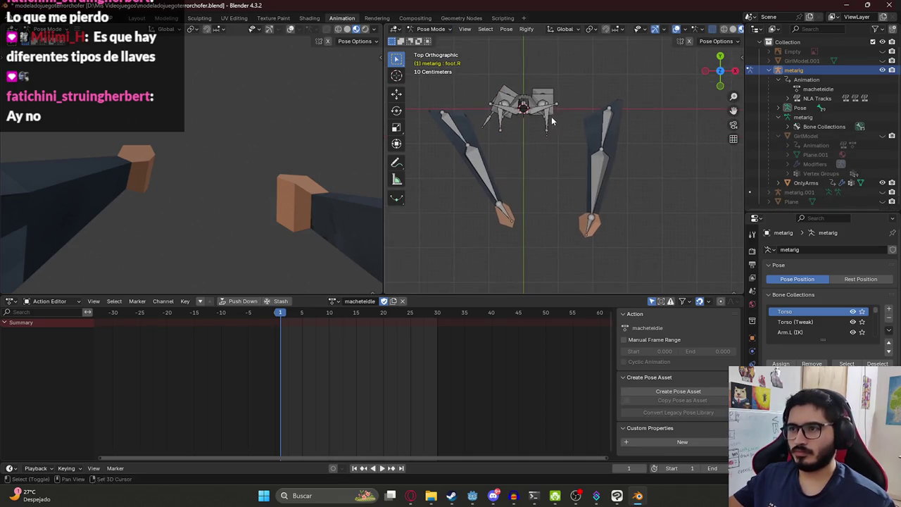
click(491, 184)
key(r)
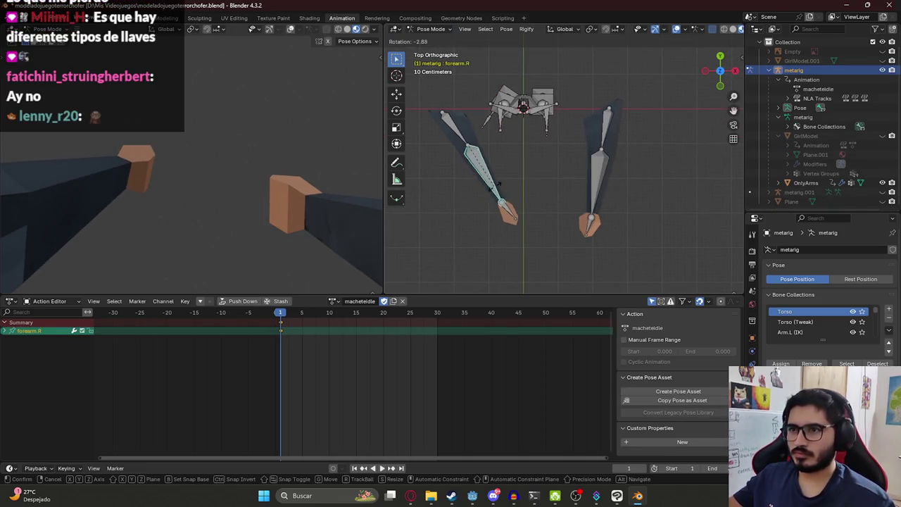
click(498, 188)
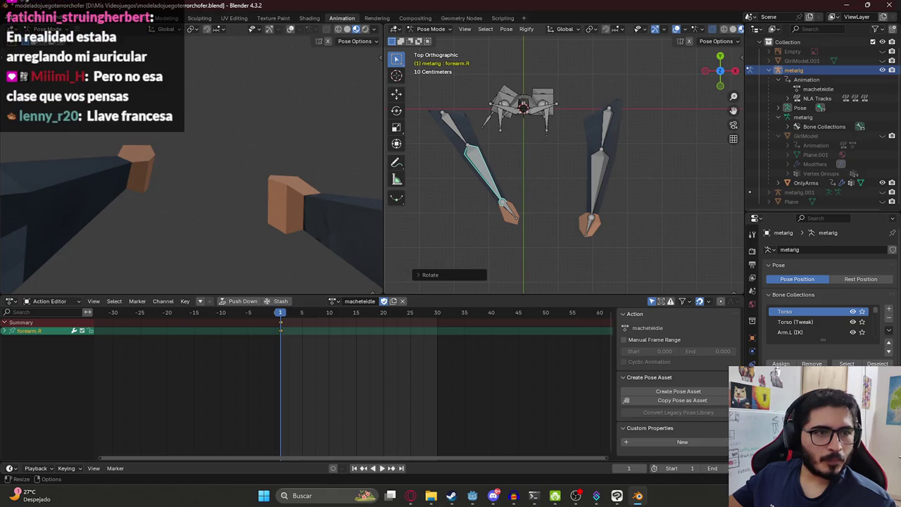
Rotate upper_arm.R around the global Y axis, then twist it on its local Y axis
middle_drag(23, 204, 42, 200)
click(454, 127)
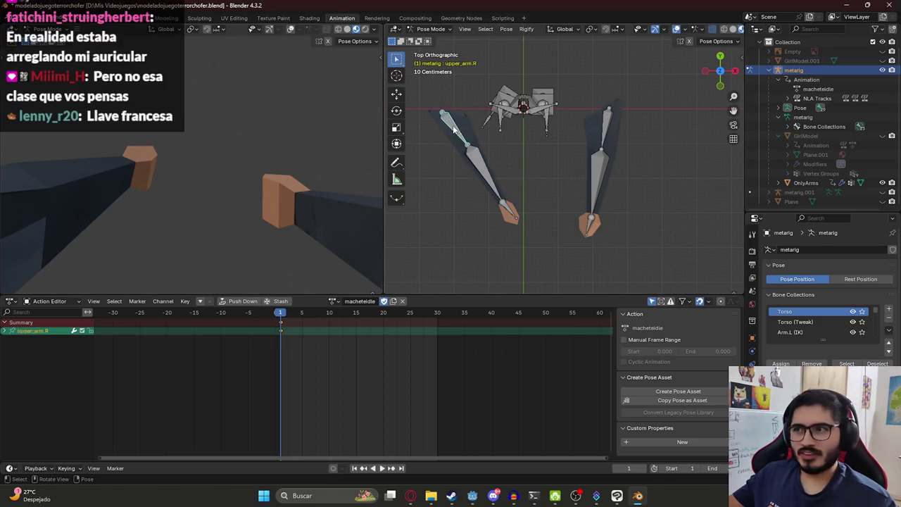
mouse_move(484, 177)
middle_down()
mouse_move(522, 136)
mouse_move(525, 157)
middle_up()
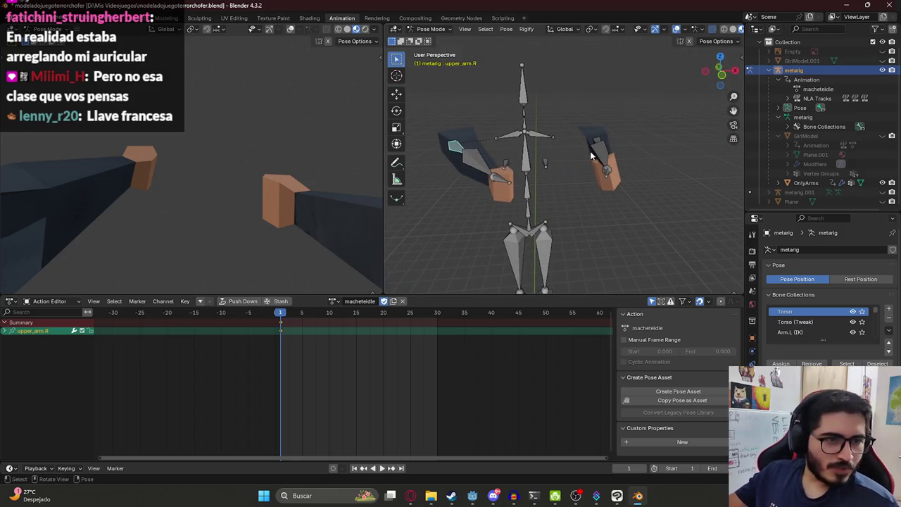
key(r)
key(z)
key(x)
key(x)
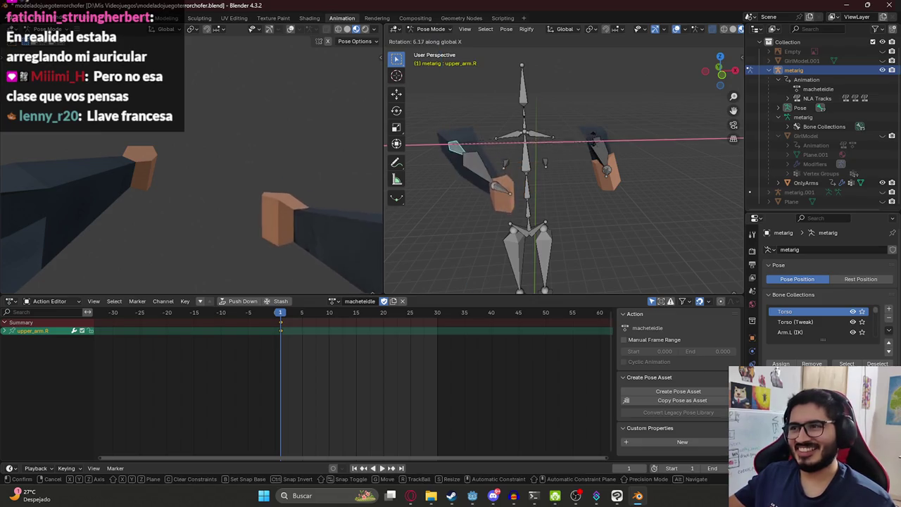
key(z)
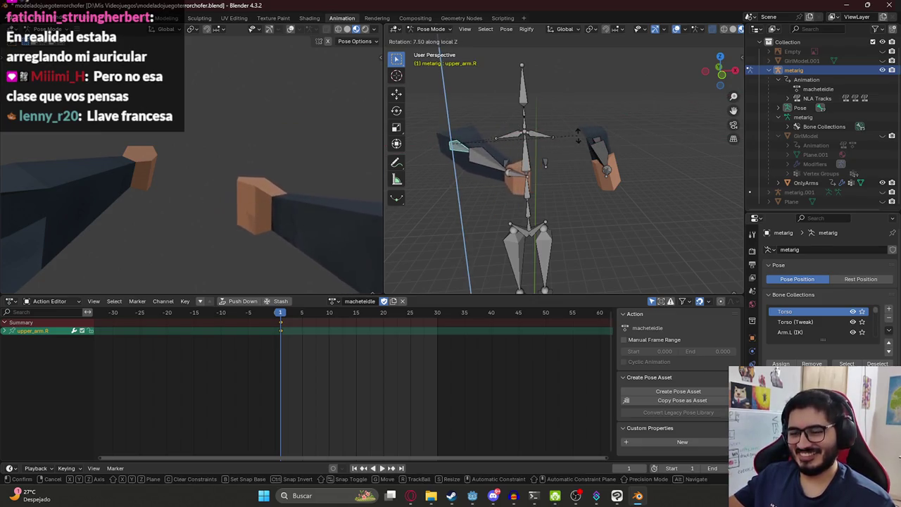
key(y)
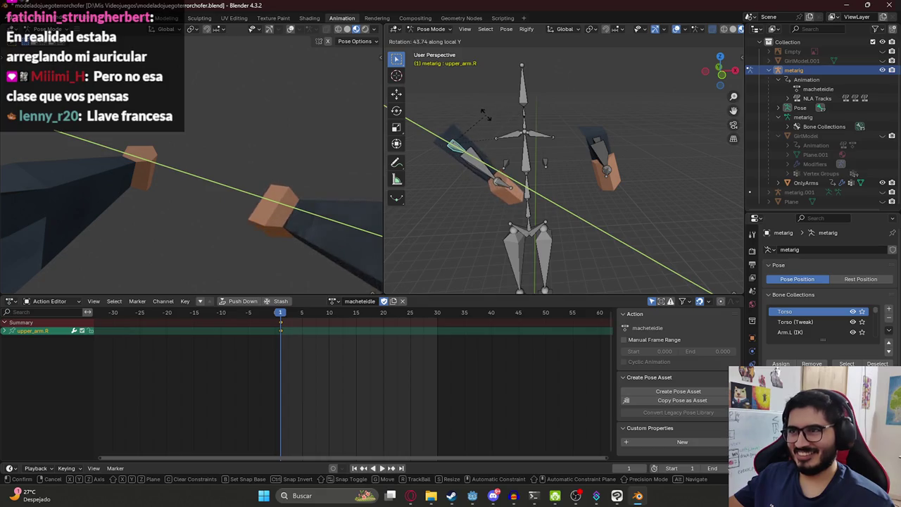
click(558, 131)
key(r)
key(y)
key(y)
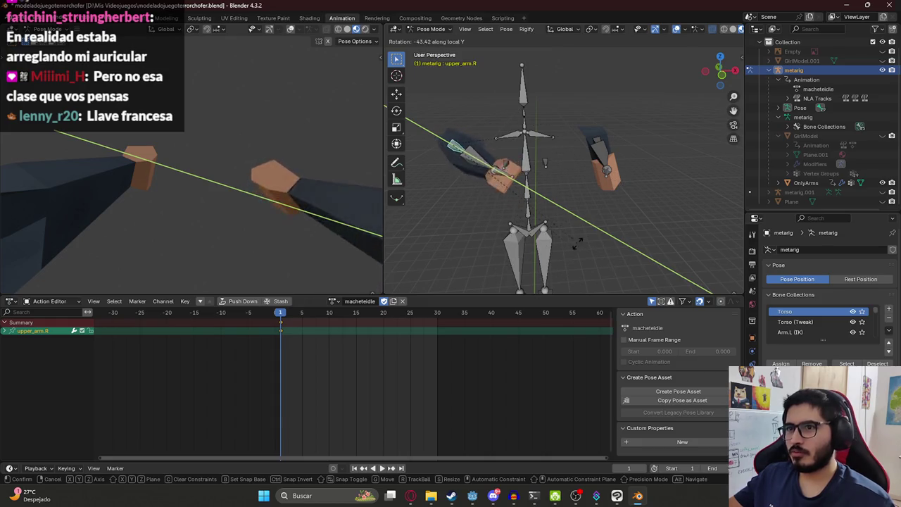
click(474, 244)
Twist upper_arm.L on local Y and raise it on Z, then shift upper_arm.R along X
click(596, 140)
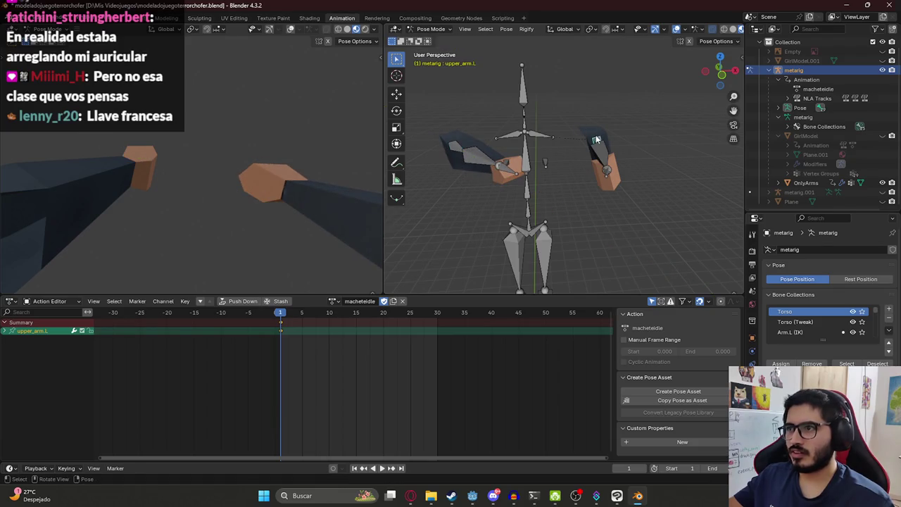
key(r)
key(y)
key(y)
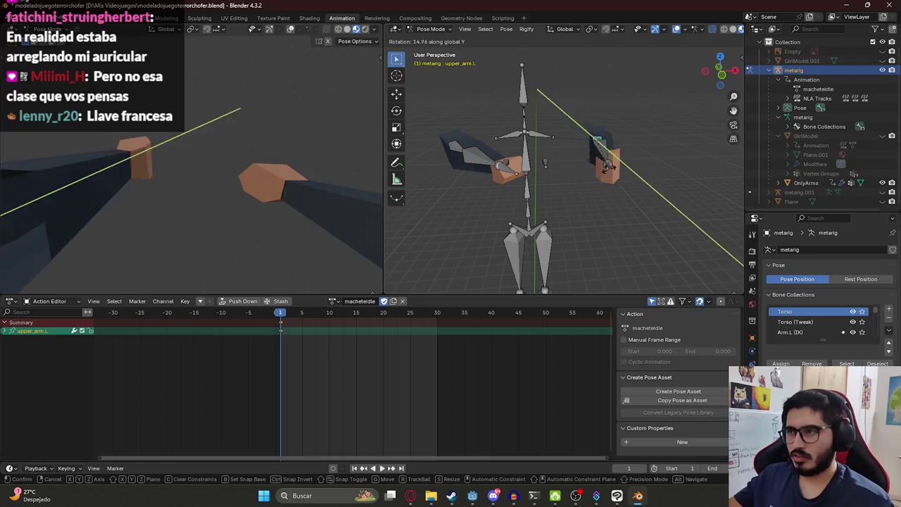
click(654, 160)
middle_drag(653, 159, 442, 173)
key(g)
key(z)
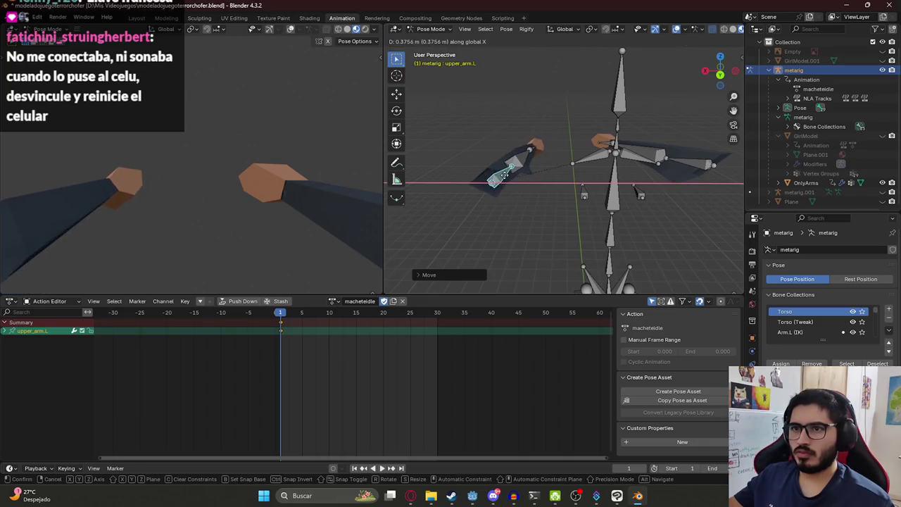
click(682, 164)
click(681, 165)
key(g)
key(x)
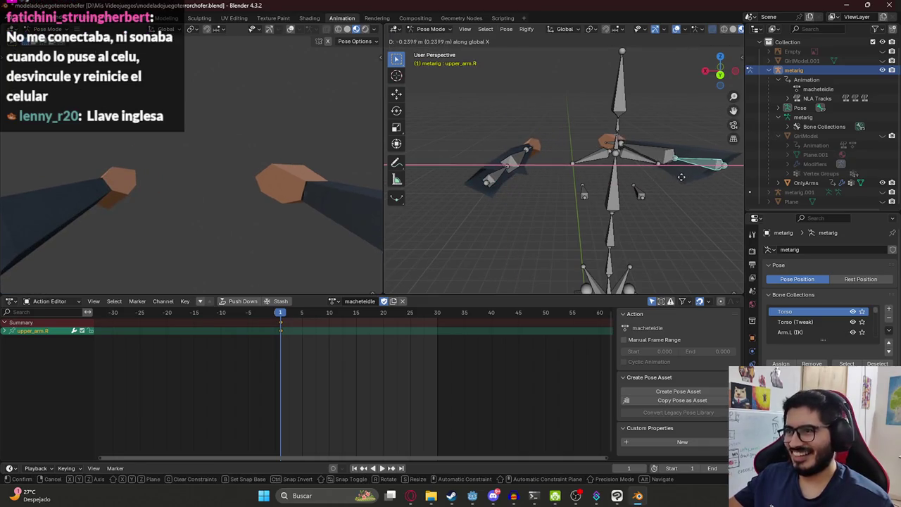
click(663, 179)
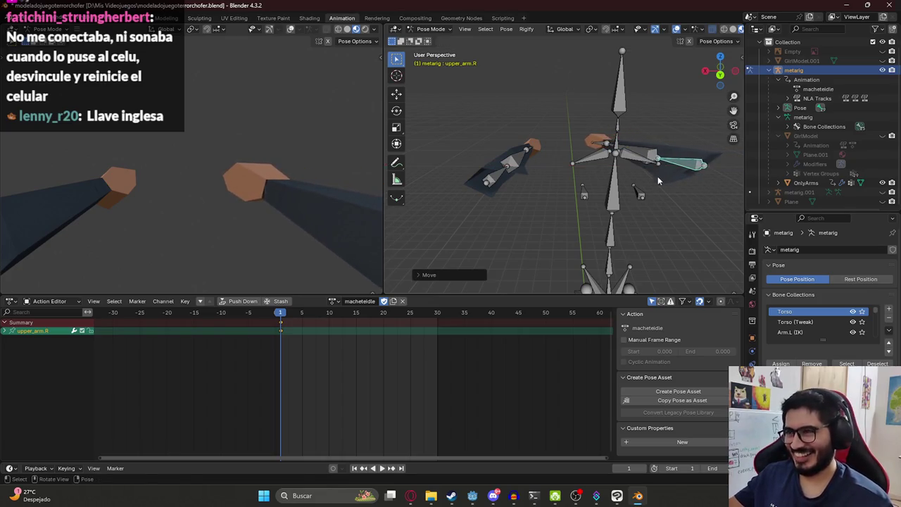
Twist the right forearm on its own Y axis and reposition the right upper arm
mouse_move(218, 199)
middle_down()
mouse_move(316, 167)
mouse_move(254, 203)
mouse_move(275, 188)
middle_up()
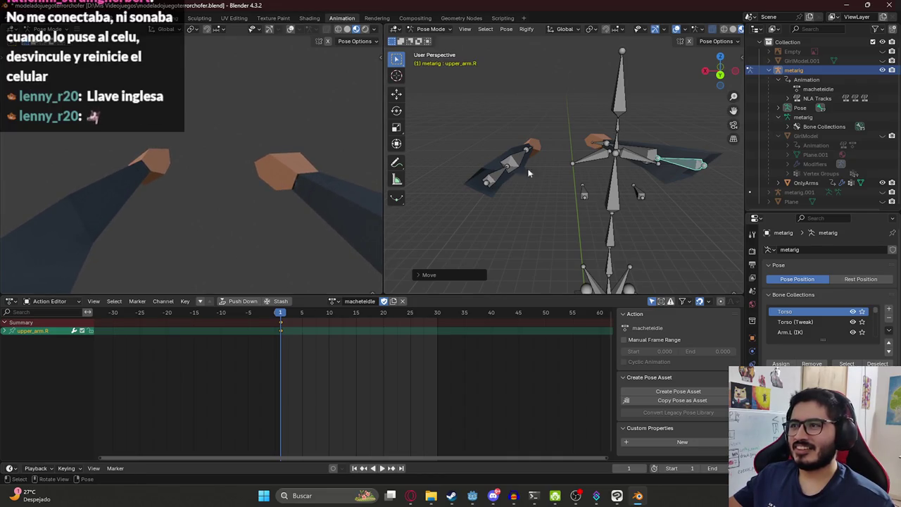
click(651, 154)
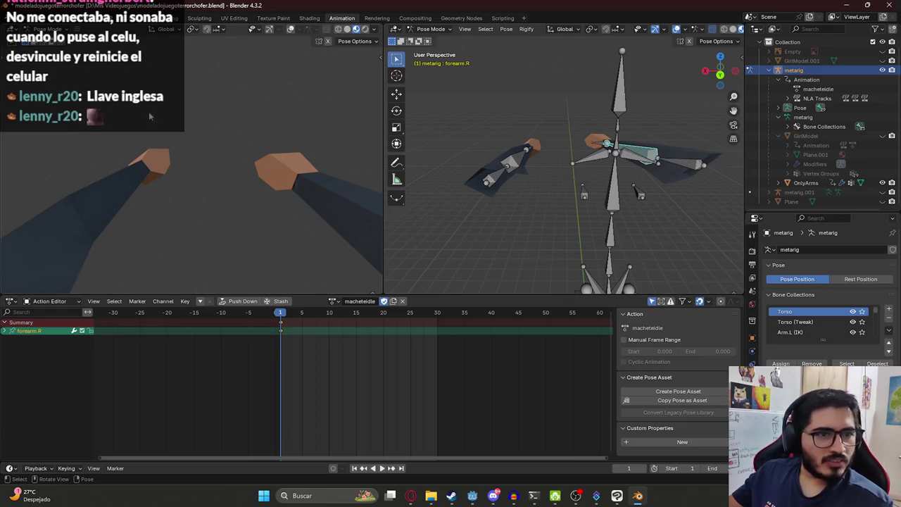
click(674, 162)
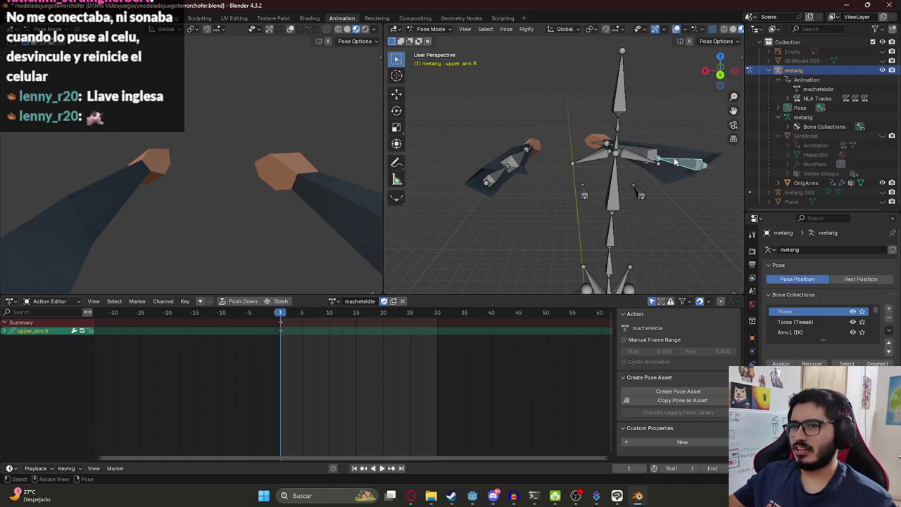
click(655, 155)
key(r)
key(y)
key(y)
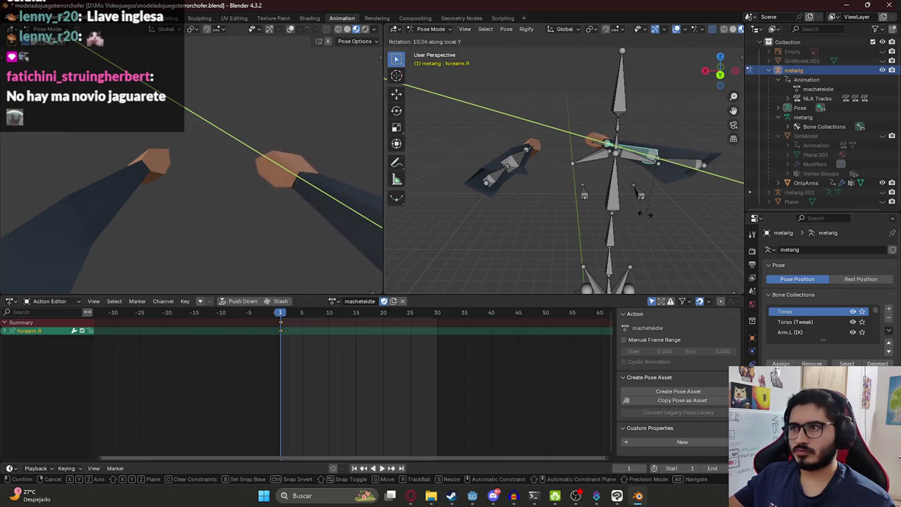
click(662, 171)
click(673, 165)
key(g)
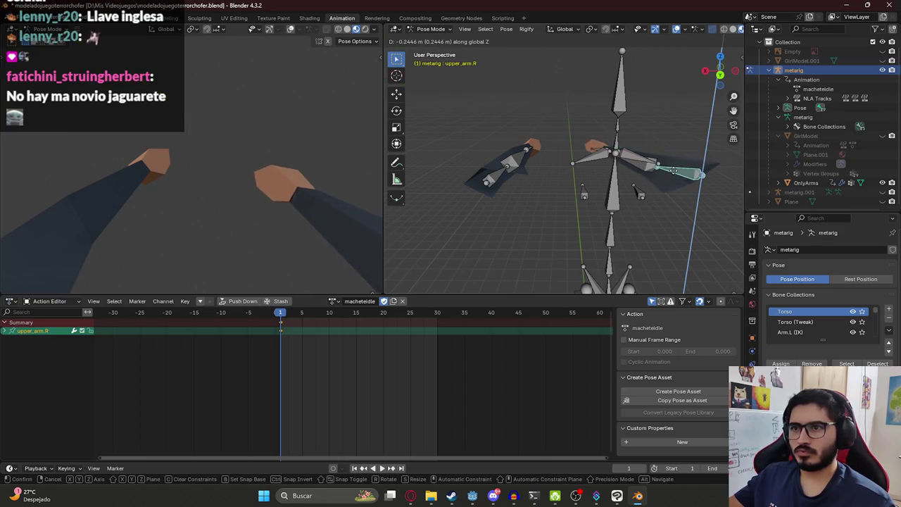
click(676, 167)
Shift the left, right, then left upper arms outward along the global X axis
click(479, 179)
key(g)
key(z)
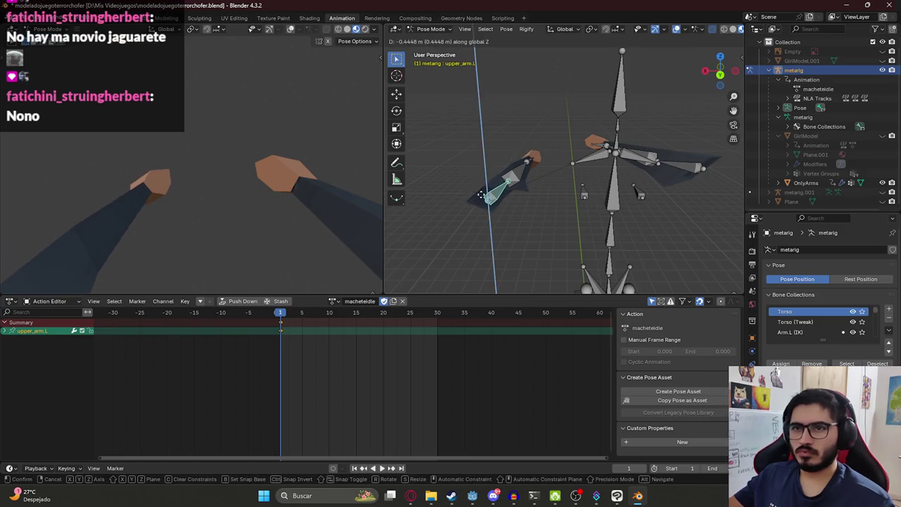
key(x)
click(462, 189)
mouse_move(543, 157)
middle_down()
mouse_move(533, 178)
mouse_move(600, 217)
middle_up()
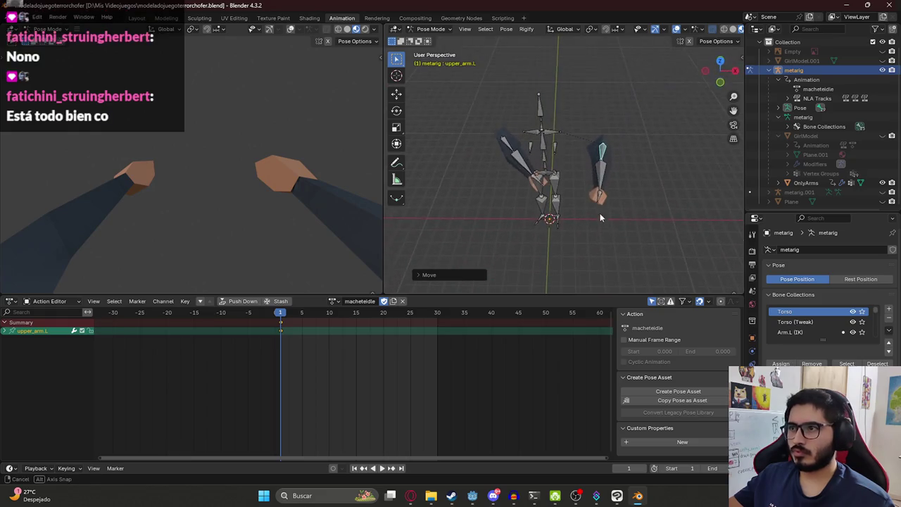
click(509, 148)
key(g)
key(x)
click(502, 152)
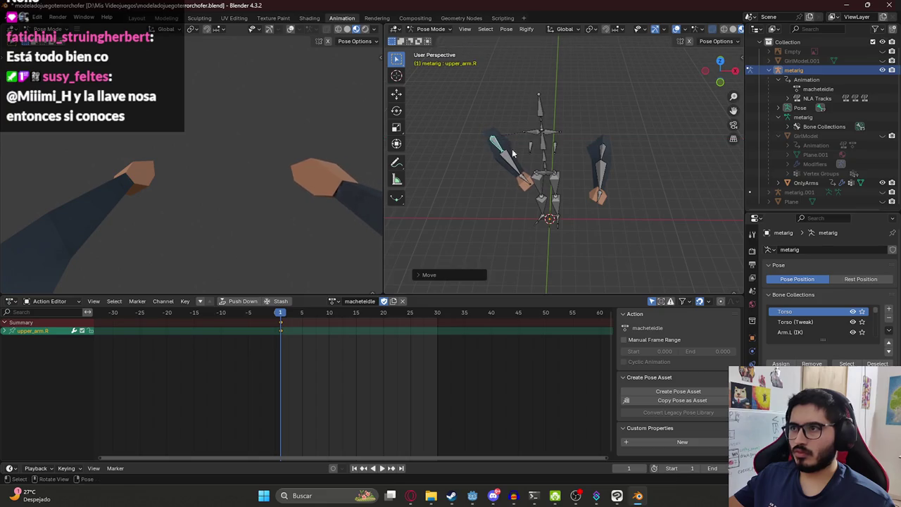
click(596, 153)
key(g)
key(x)
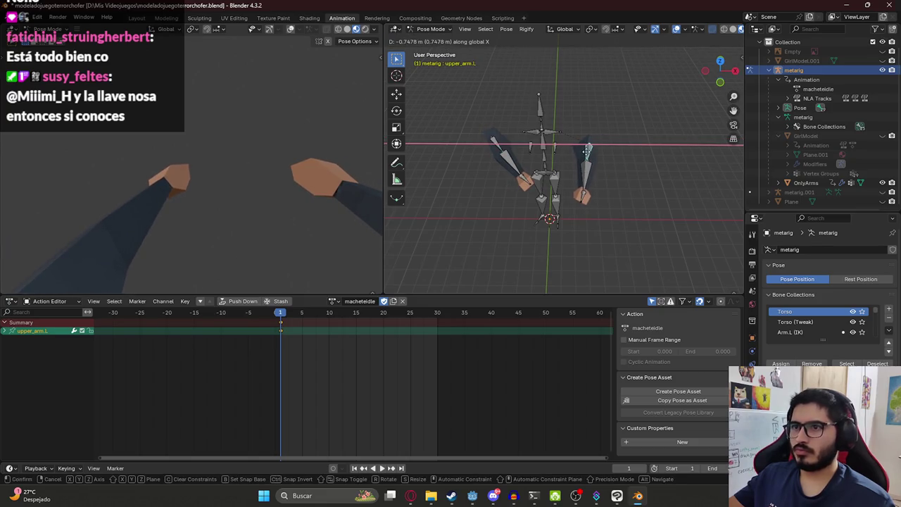
click(588, 156)
Rotate the hand.R bone around the Z axis, checking the arms in the first-person preview
middle_drag(335, 179, 212, 181)
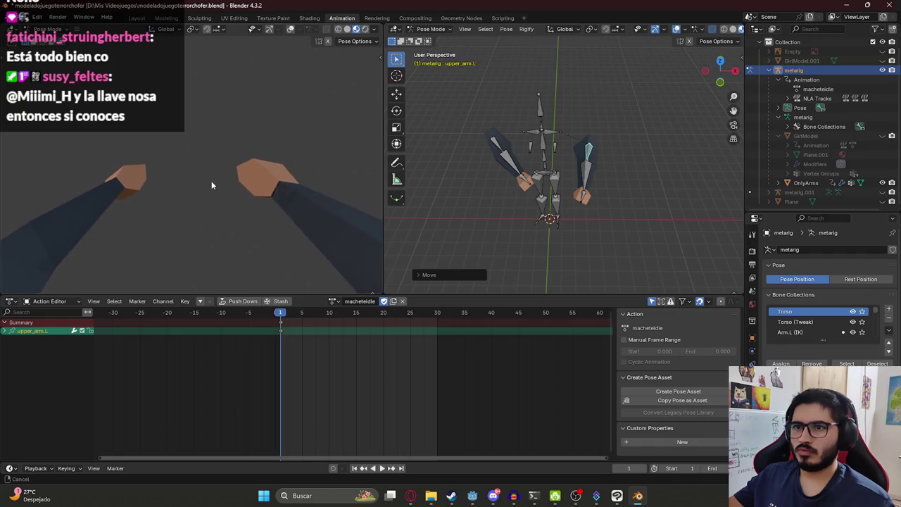
mouse_move(334, 156)
middle_down()
mouse_move(209, 191)
mouse_move(209, 212)
middle_up()
click(227, 209)
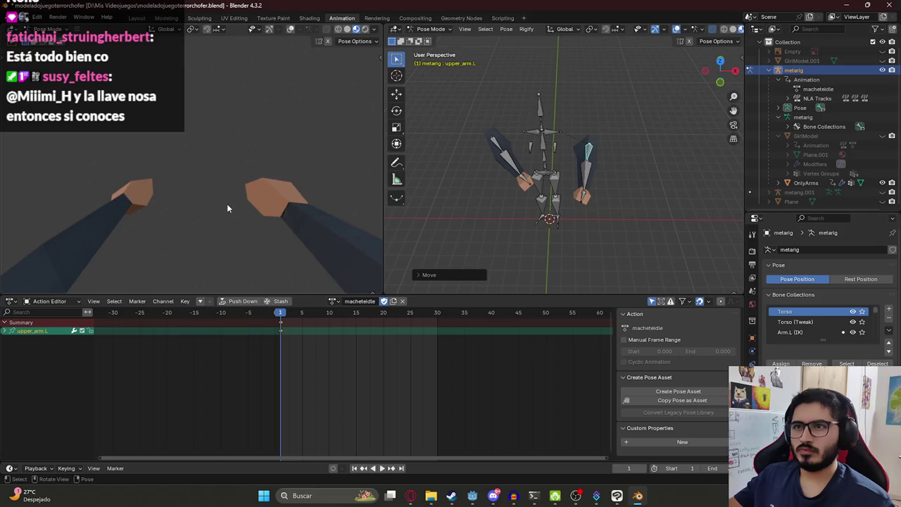
click(530, 187)
key(r)
key(z)
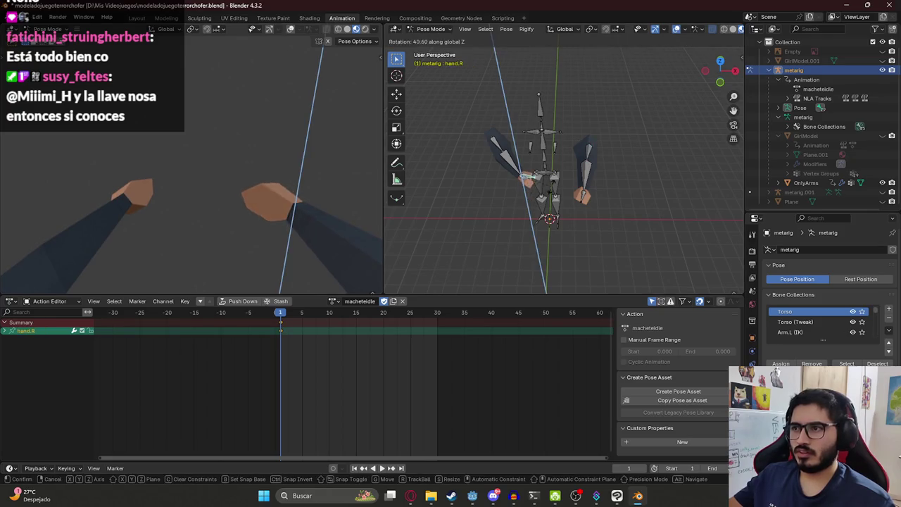
click(503, 214)
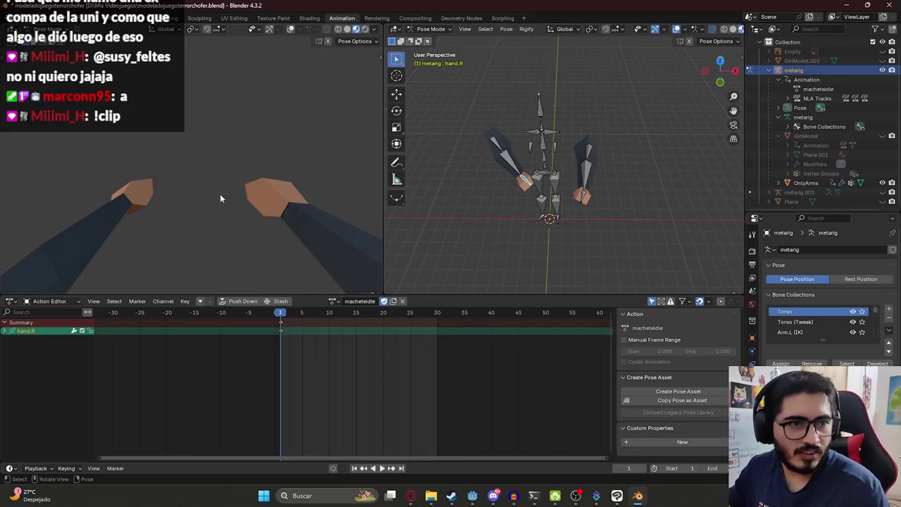
Twist the right forearm bone around its own Y axis
click(528, 170)
key(r)
key(y)
key(y)
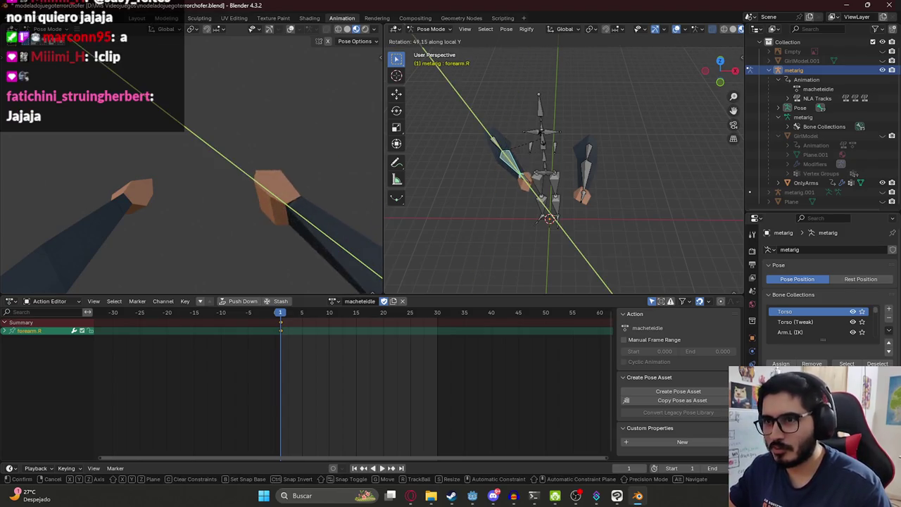
key(y)
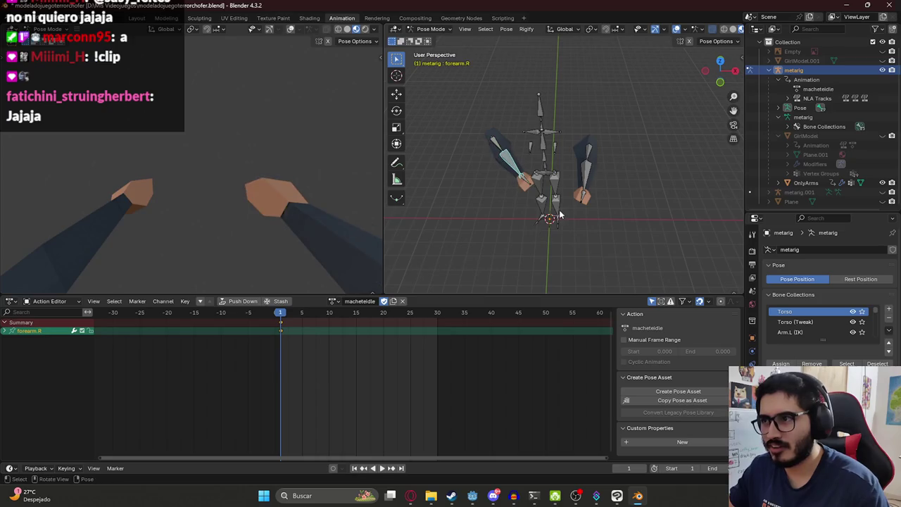
key(y)
key(y)
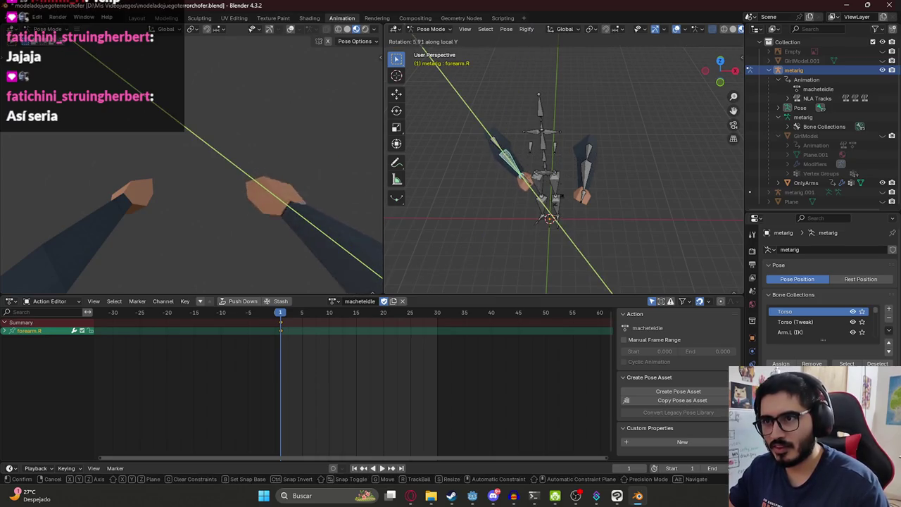
click(513, 182)
Twist the right hand on its Y axis, then tilt it on its local Z axis
click(523, 184)
key(r)
key(y)
key(y)
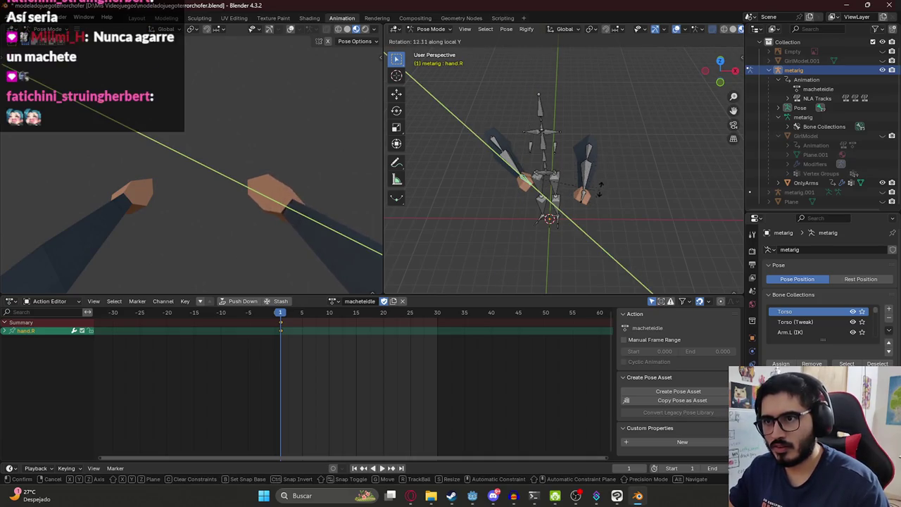
click(624, 145)
key(r)
key(x)
key(z)
key(z)
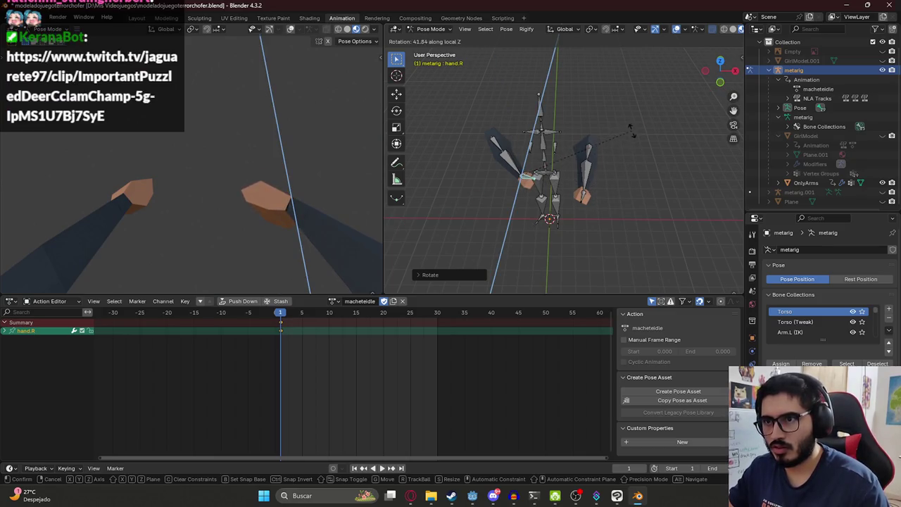
click(636, 136)
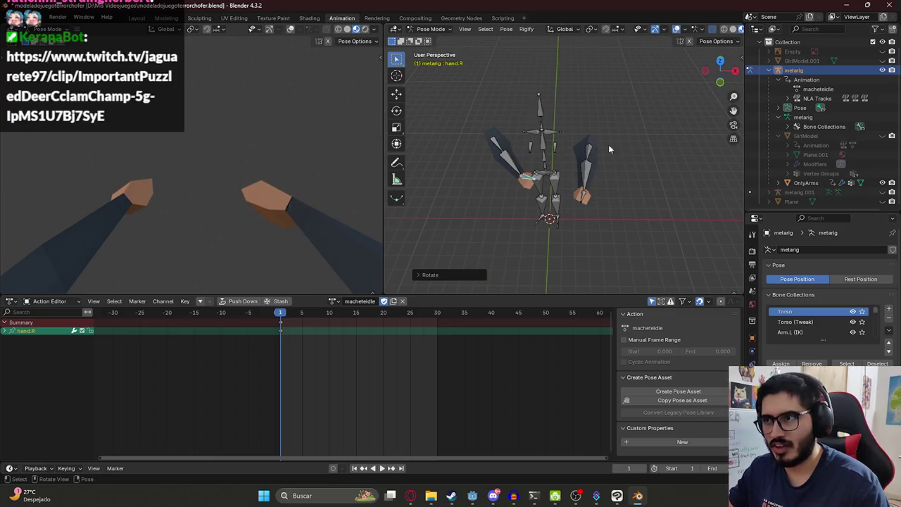
Copy the right arm bones' pose and paste it flipped onto the left arm
shift+click(511, 164)
shift+click(501, 146)
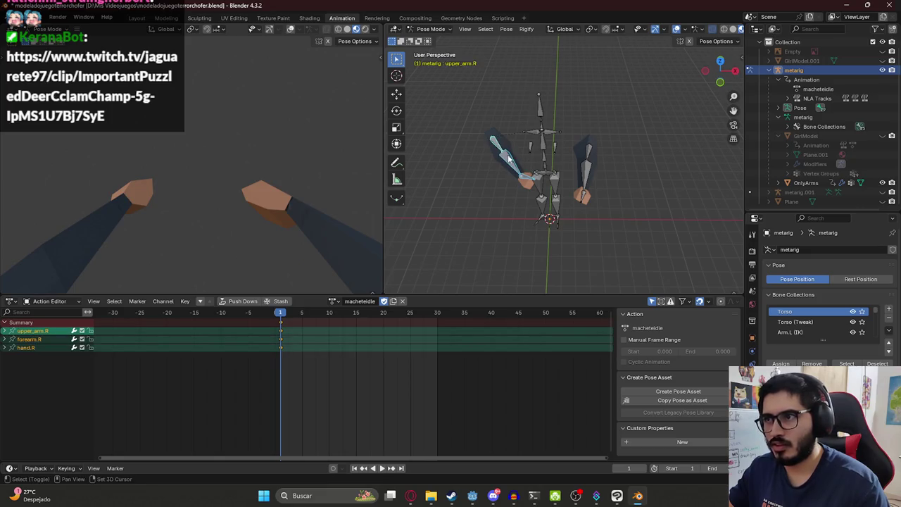
click(513, 162)
shift+click(501, 146)
key(ctrl+c)
key(ctrl+shift+v)
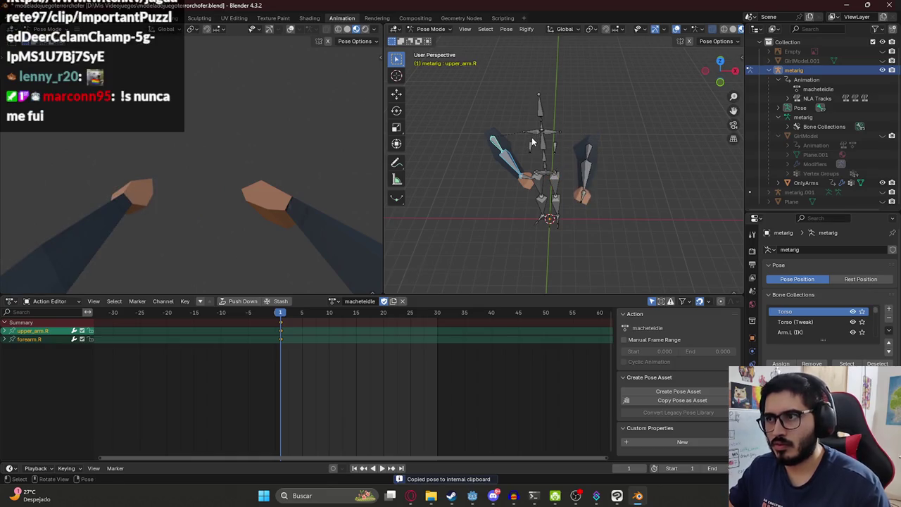
Select all bones, save the file, and return the rig to Object Mode
key(a)
key(ctrl+s)
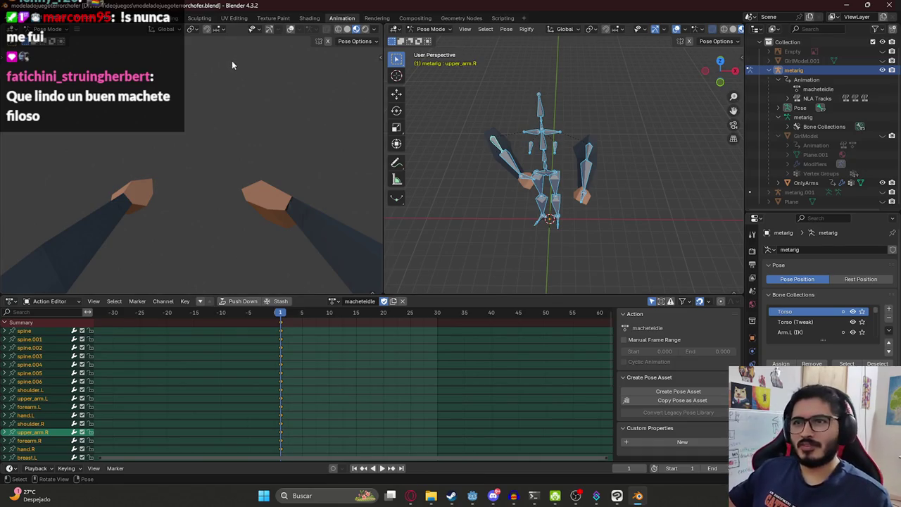
key(ctrl+s)
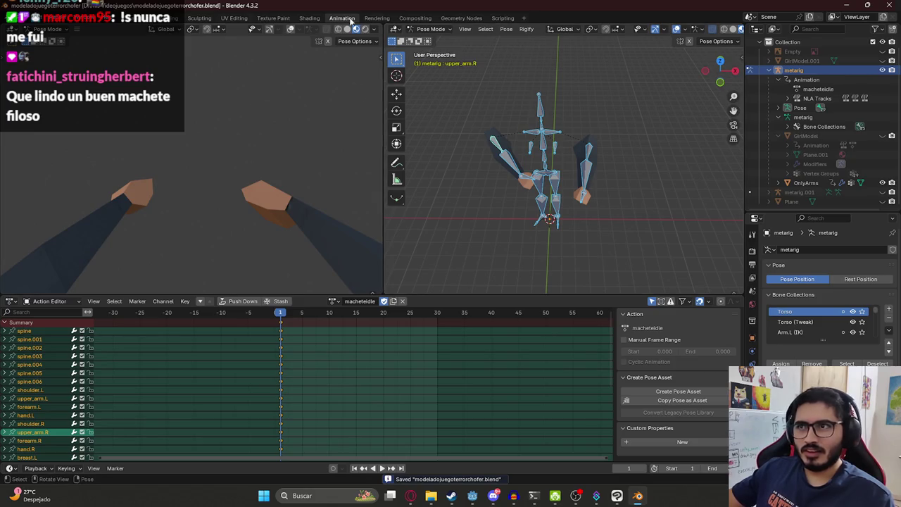
click(431, 29)
click(431, 39)
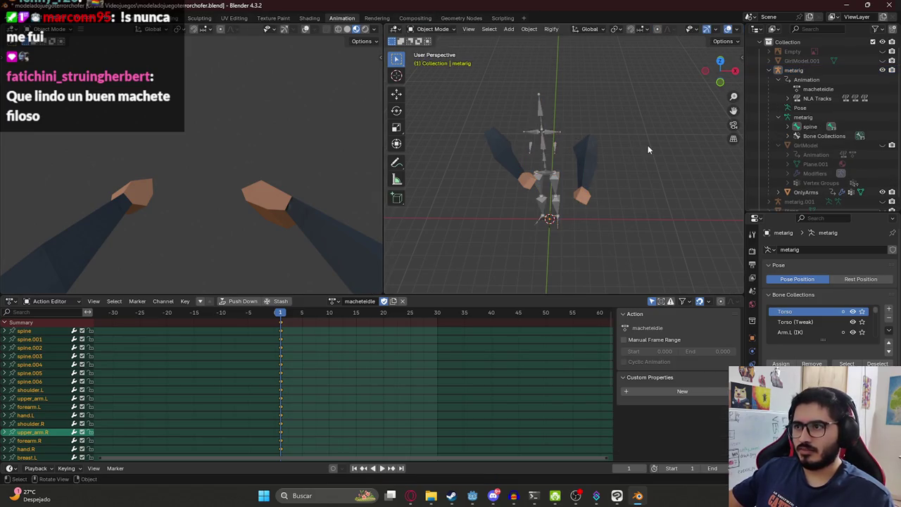
Save, launch a new Blender 4.3 instance by searching 'ble', and choose File > Open
key(ctrl+s)
key(super)
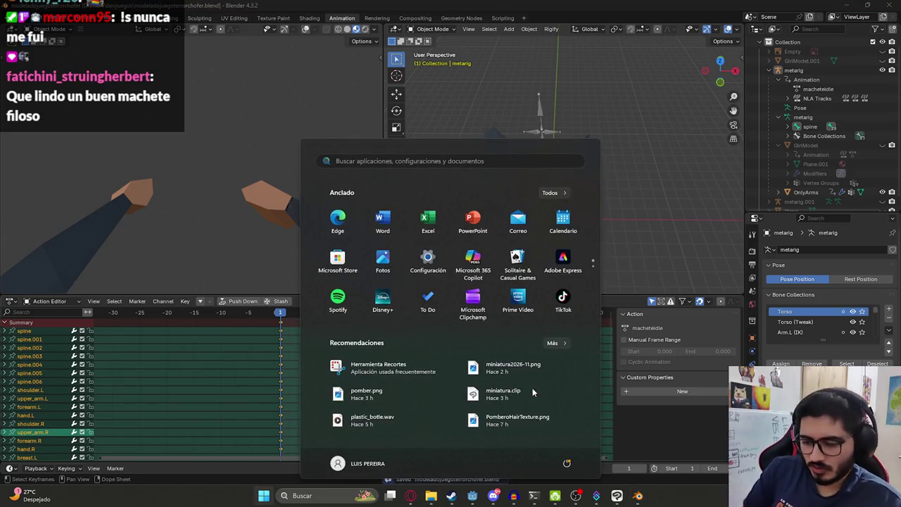
text(ble)
key(Return)
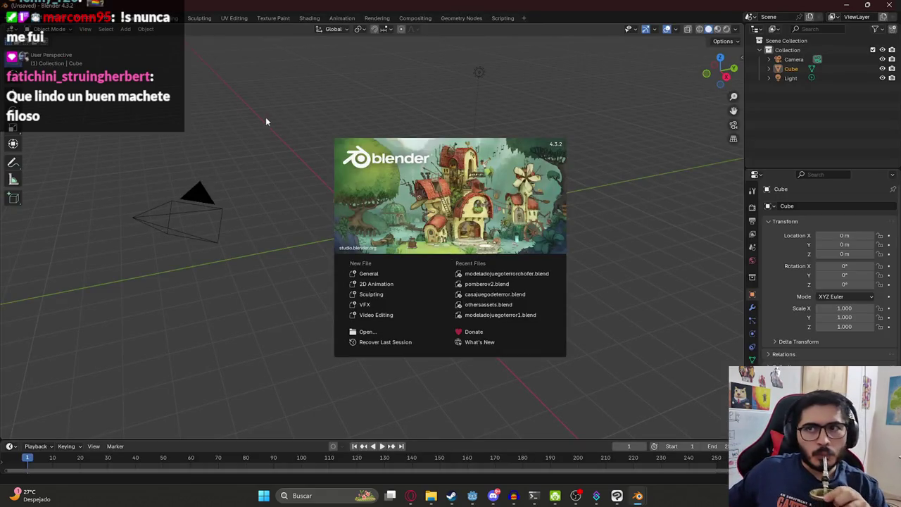
click(266, 117)
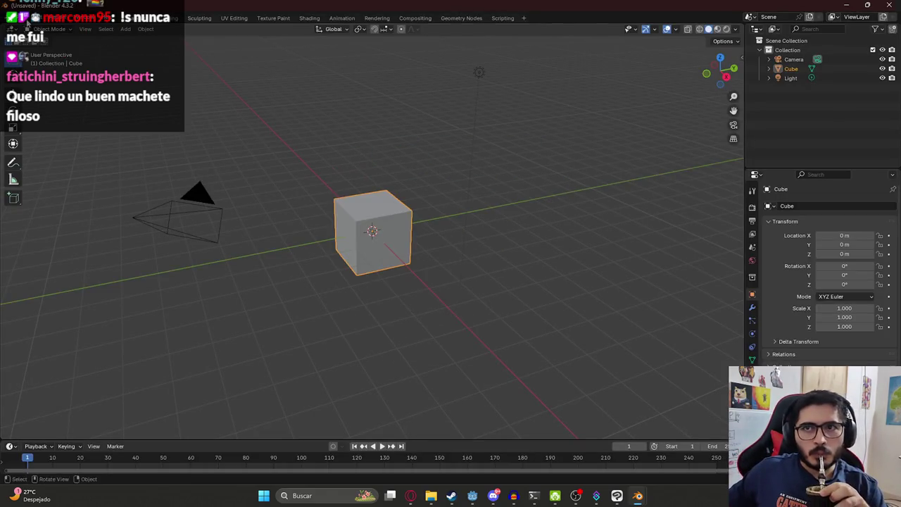
click(27, 17)
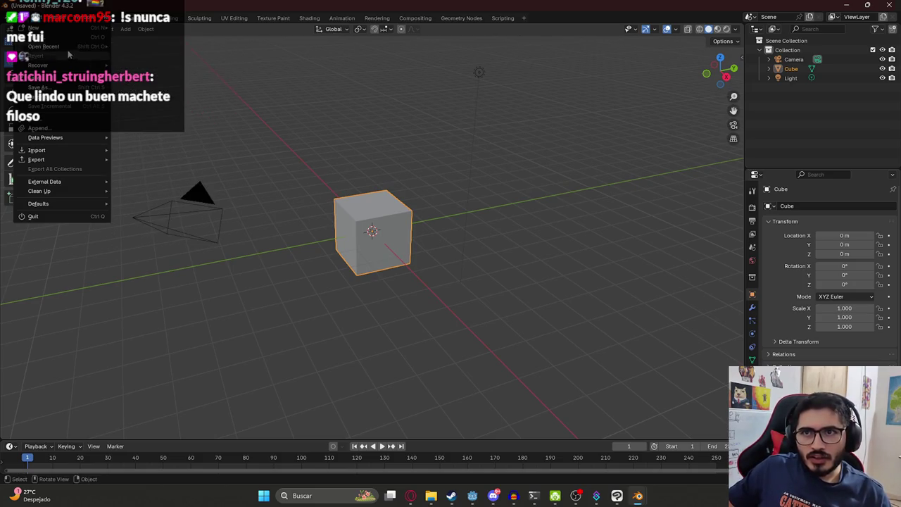
click(42, 36)
Browse D:\Mis Videojuegos and open modelohistoriador.blend containing the machete
scroll(497, 261, down, 5)
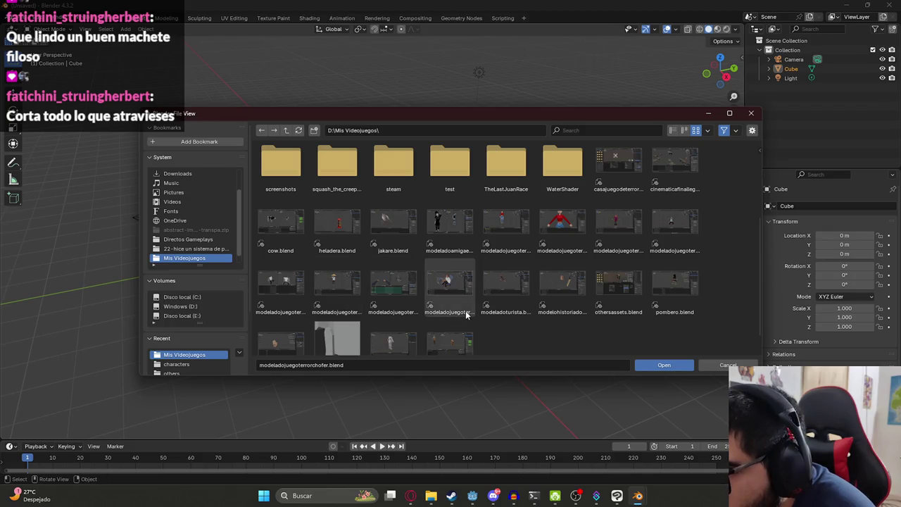
scroll(322, 282, down, 1)
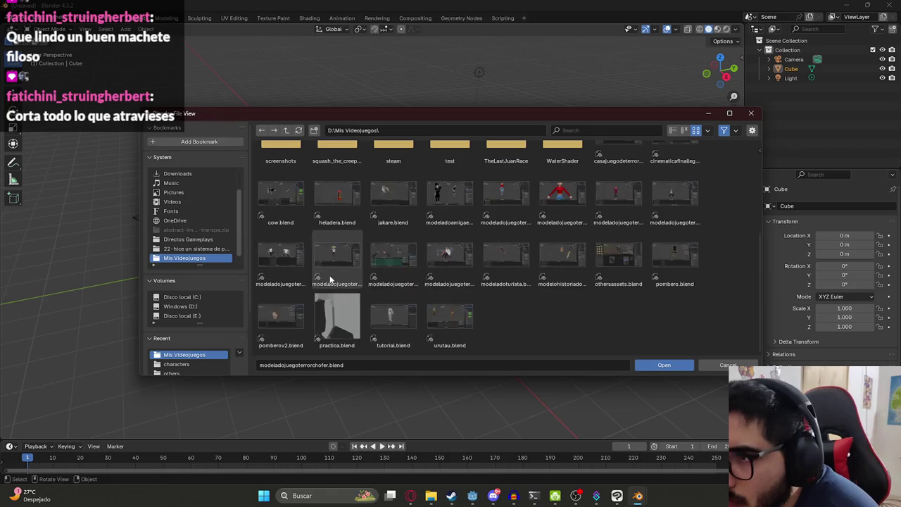
scroll(408, 313, up, 2)
scroll(427, 316, up, 3)
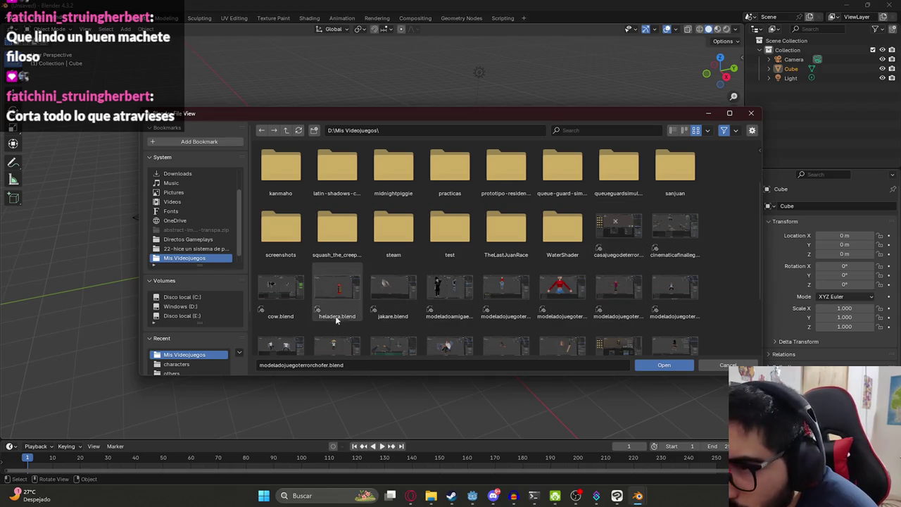
scroll(432, 292, down, 2)
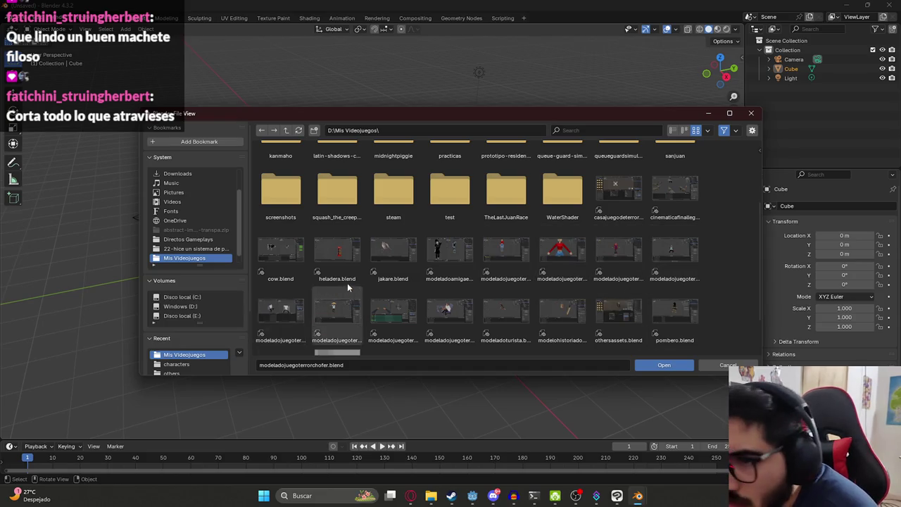
scroll(348, 283, down, 3)
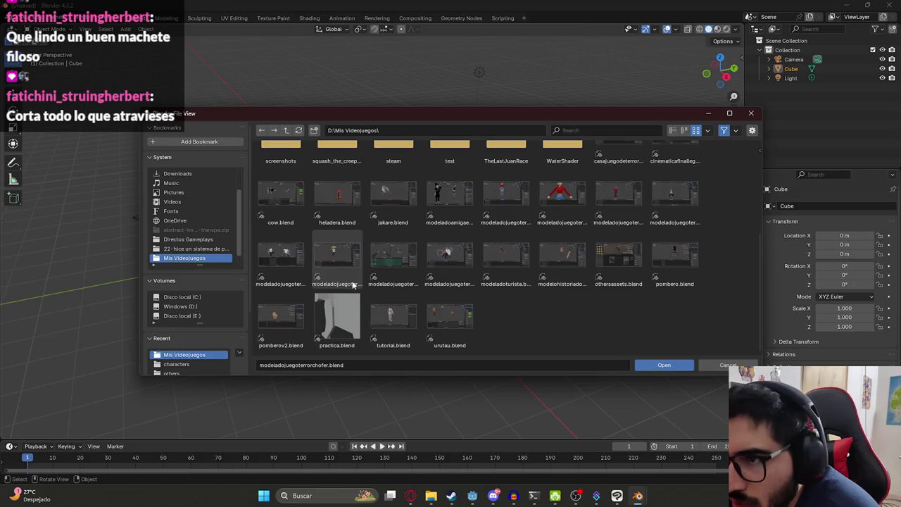
click(274, 285)
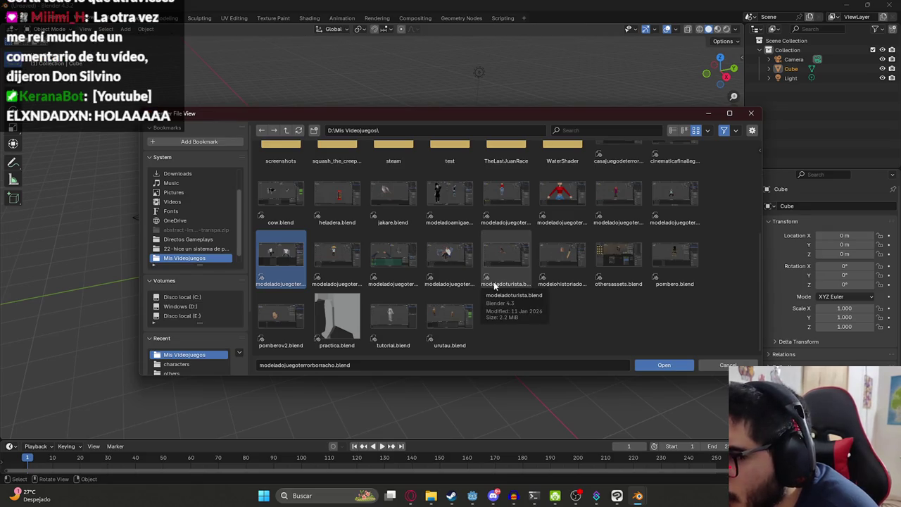
double_click(577, 286)
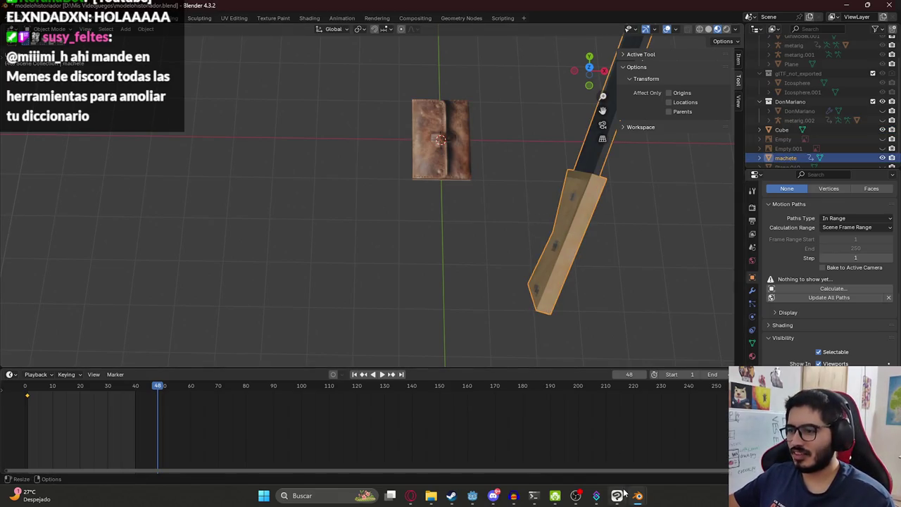
Return to the modeladojuegoterrorchofer window with the arms rig from the taskbar
mouse_move(638, 496)
click(559, 446)
scroll(484, 159, down, 2)
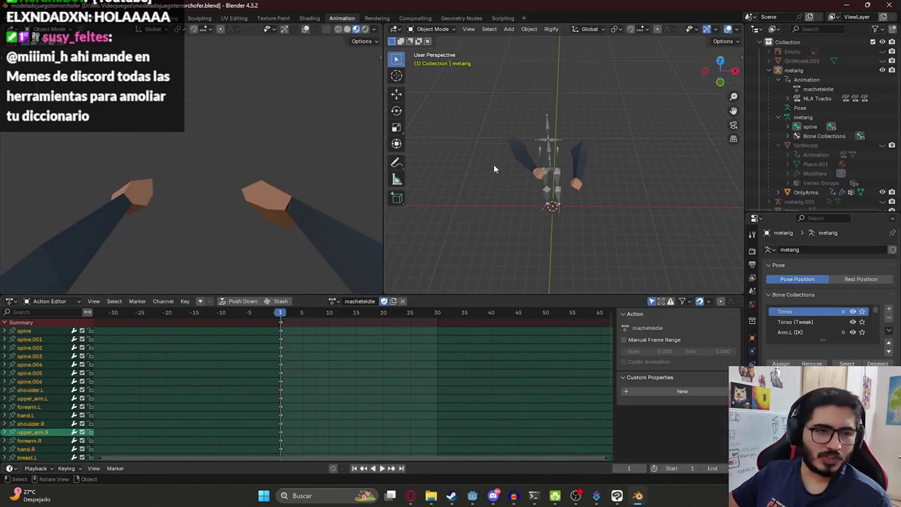
mouse_move(516, 160)
middle_down()
mouse_move(533, 164)
mouse_move(510, 159)
middle_up()
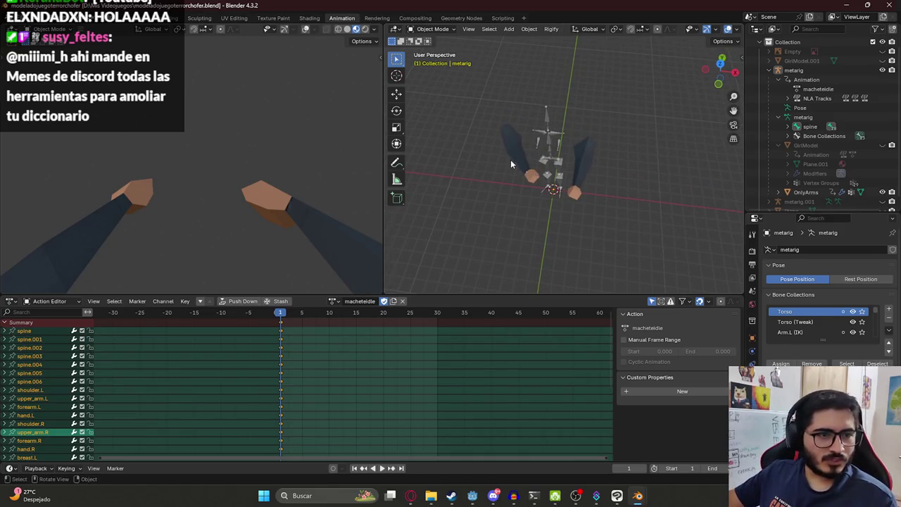
click(493, 495)
click(99, 195)
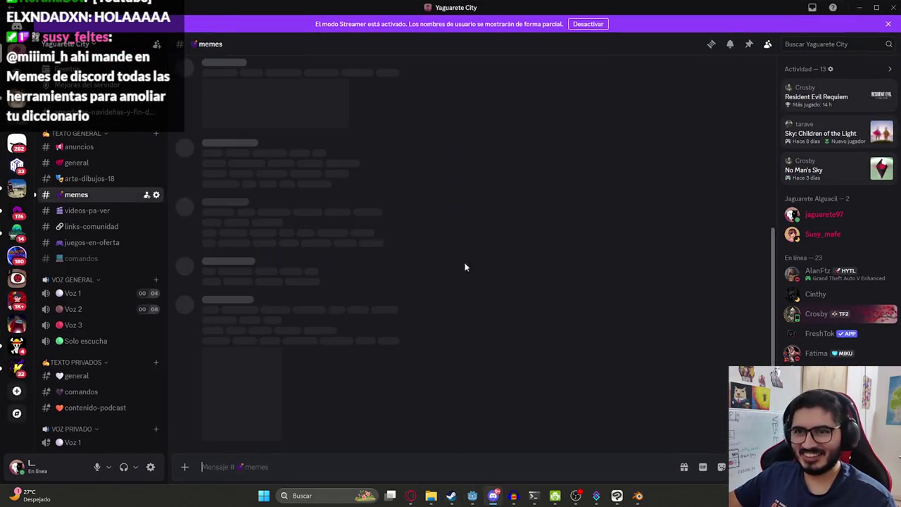
click(270, 377)
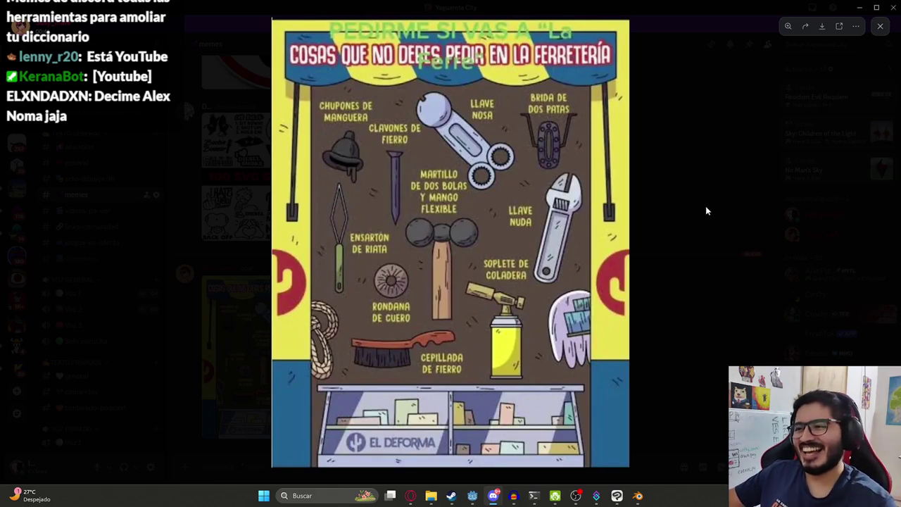
key(alt+Tab)
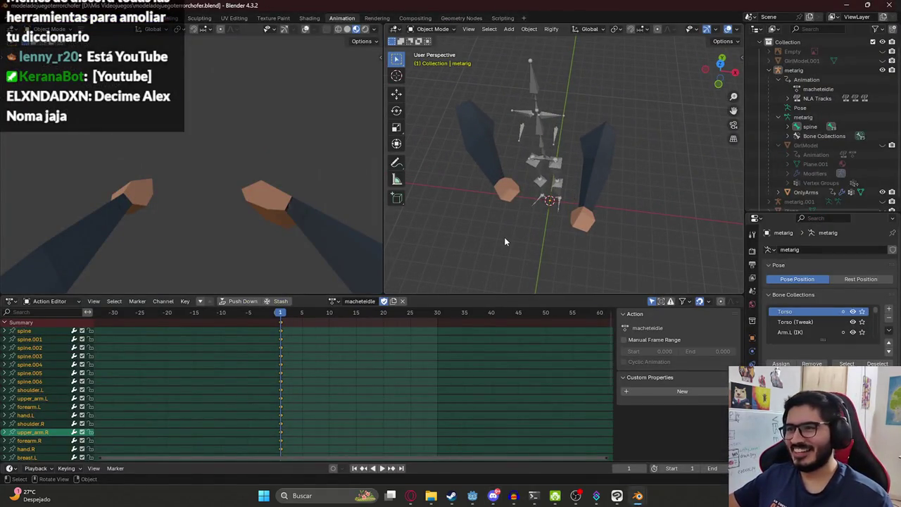
key(alt+Tab)
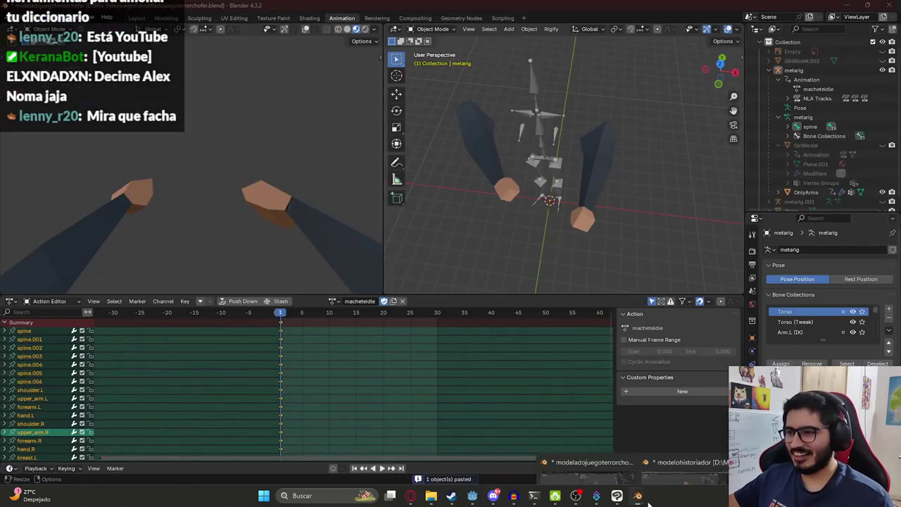
click(634, 444)
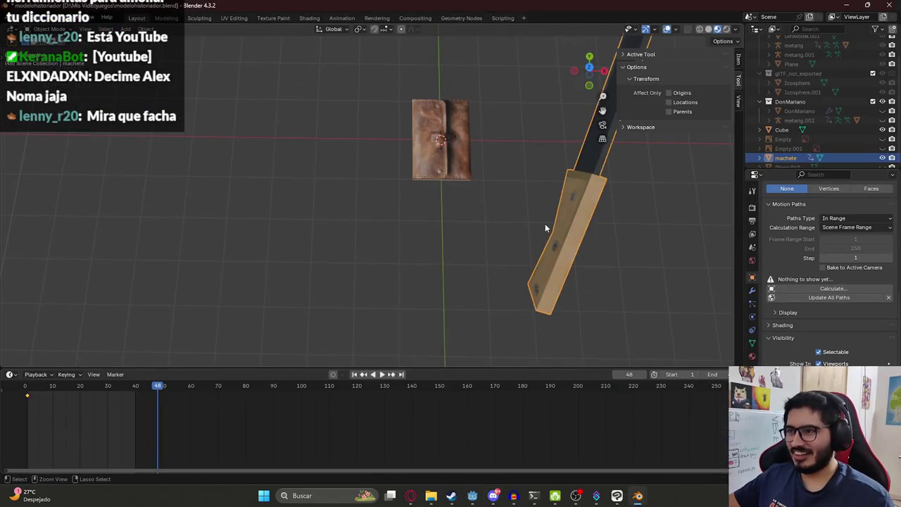
key(alt+Tab)
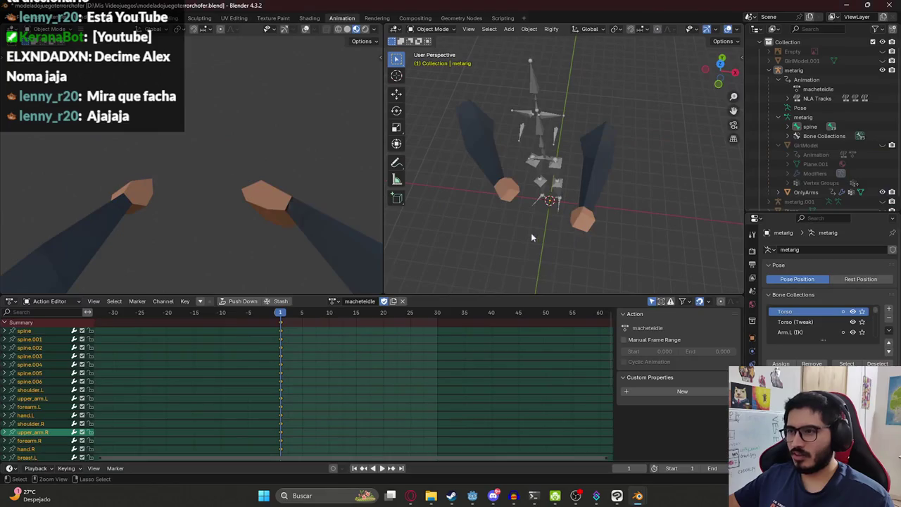
Paste the machete into the arms scene and switch to top orthographic view
key(ctrl+v)
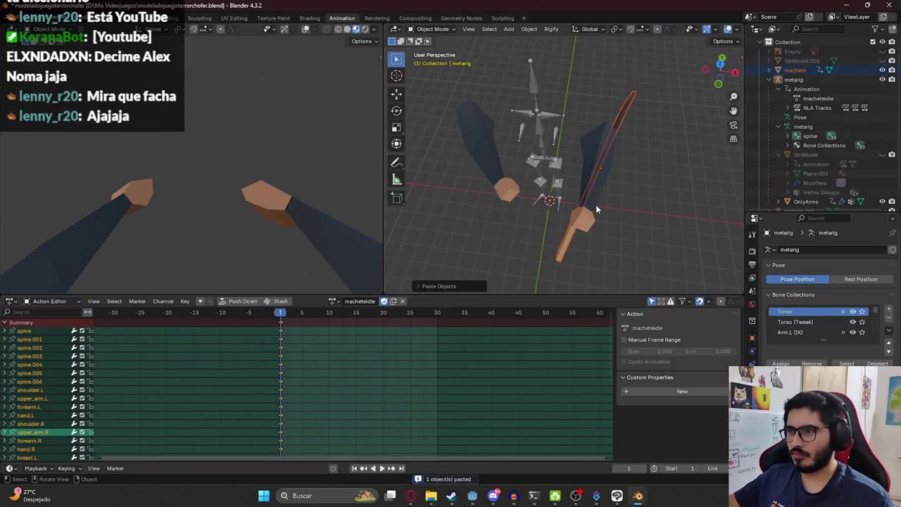
key(KP_1)
key(KP_7)
middle_drag(626, 186, 443, 208)
key(ctrl+KP_7)
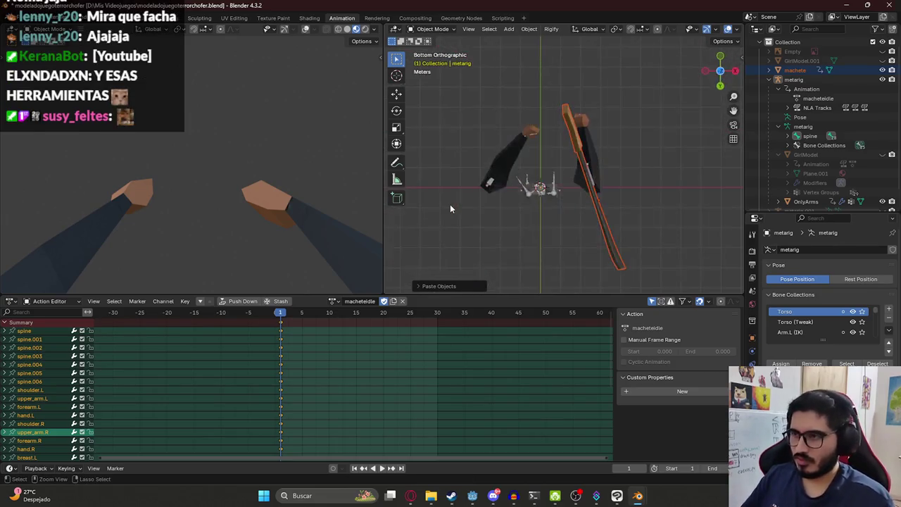
key(KP_7)
Slide the machete along X, then move it vertically along Z
key(g)
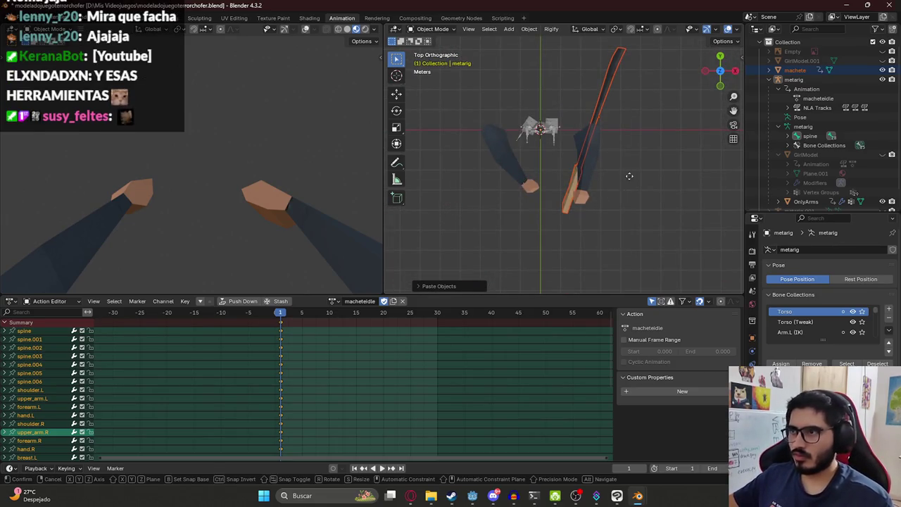
key(x)
click(585, 197)
key(g)
key(z)
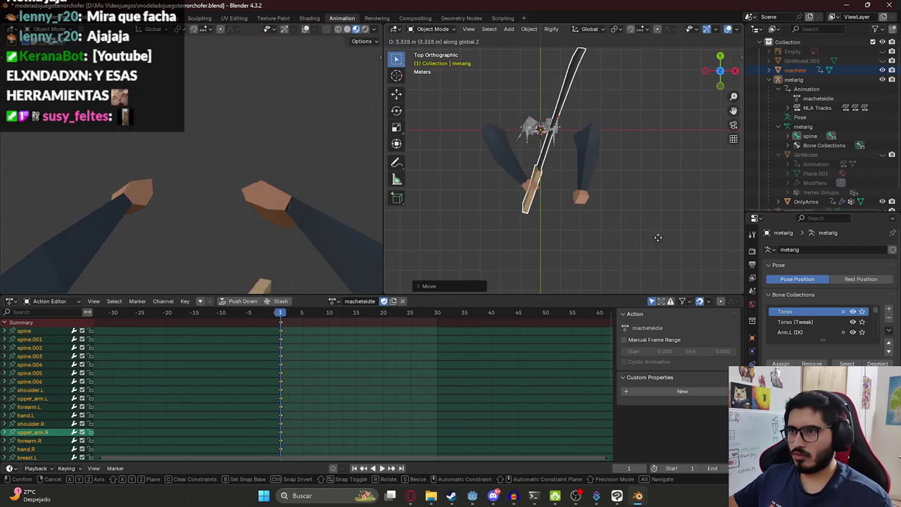
click(667, 247)
Rotate the machete around Z, X and its local X axis so it points downward
key(z)
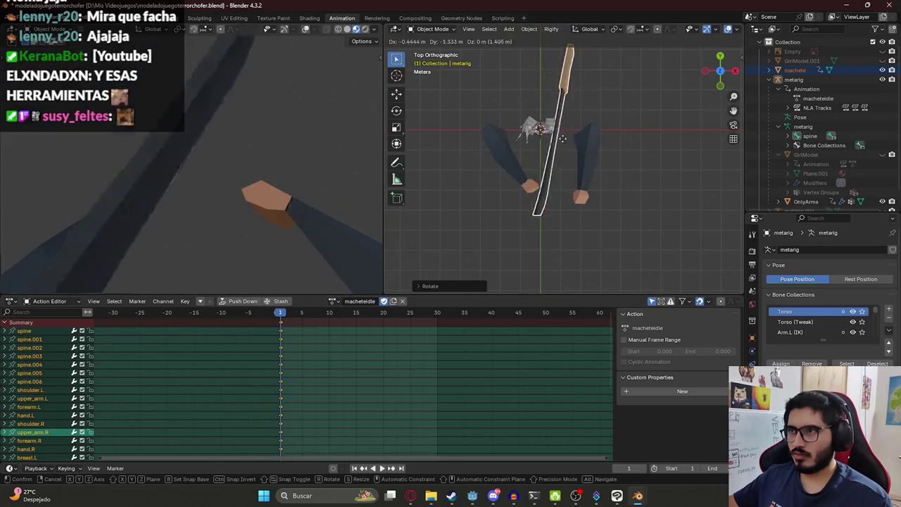
click(576, 247)
key(r)
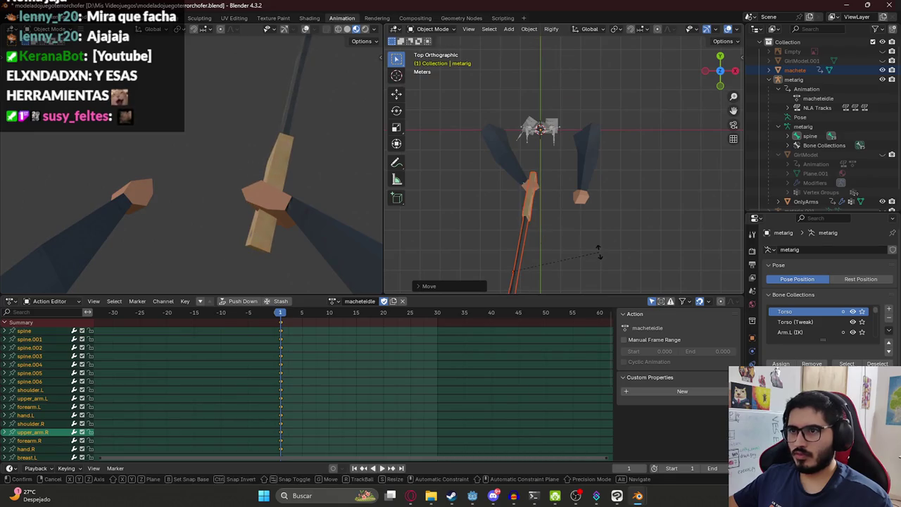
key(x)
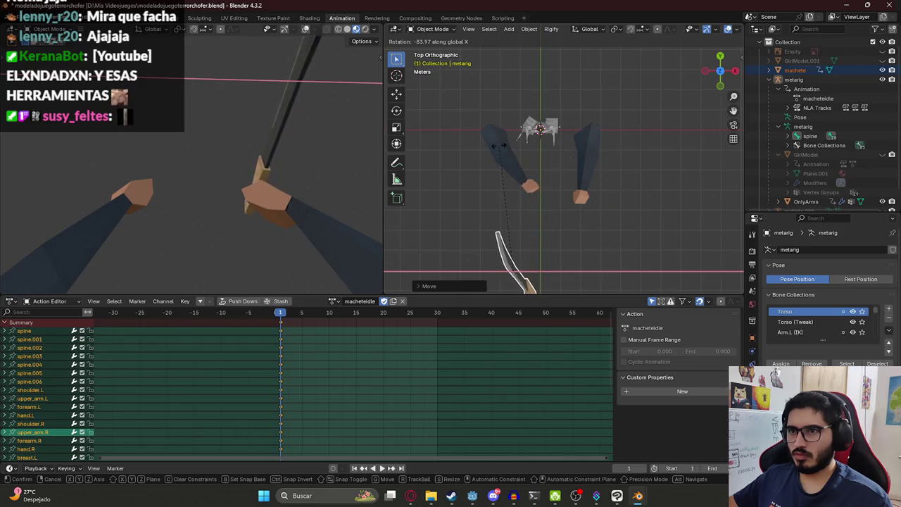
click(572, 167)
key(r)
key(z)
key(z)
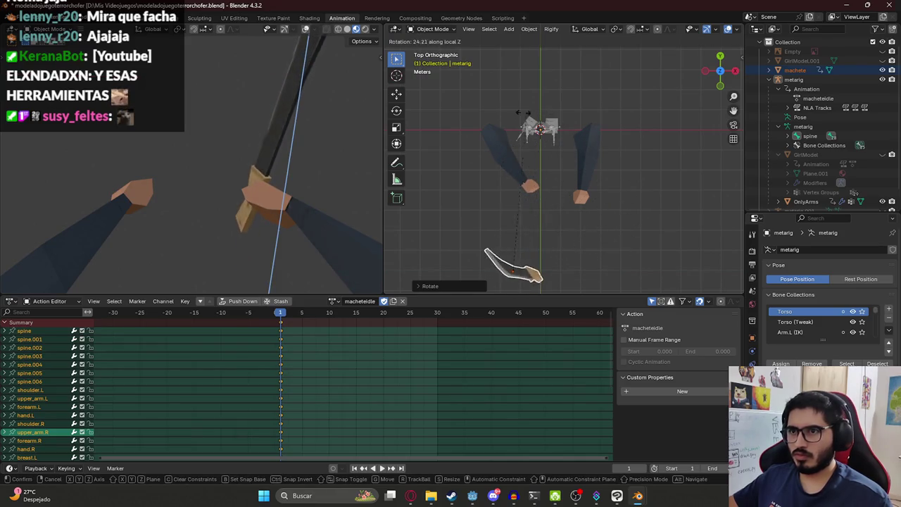
key(x)
key(x)
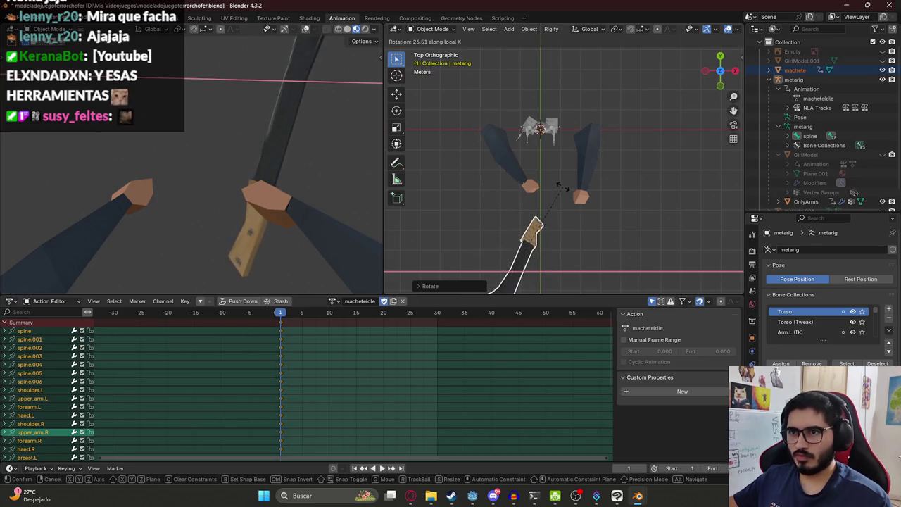
click(545, 194)
Move the machete toward the right hand and lower it along Z into the grip
key(r)
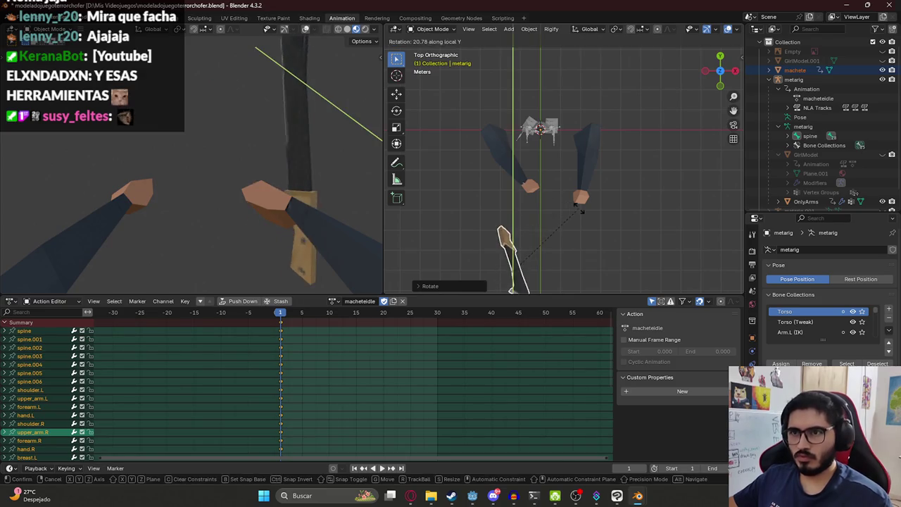
key(g)
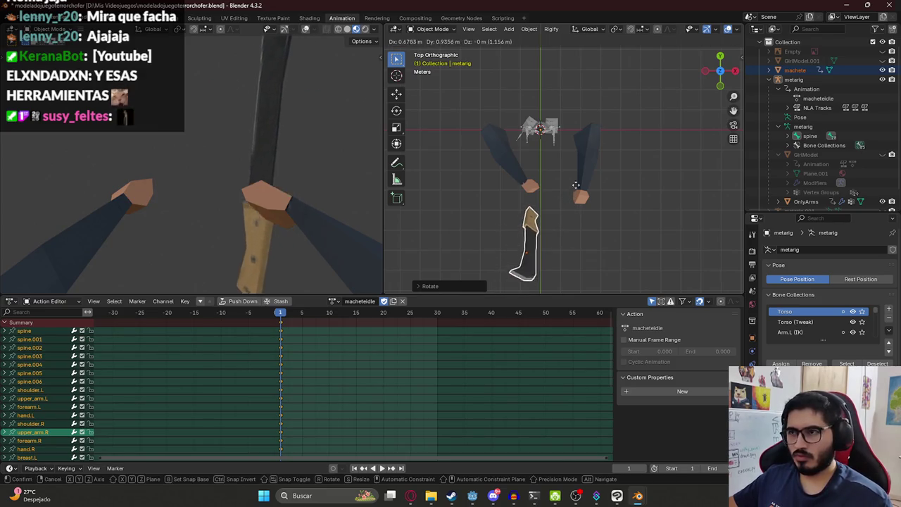
click(574, 154)
key(g)
key(z)
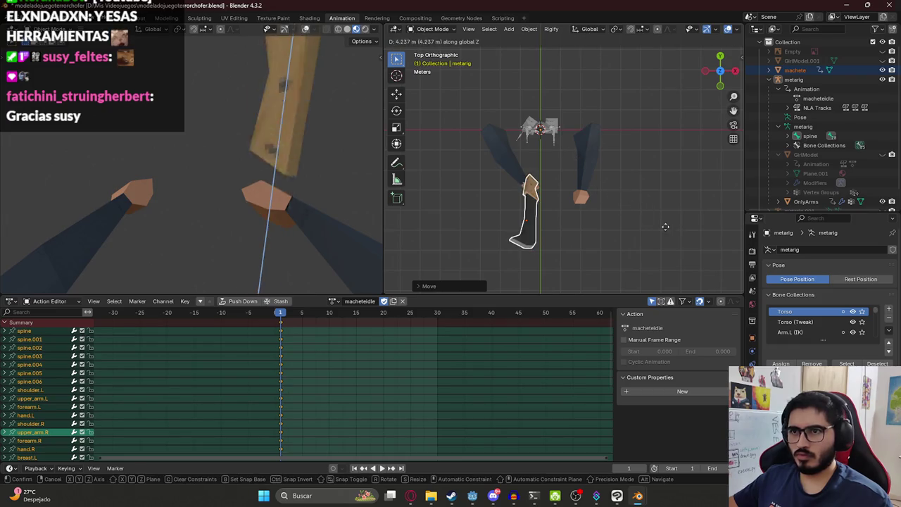
click(650, 225)
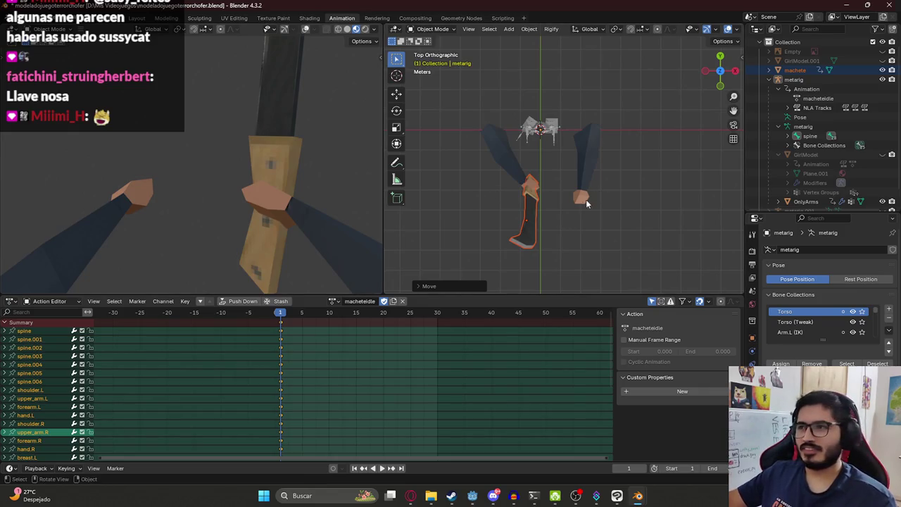
key(r)
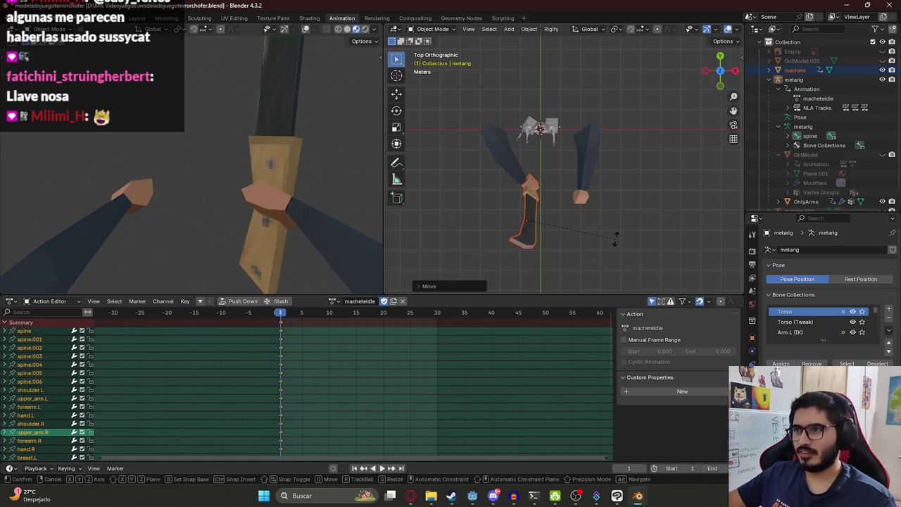
Cancel the X tilt and orbit in close on the hand and machete
key(x)
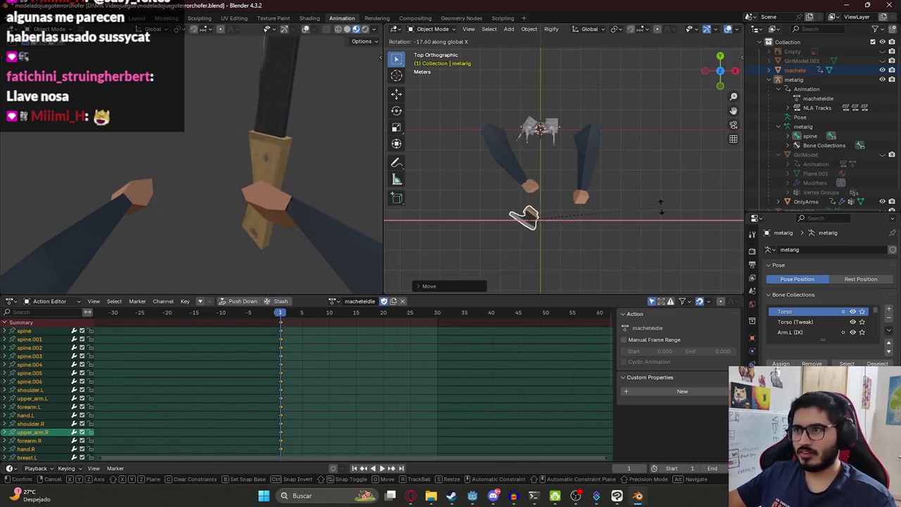
right_click(618, 207)
mouse_move(660, 150)
middle_down()
mouse_move(464, 147)
mouse_move(581, 137)
mouse_move(572, 76)
middle_up()
middle_drag(636, 104, 558, 205)
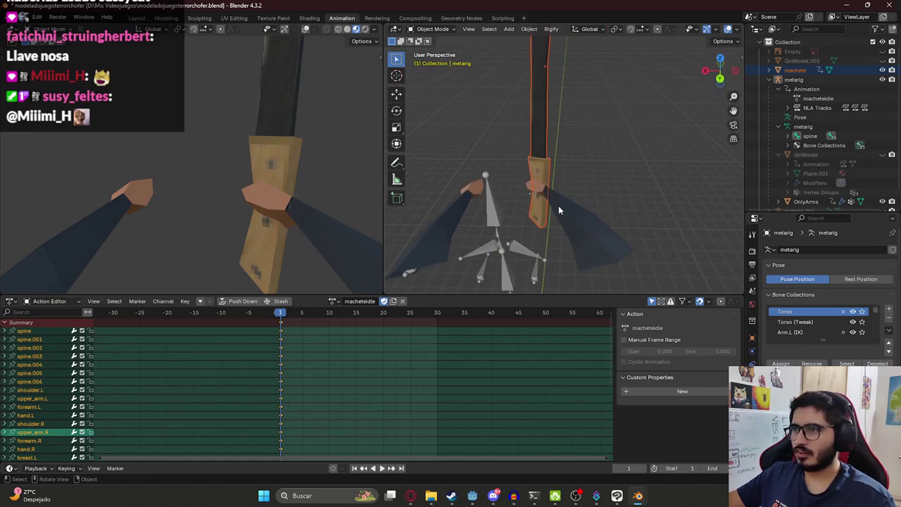
Tilt the machete around its local X axis and shift it along Y
key(r)
key(x)
key(x)
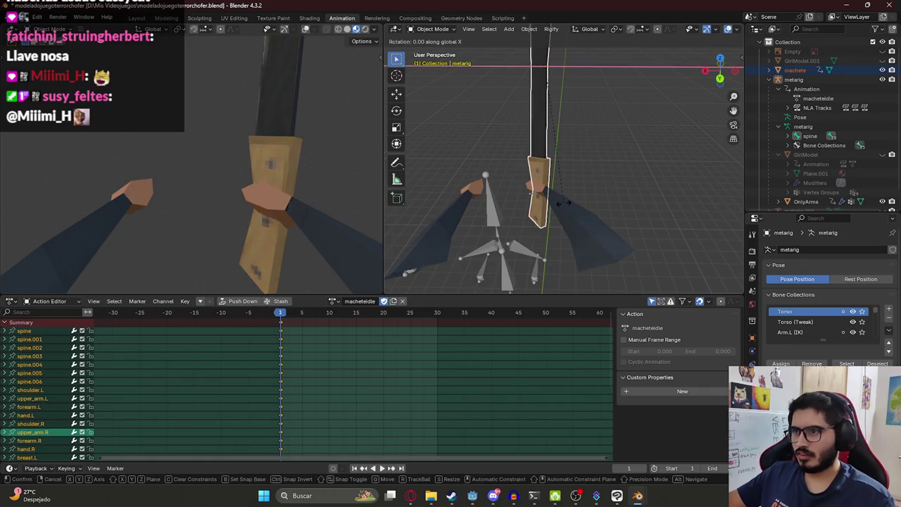
click(603, 183)
key(g)
key(y)
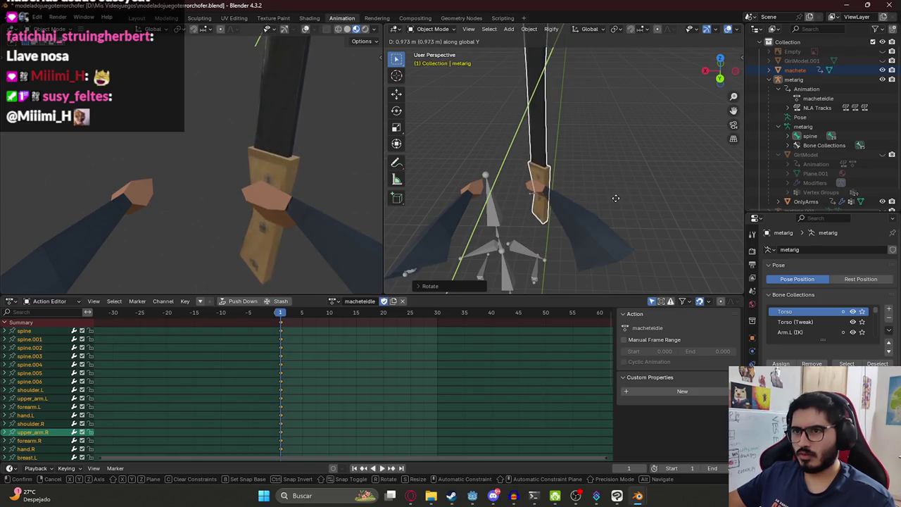
click(598, 199)
middle_drag(599, 199, 589, 215)
Discard the further trial rotations and bring up the machete's Object context menu
key(r)
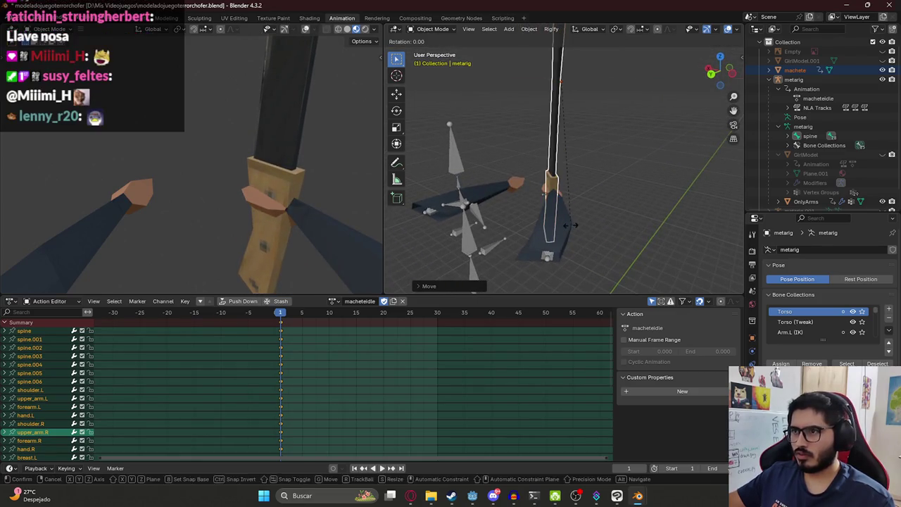
key(x)
key(x)
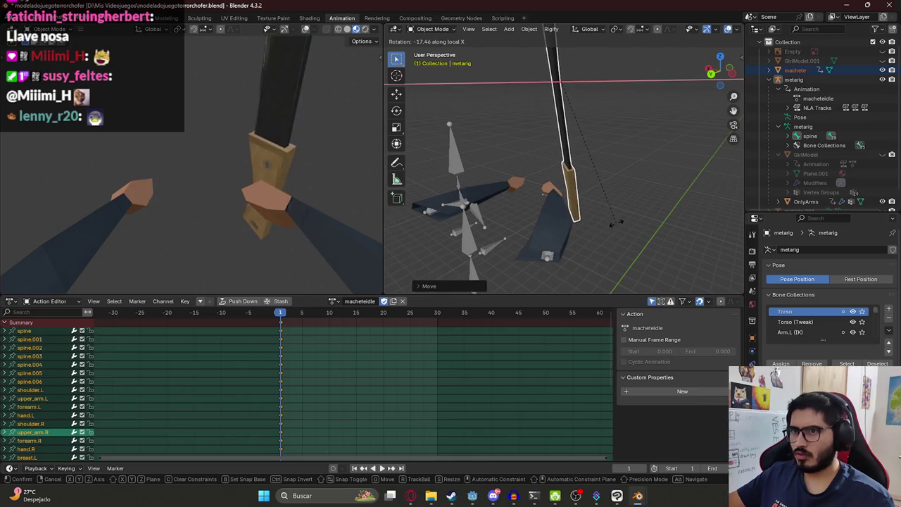
right_click(616, 222)
mouse_move(556, 195)
middle_down()
mouse_move(543, 268)
mouse_move(562, 190)
middle_up()
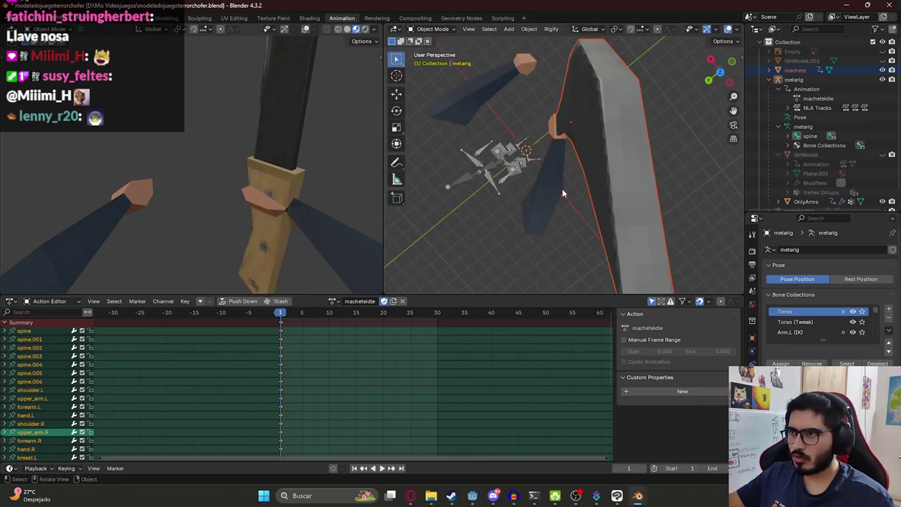
key(r)
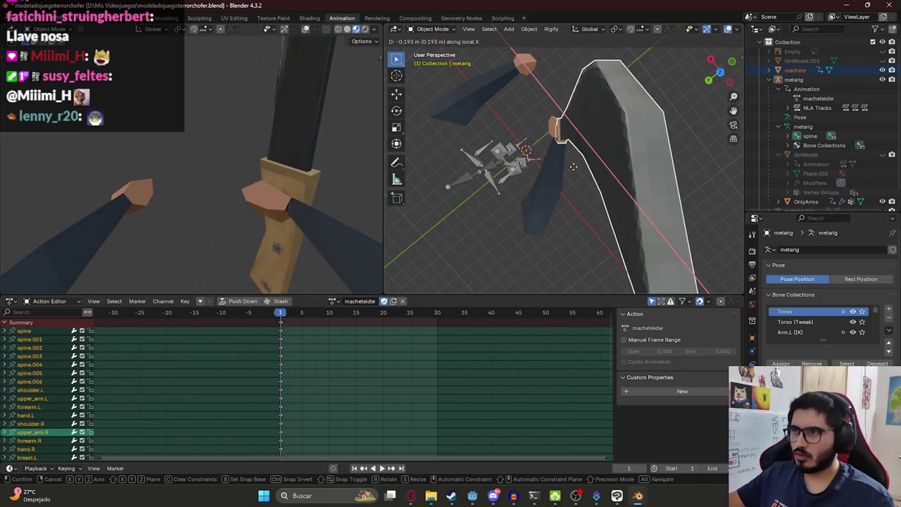
right_click(576, 149)
right_click(571, 114)
mouse_move(512, 114)
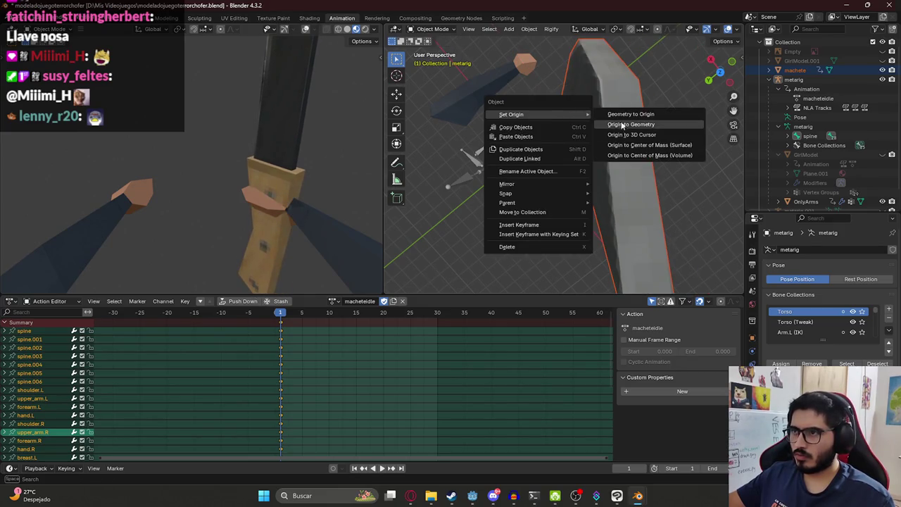
Set the machete's origin to geometry and rotate it around Z
click(631, 125)
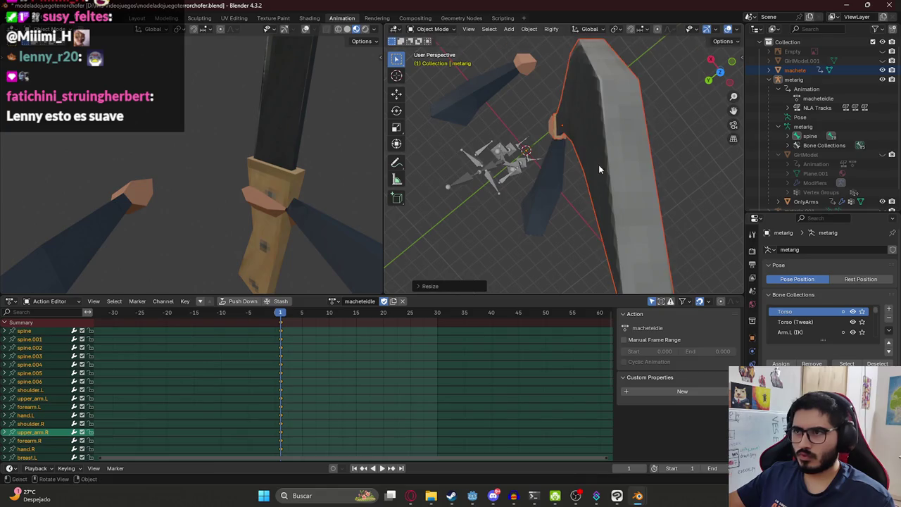
key(r)
key(x)
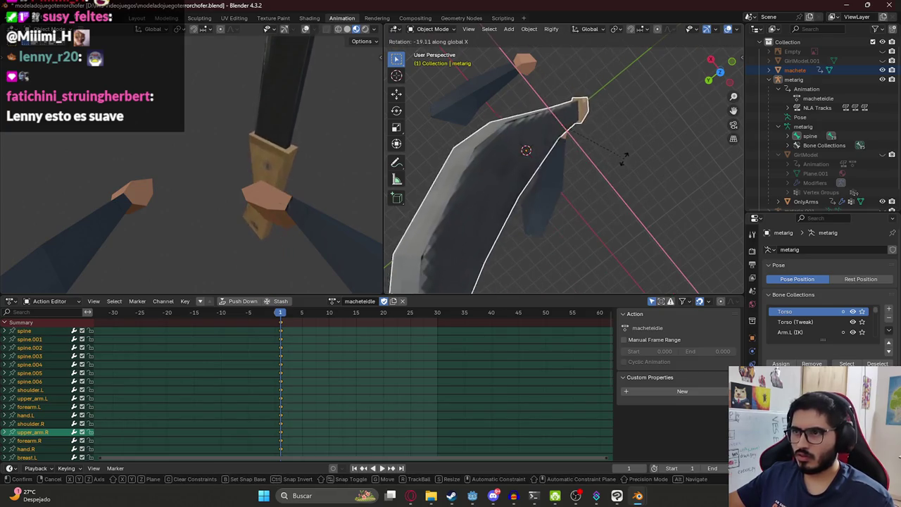
key(z)
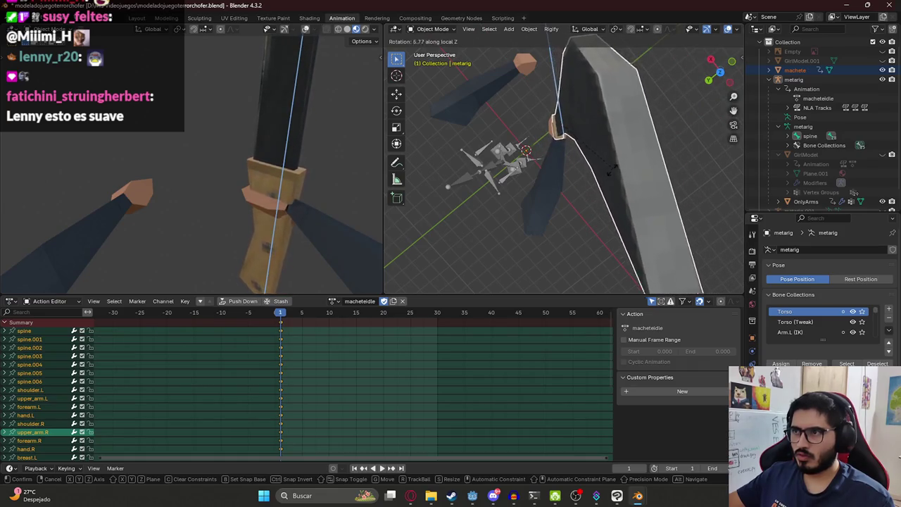
click(612, 168)
Rotate the machete on local Y, move it vertically, then rotate it on local Z
key(y)
key(y)
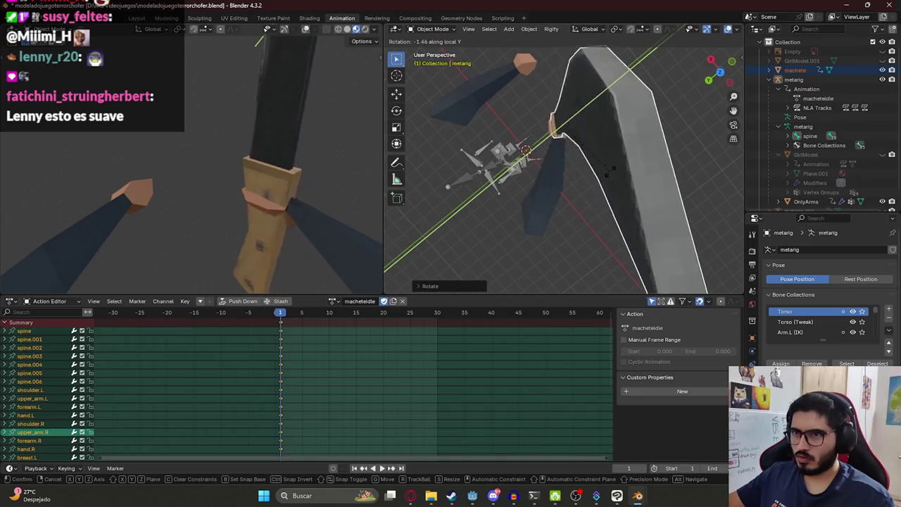
key(g)
key(z)
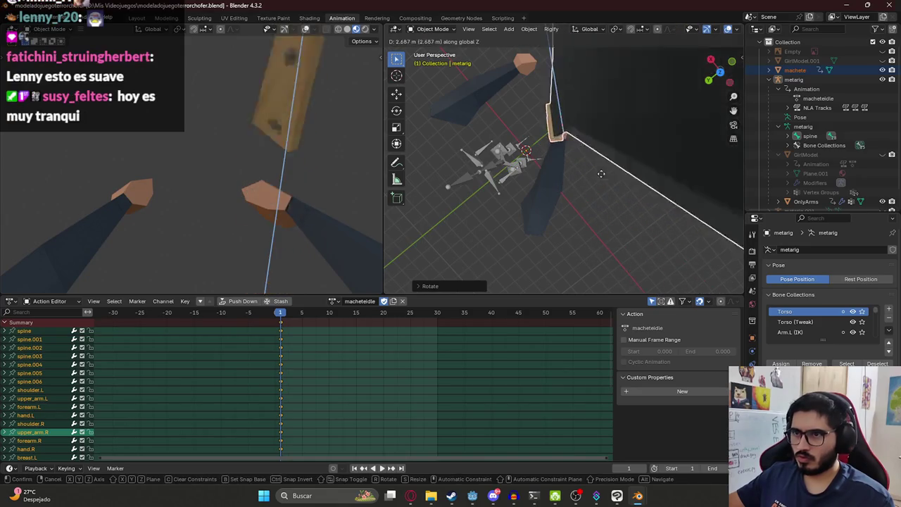
click(603, 185)
key(r)
key(z)
key(z)
click(611, 186)
Zoom in and slide the machete along the Y axis
scroll(611, 184, up, 5)
scroll(612, 183, up, 3)
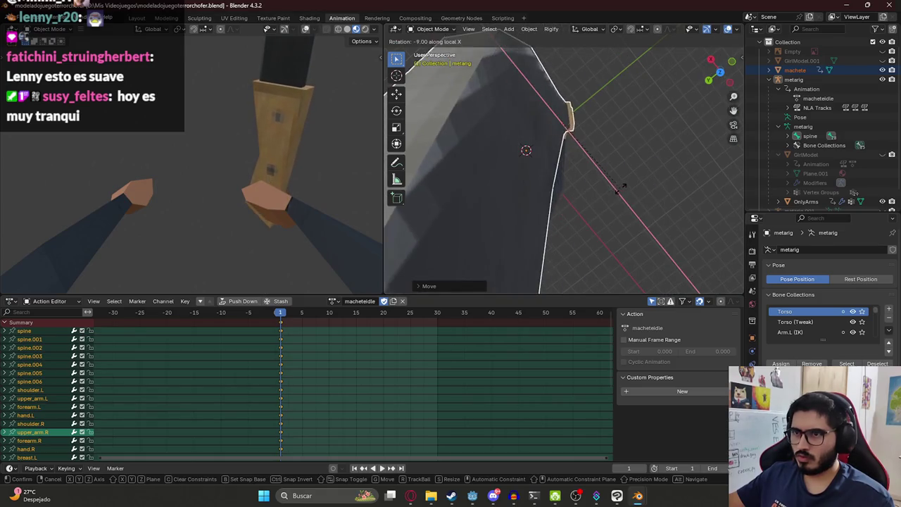
scroll(613, 181, down, 5)
key(g)
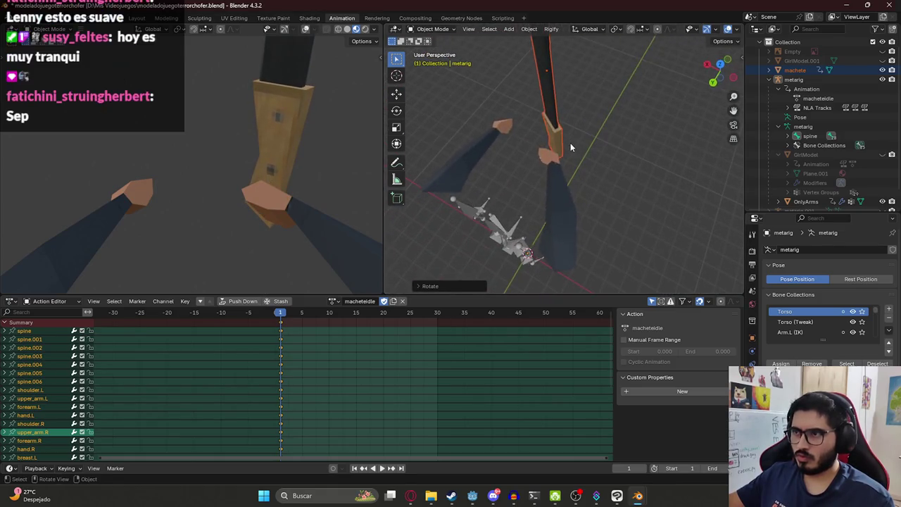
key(x)
key(y)
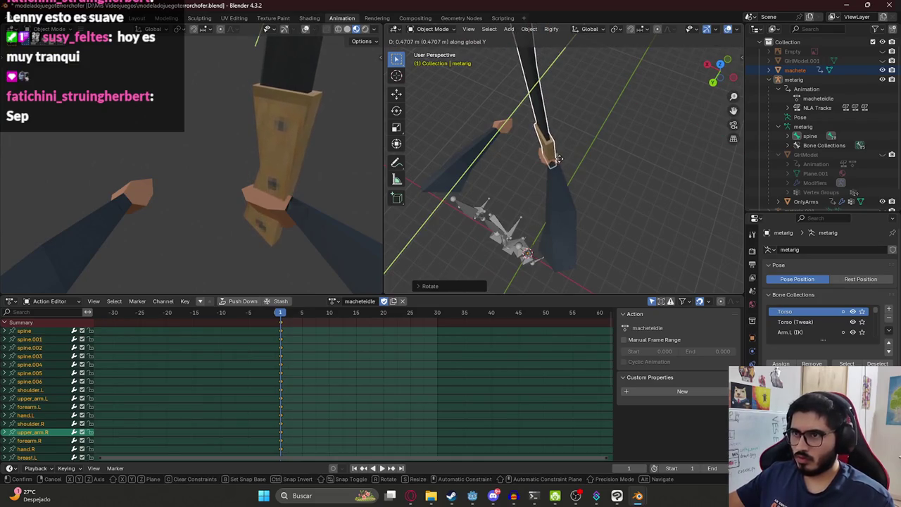
click(556, 162)
Angle the machete on its local Y axis and place its handle at the hand from top view
key(r)
key(z)
key(z)
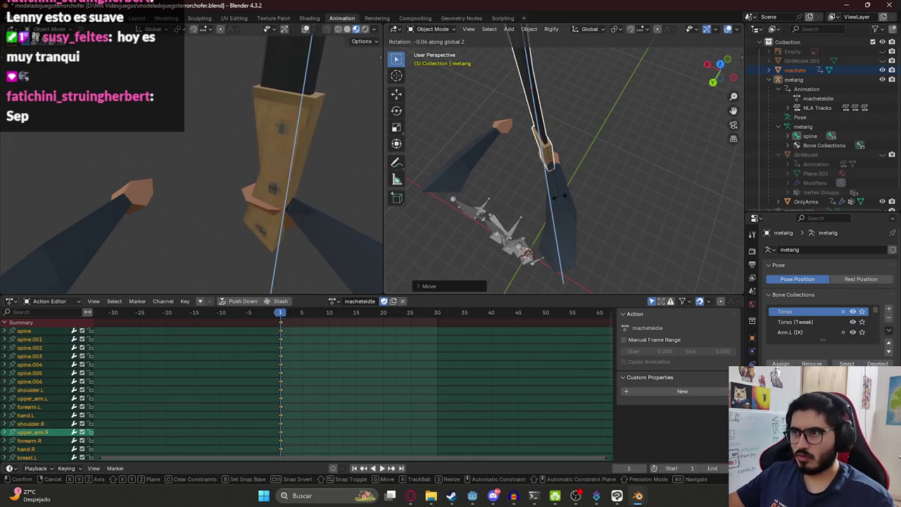
key(y)
key(y)
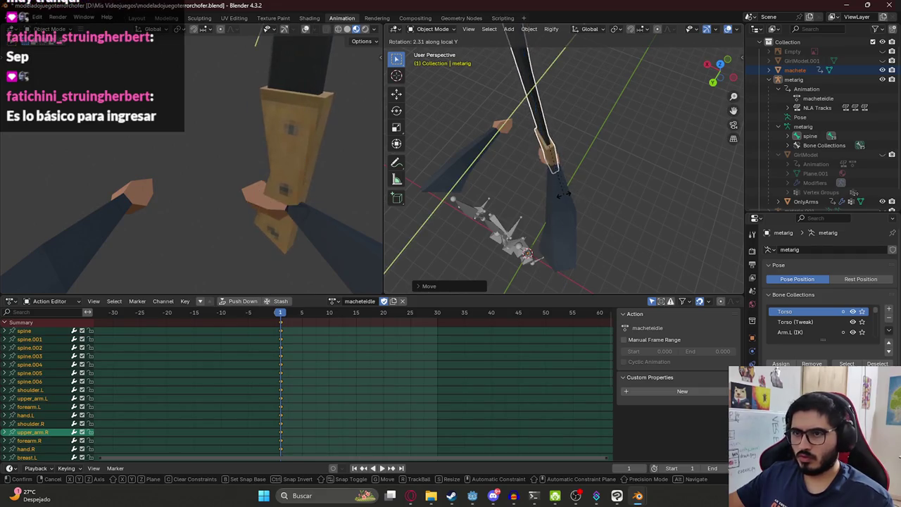
click(574, 191)
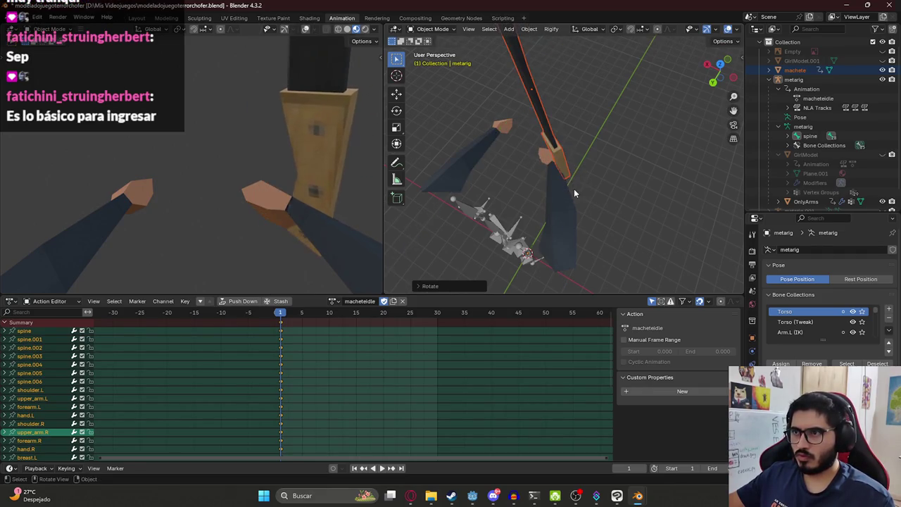
key(KP_7)
key(g)
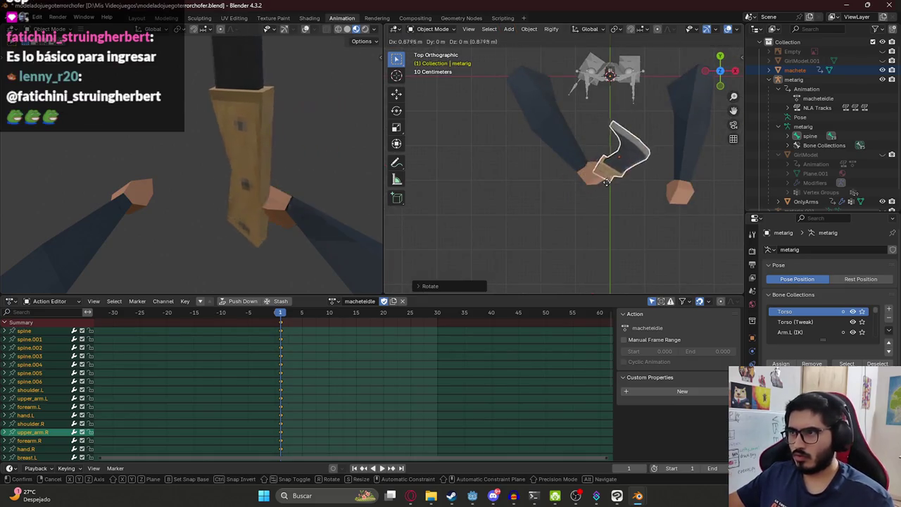
click(593, 183)
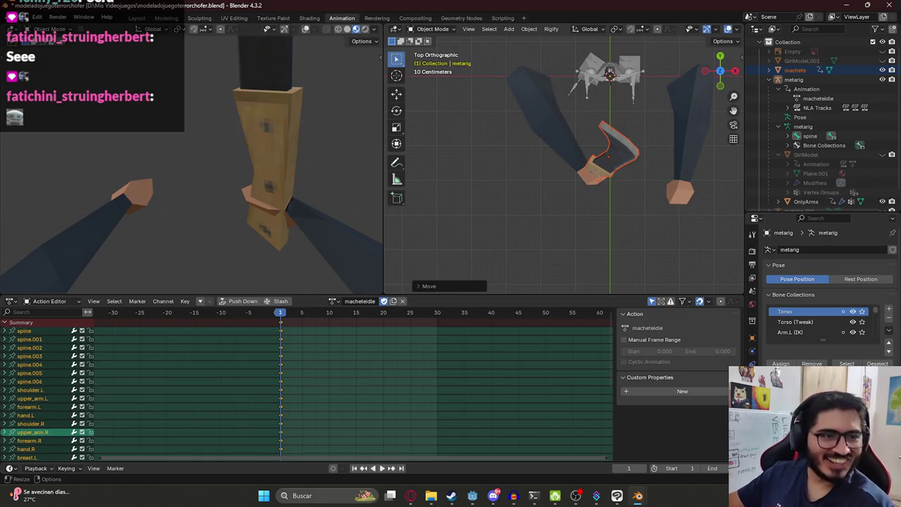
Make the 3D views taller by dragging the Action Editor border down
scroll(589, 185, down, 1)
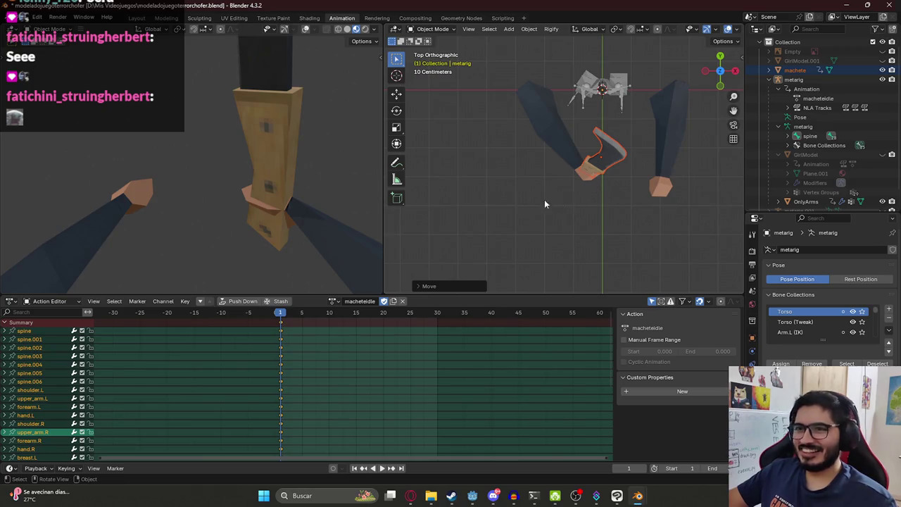
mouse_move(285, 180)
middle_down()
mouse_move(231, 162)
mouse_move(343, 162)
middle_up()
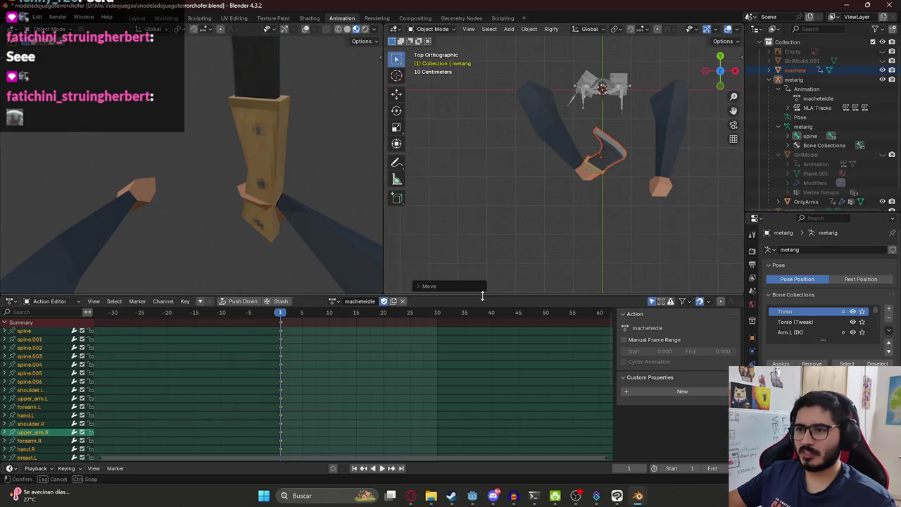
drag(485, 296, 484, 449)
mouse_move(318, 339)
middle_down()
mouse_move(224, 222)
mouse_move(225, 275)
mouse_move(222, 241)
middle_up()
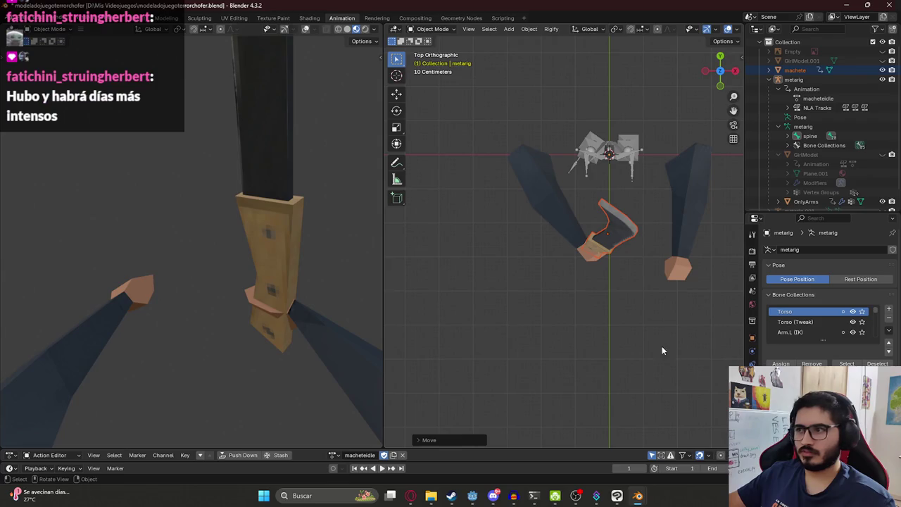
In front view, resize the machete and move it down
key(KP_1)
key(s)
click(603, 264)
key(g)
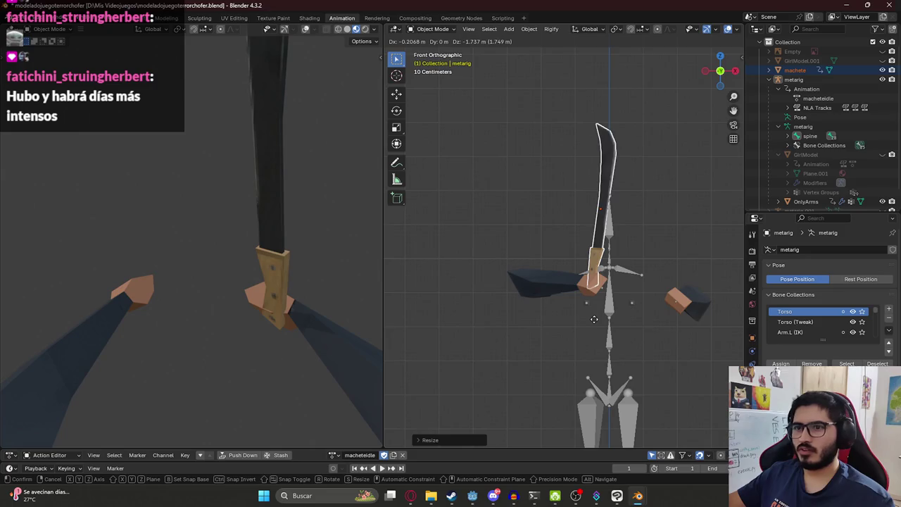
click(594, 319)
Rotate the machete on its local X axis and shift it along local Y
middle_drag(594, 319, 577, 334)
key(r)
key(x)
key(x)
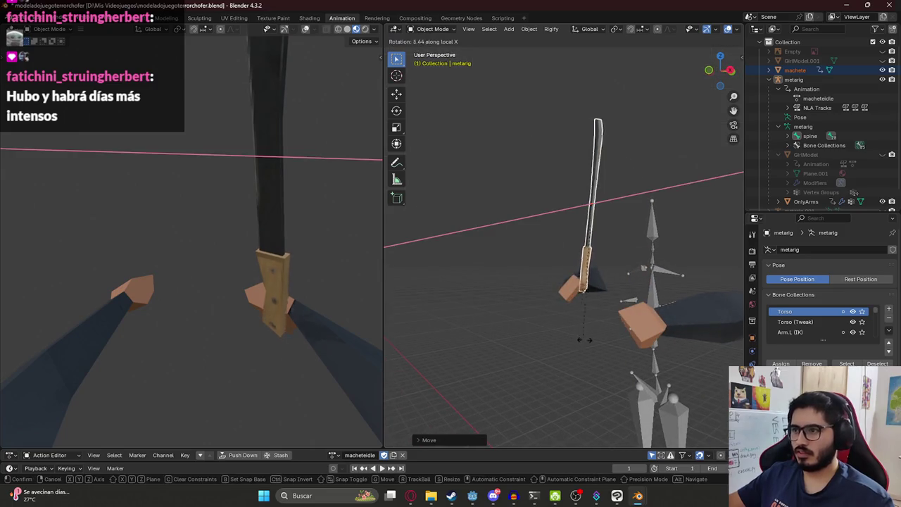
click(620, 347)
key(g)
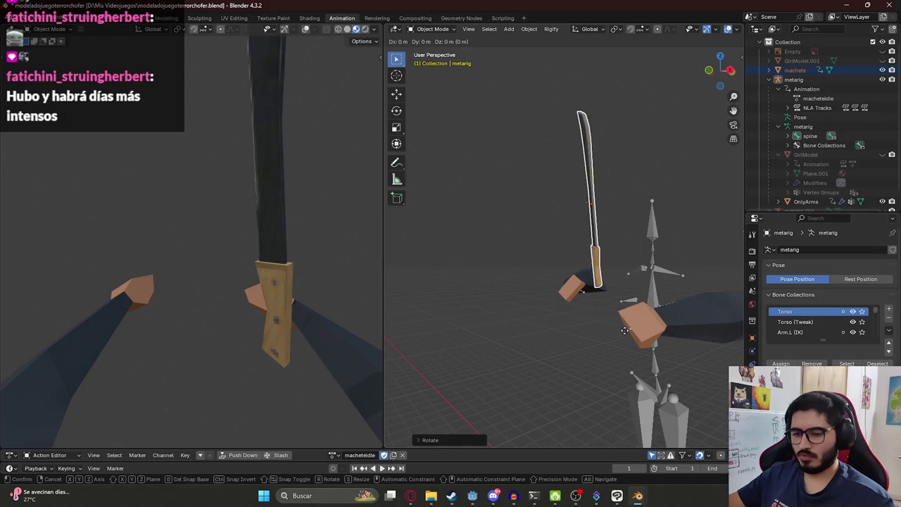
key(y)
key(y)
click(595, 338)
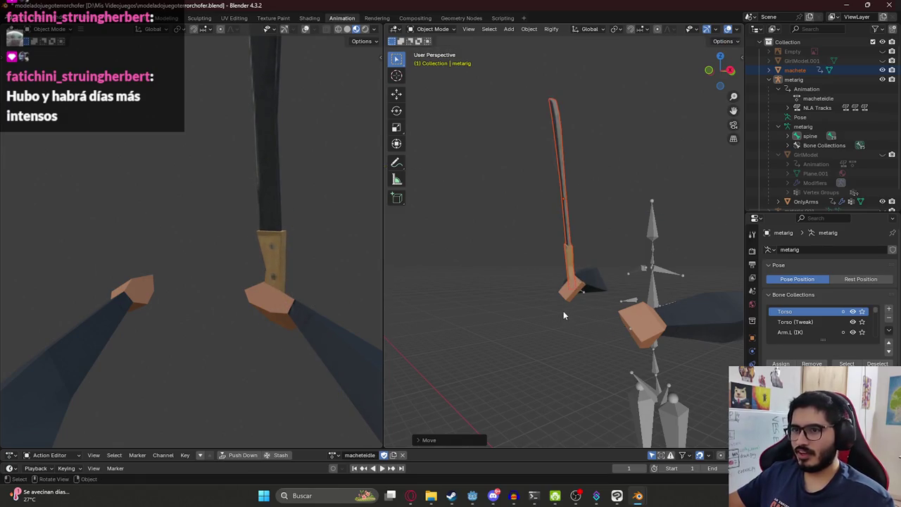
Tilt the machete diagonally and move its handle into the right hand
key(KP_1)
key(g)
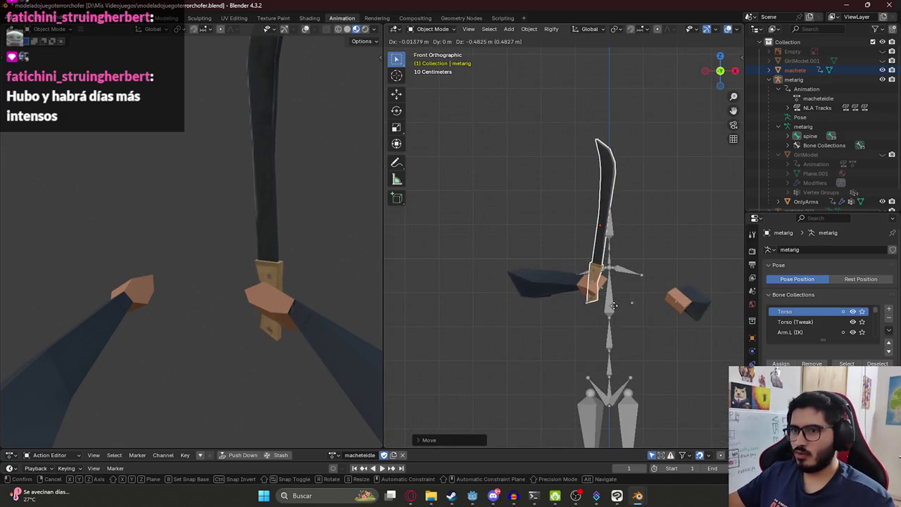
click(615, 302)
mouse_move(620, 299)
middle_down()
mouse_move(572, 273)
mouse_move(585, 219)
middle_up()
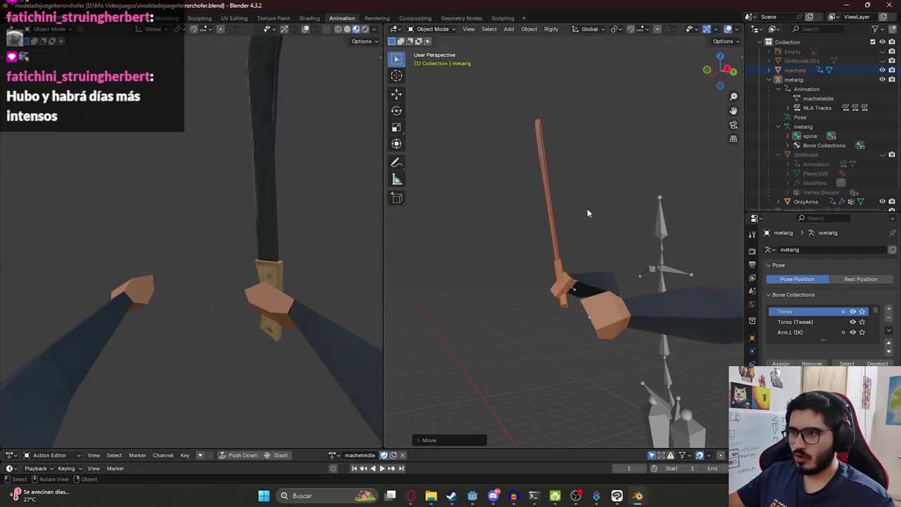
key(r)
click(518, 275)
key(g)
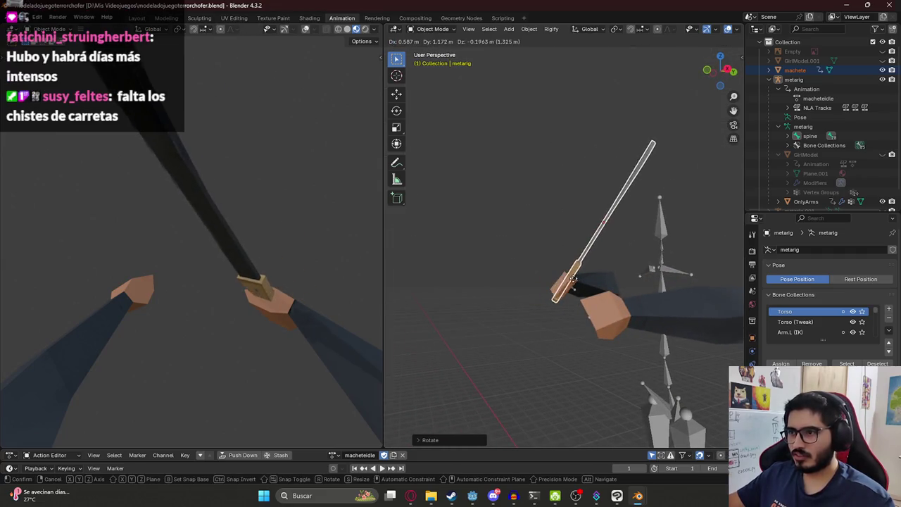
click(573, 277)
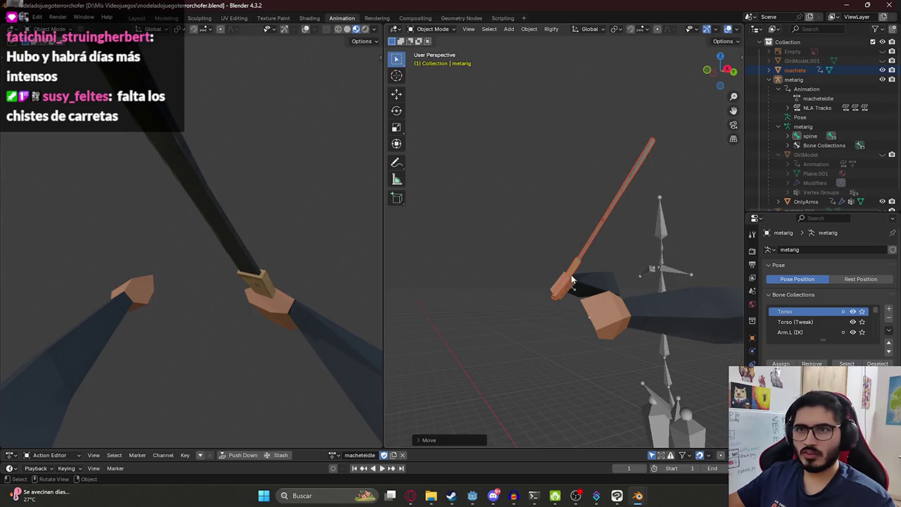
Scale the machete down slightly and nudge it into the grip
key(s)
click(577, 309)
key(g)
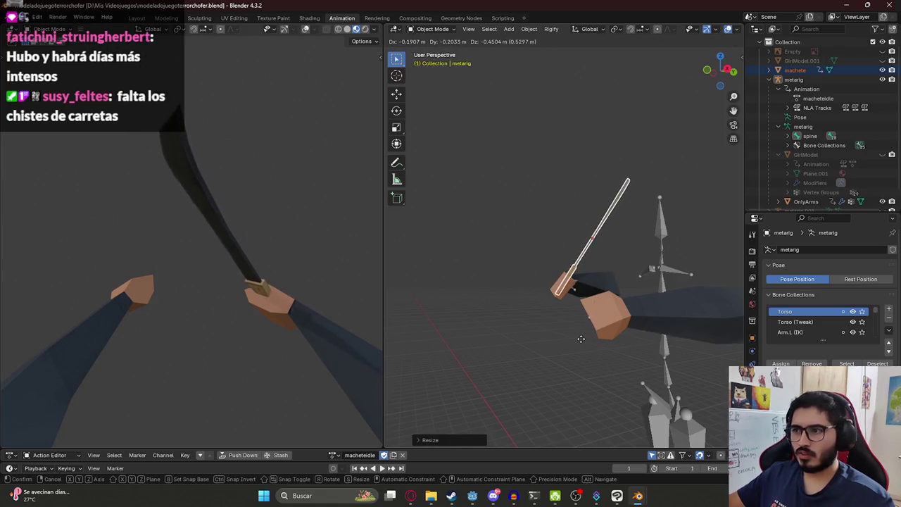
click(584, 342)
key(s)
right_click(587, 345)
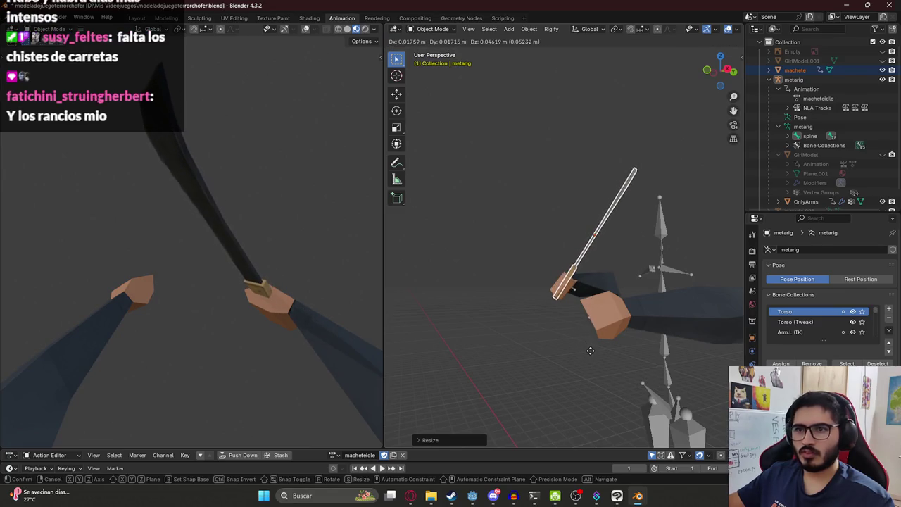
middle_drag(257, 307, 288, 300)
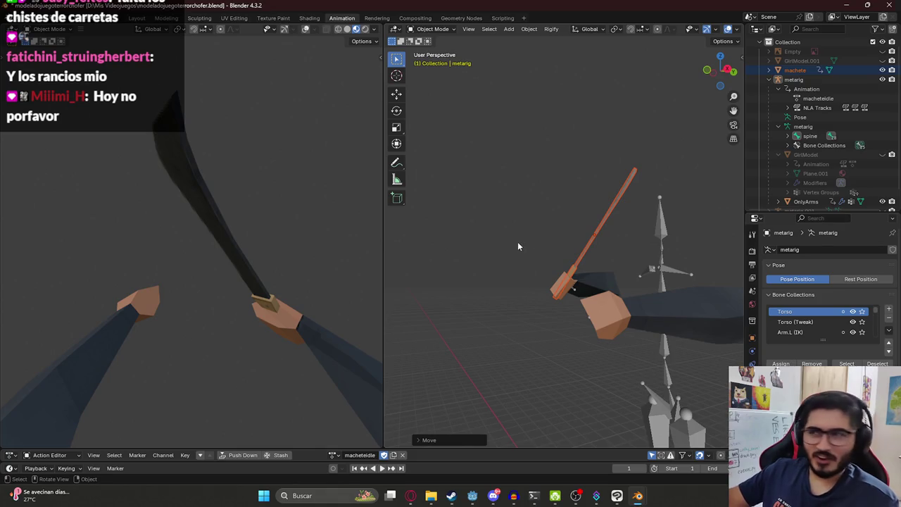
Select the metarig, enter Pose Mode and move the upper_arm.R bone
middle_drag(518, 246, 550, 264)
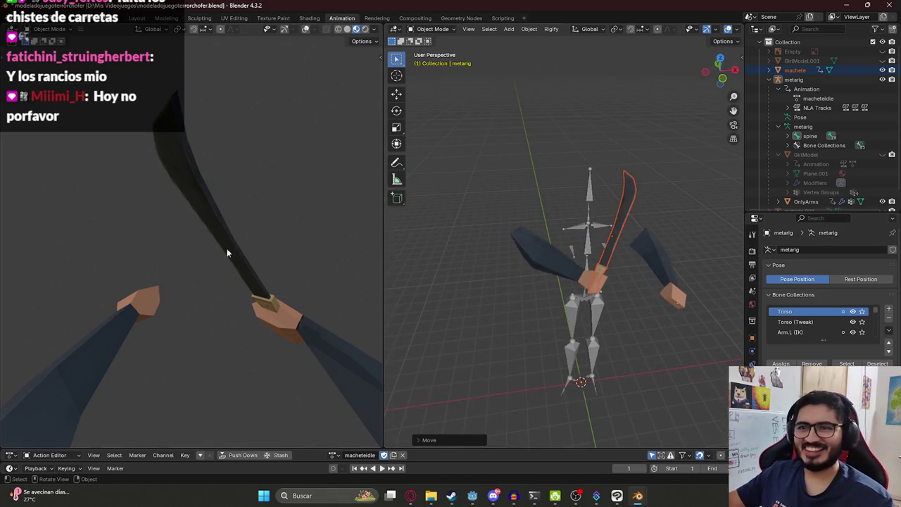
click(598, 225)
key(ctrl+Tab)
click(522, 250)
key(g)
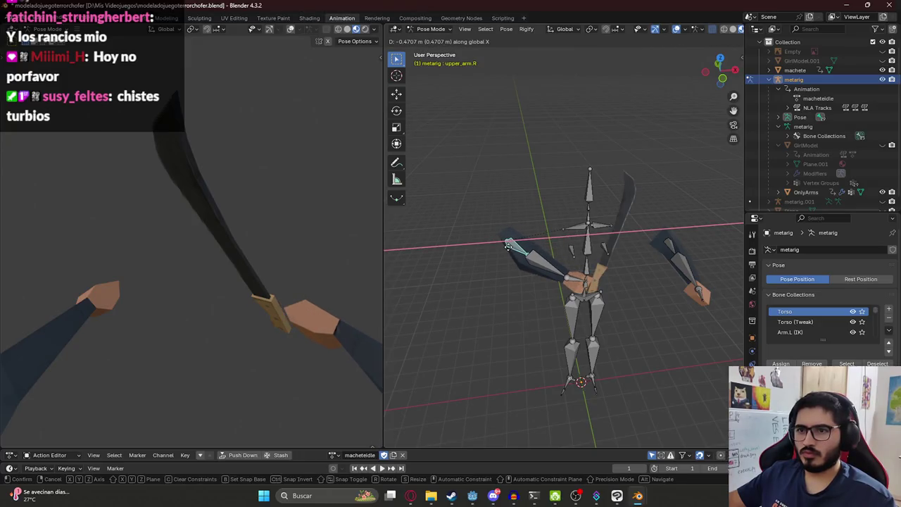
click(512, 252)
Move upper_arm.L along Z, then select all bones and copy the pose
click(654, 241)
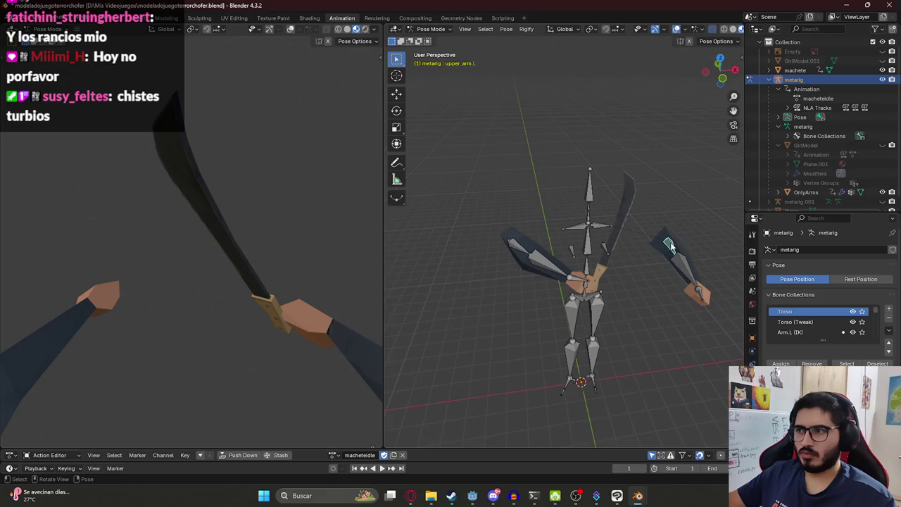
key(g)
key(z)
click(482, 243)
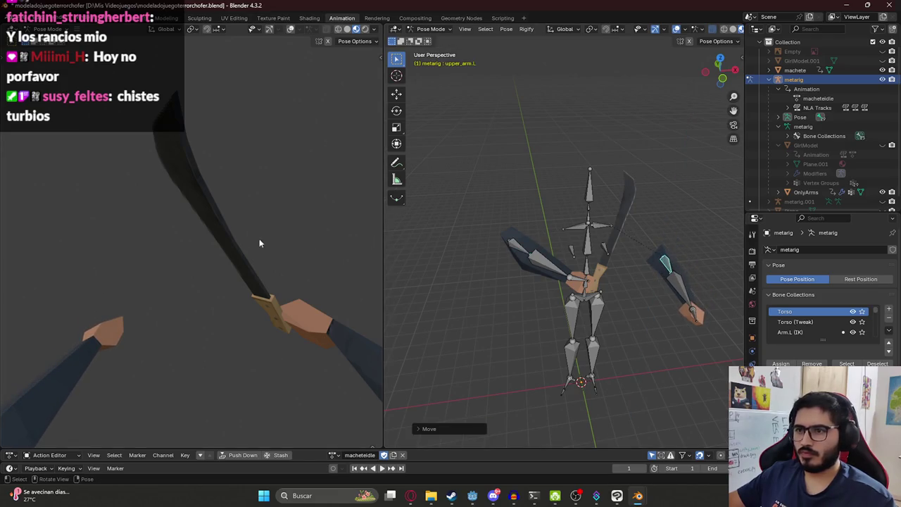
key(a)
key(ctrl+c)
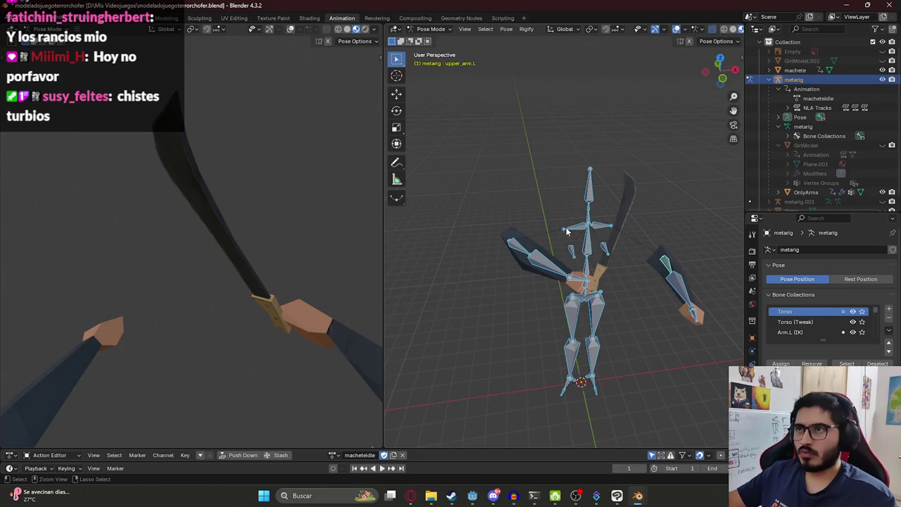
drag(465, 453, 416, 356)
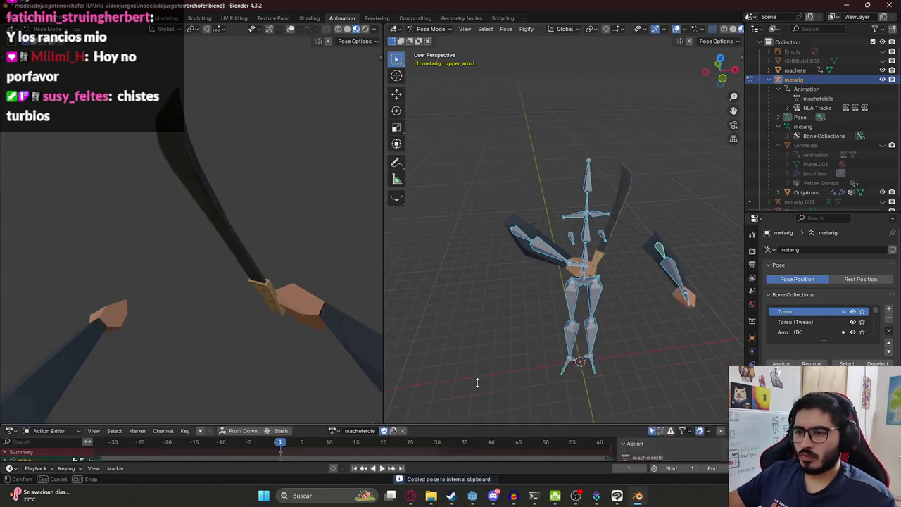
In Object Mode, nudge the machete twice along X, then save
click(431, 28)
click(431, 37)
click(622, 169)
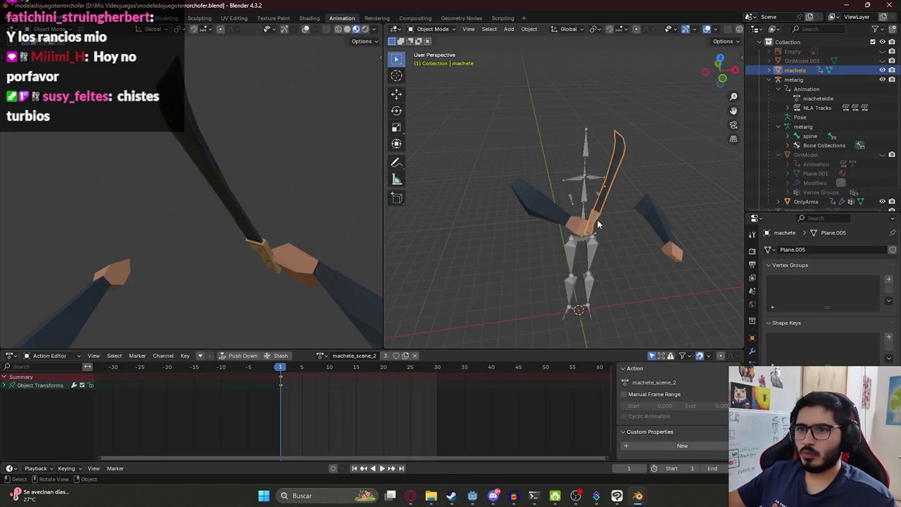
key(g)
key(x)
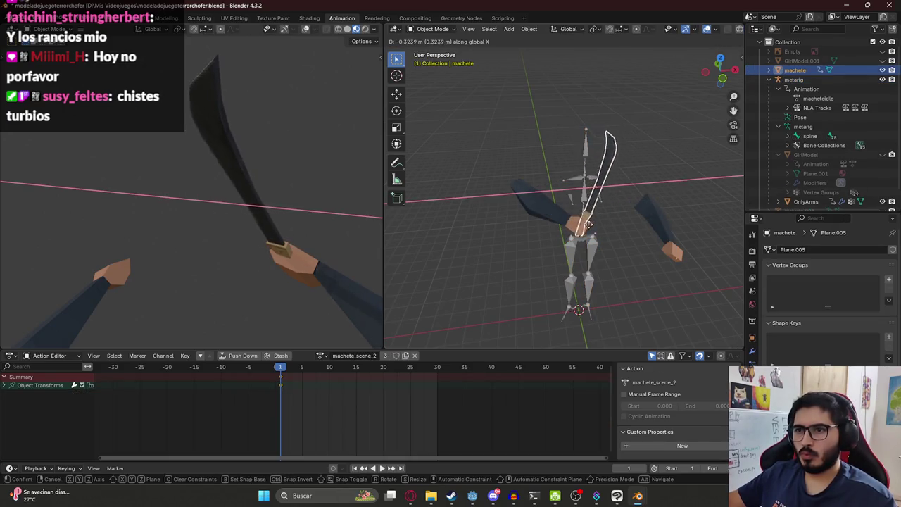
click(589, 224)
key(g)
key(z)
key(x)
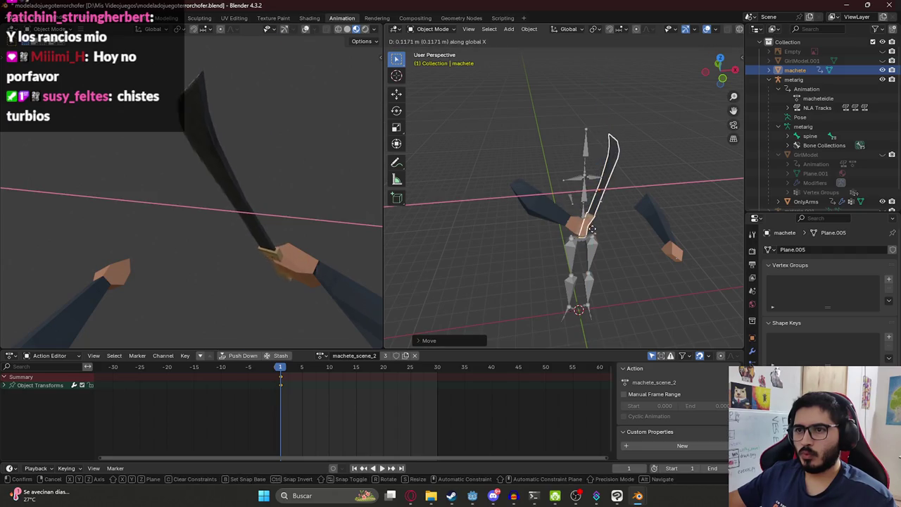
click(587, 231)
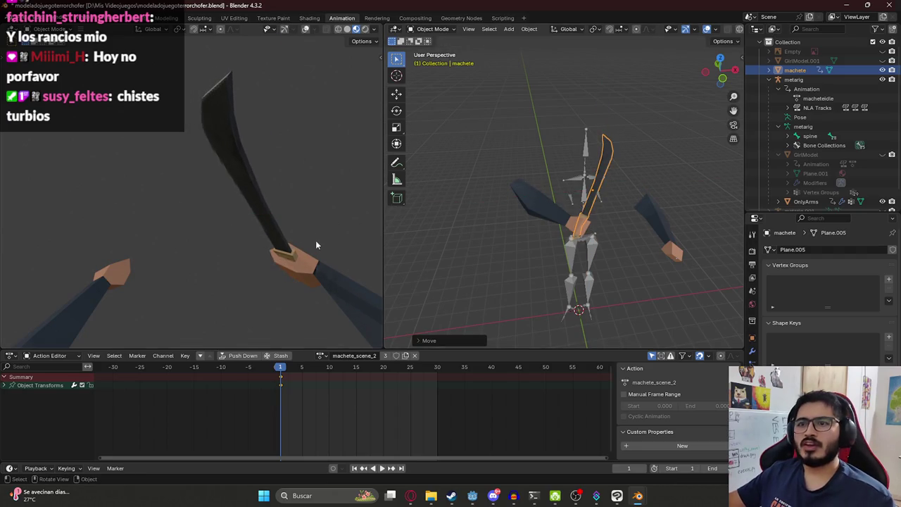
key(ctrl+s)
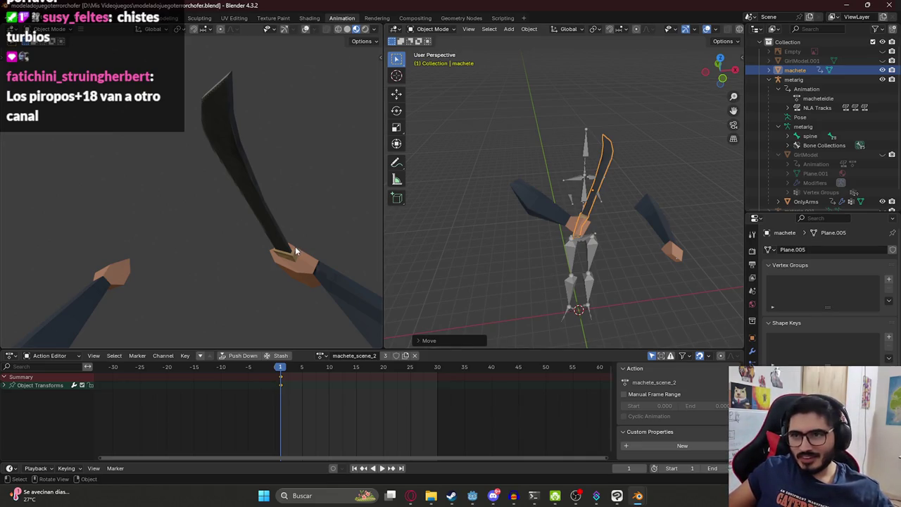
Scale the machete up by about 1.2 after cancelling a free move
key(g)
middle_drag(579, 224, 506, 257)
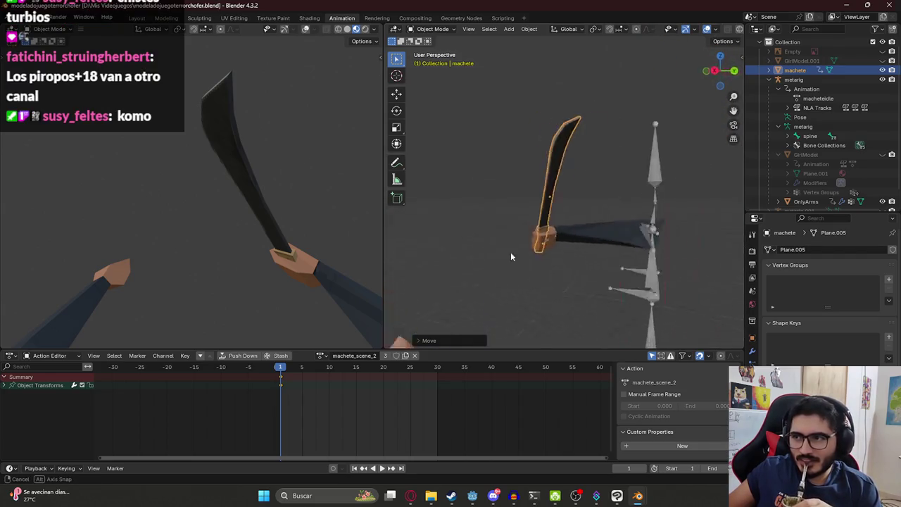
right_click(604, 273)
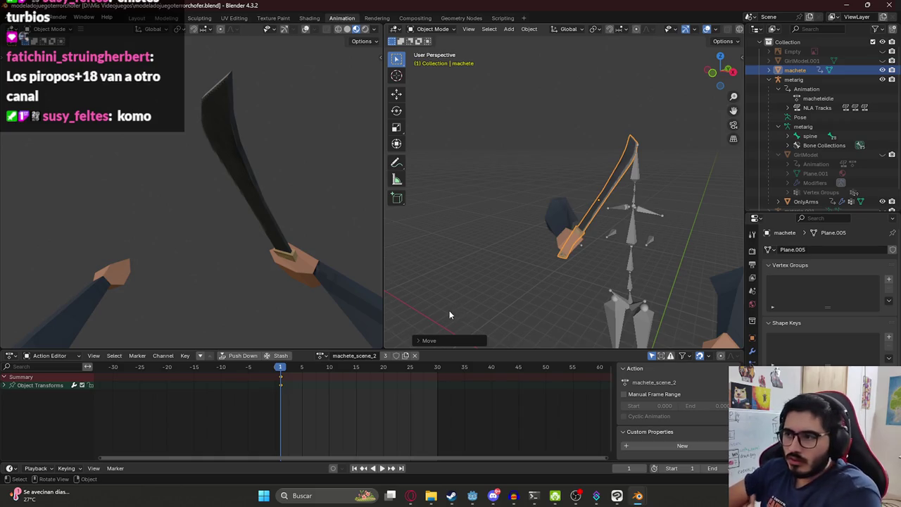
mouse_move(522, 227)
middle_down()
mouse_move(564, 232)
mouse_move(617, 262)
mouse_move(610, 255)
middle_up()
key(s)
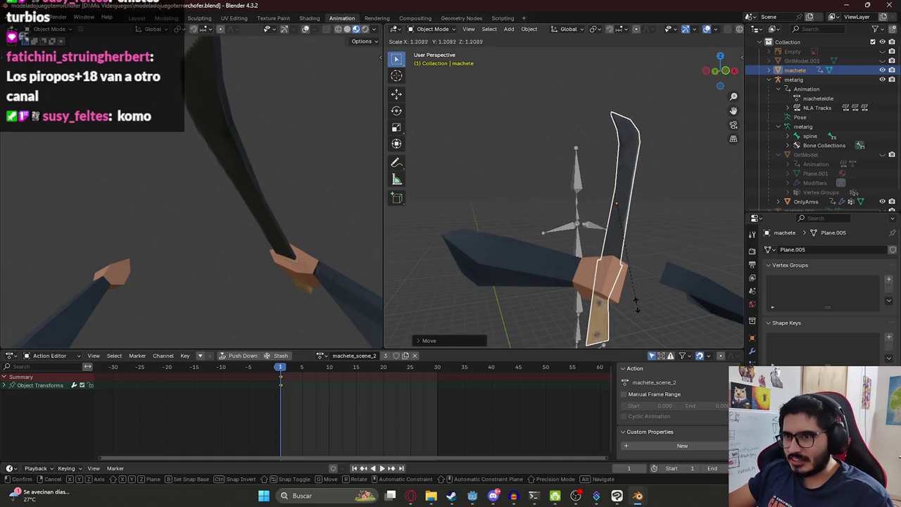
click(636, 301)
Shift the machete vertically and along its local axes so the handle sits in the grip
key(g)
key(z)
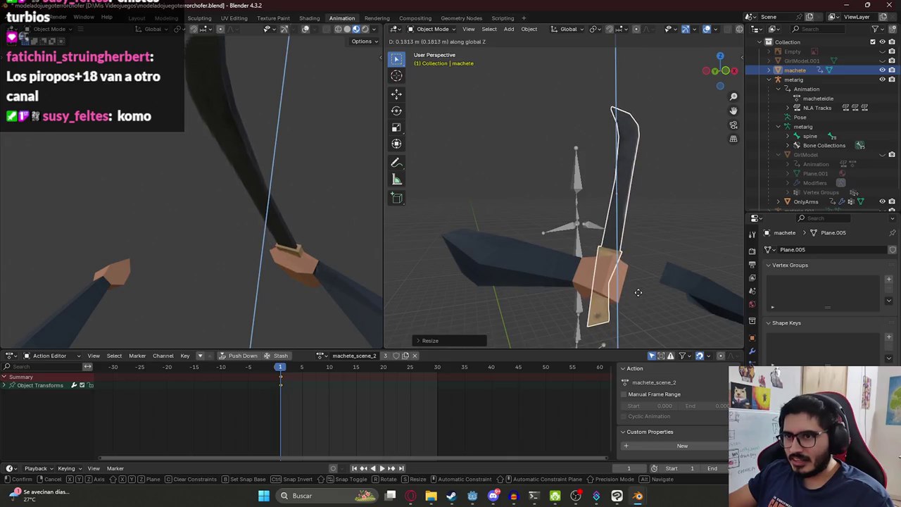
click(637, 294)
key(g)
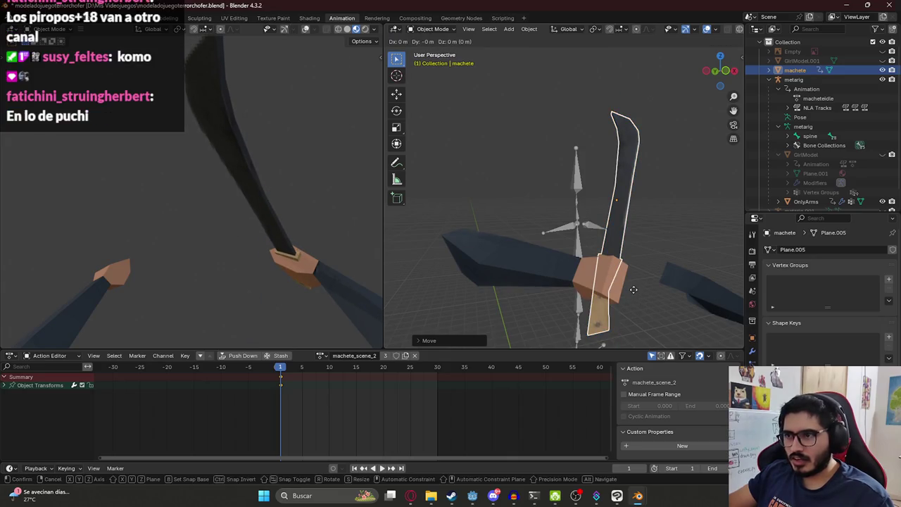
key(y)
key(y)
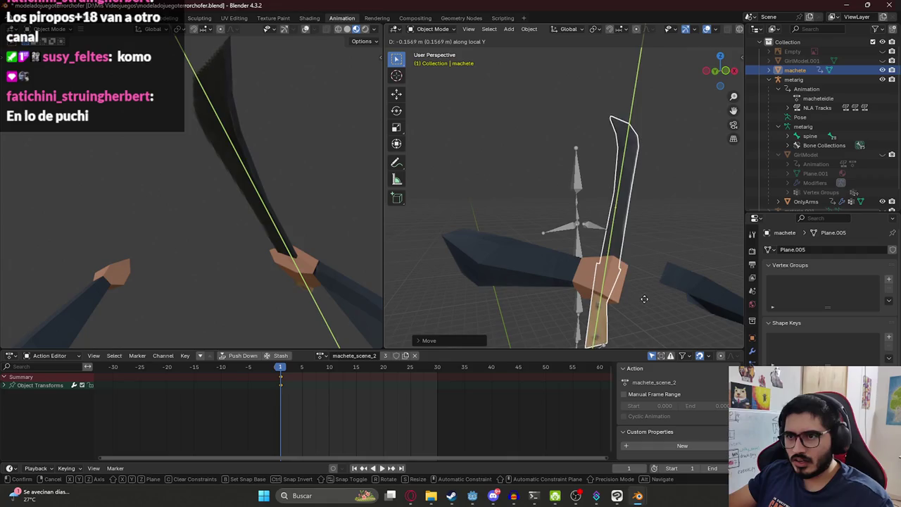
key(x)
key(y)
key(y)
key(z)
key(z)
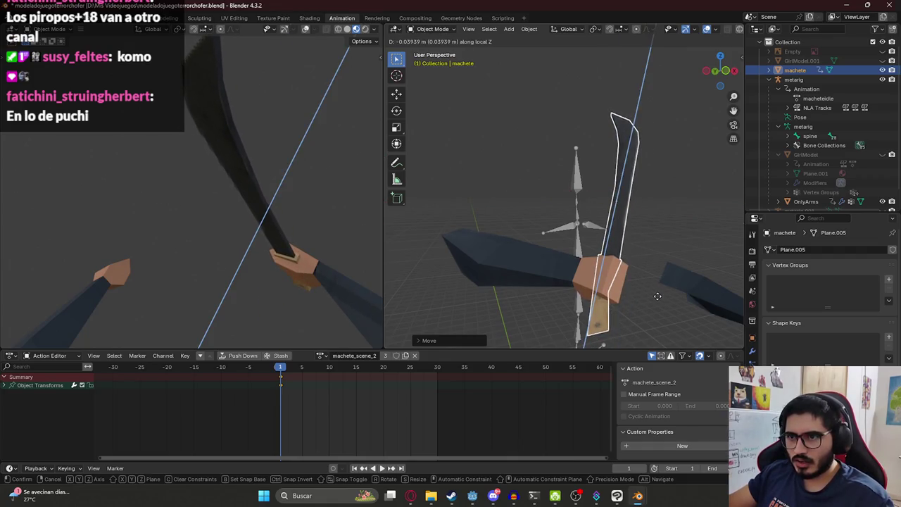
click(656, 296)
Check the grip from new angles, save, and add OnlyArms to the selection
middle_drag(334, 219, 246, 231)
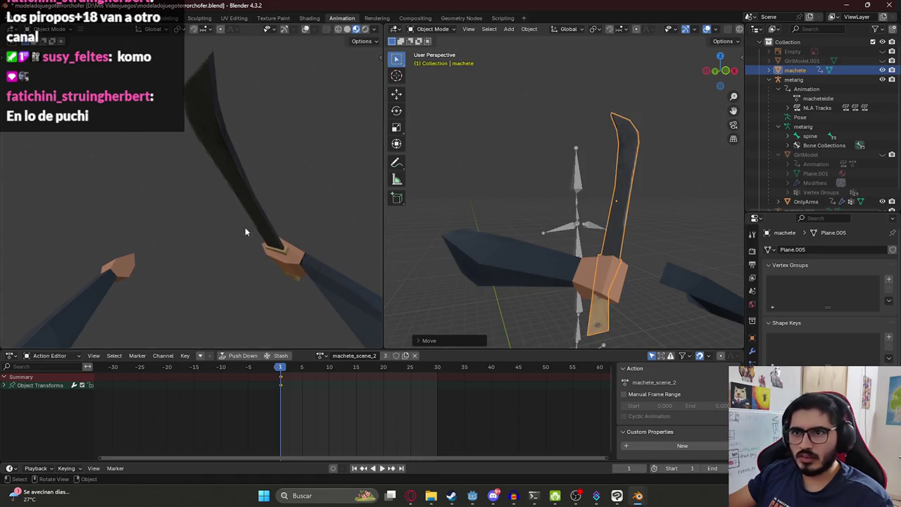
mouse_move(627, 211)
middle_down()
mouse_move(635, 203)
mouse_move(527, 257)
mouse_move(638, 288)
middle_up()
key(ctrl+s)
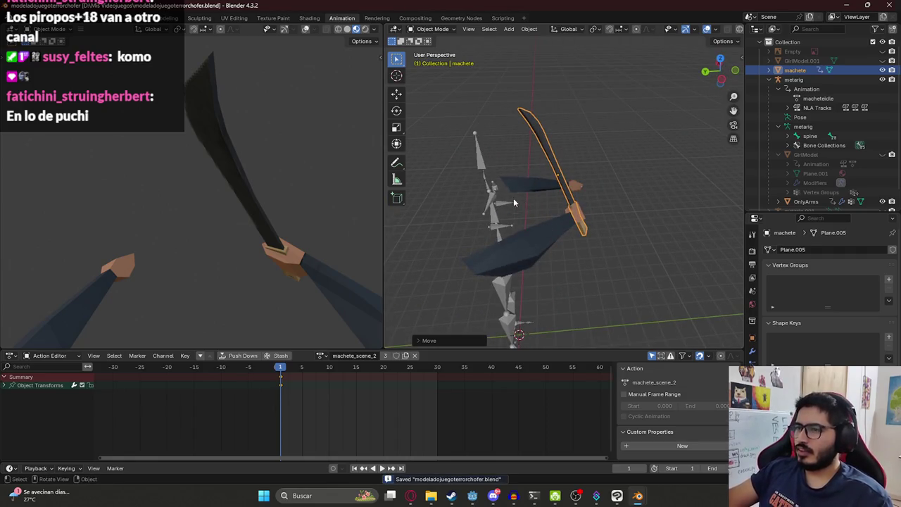
shift+click(520, 187)
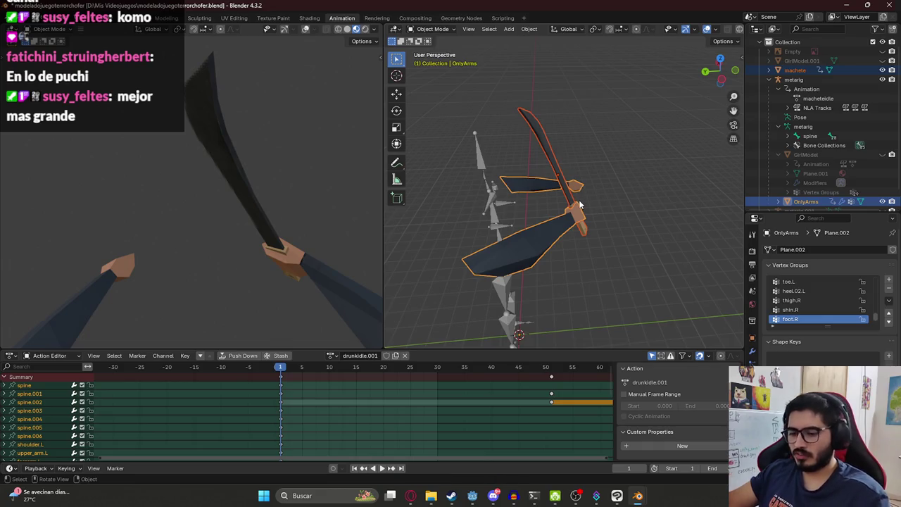
Select only the machete, save, and undo twice to restore it upright in the hand
click(803, 202)
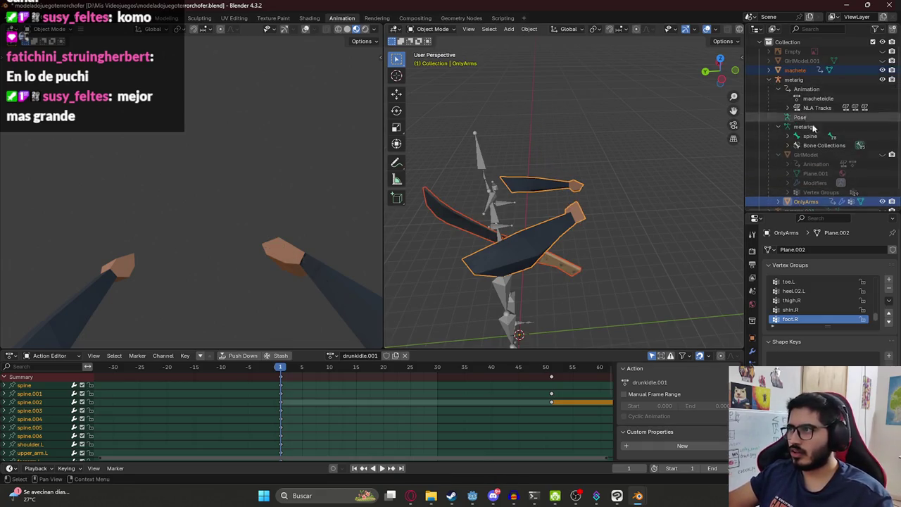
shift+click(804, 202)
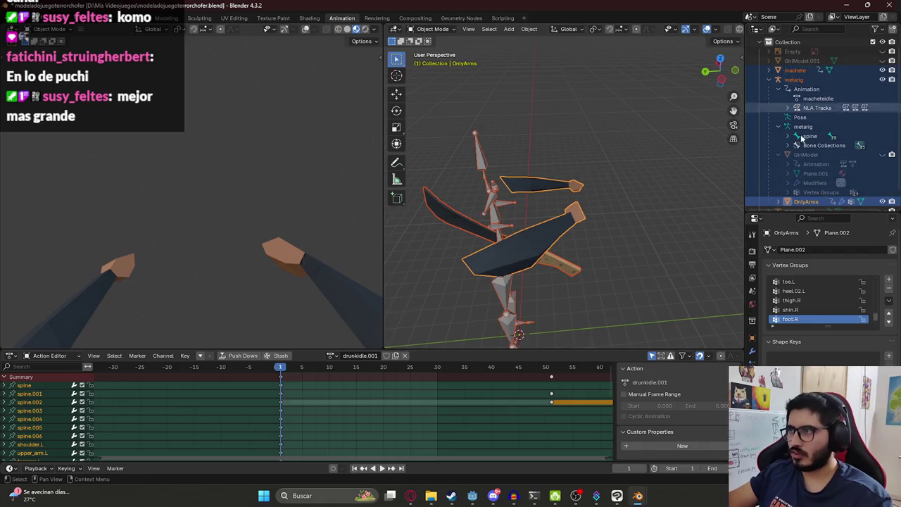
click(803, 69)
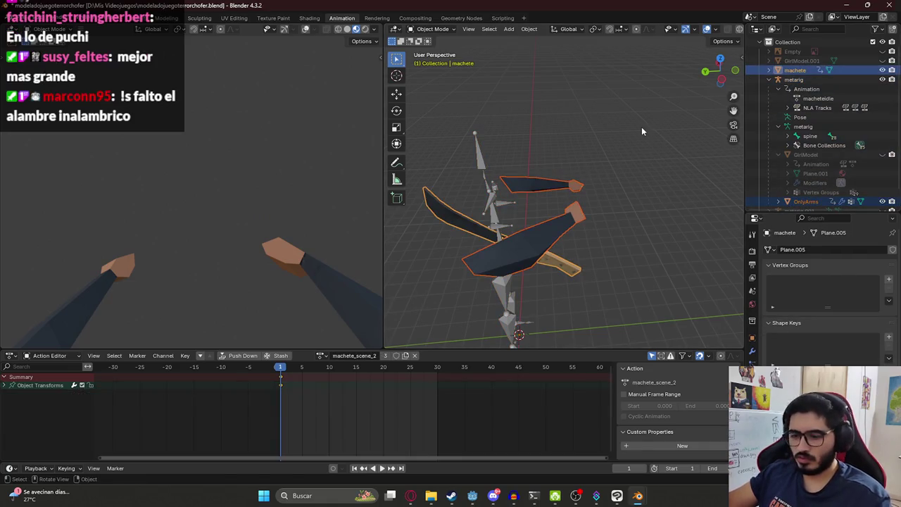
scroll(530, 229, down, 1)
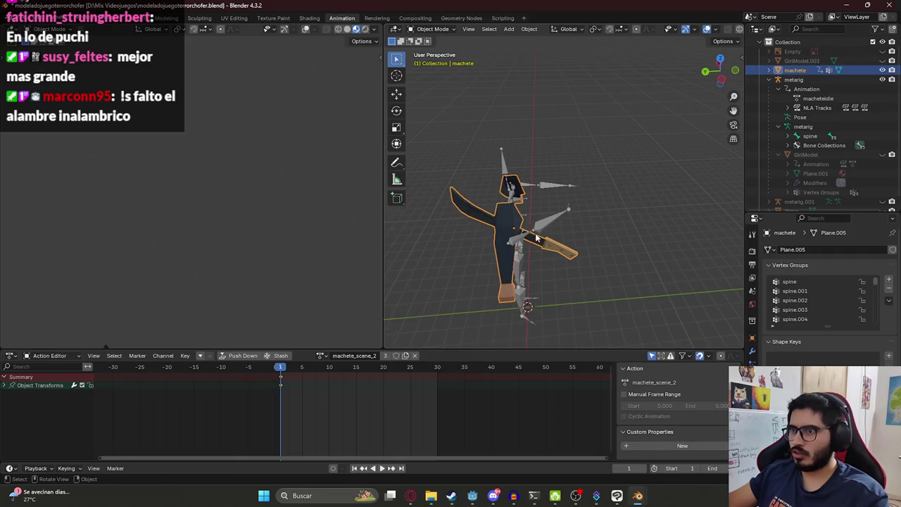
scroll(537, 240, up, 3)
scroll(538, 253, up, 3)
key(ctrl+s)
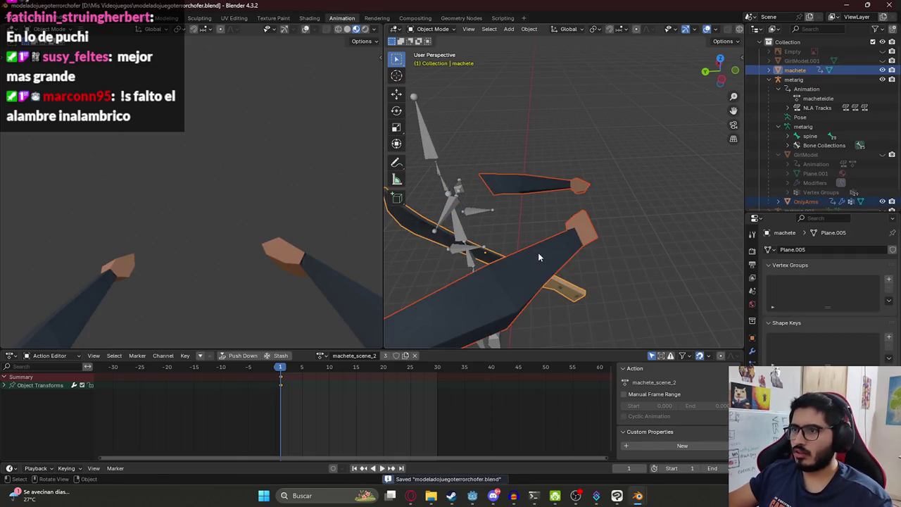
click(582, 289)
key(ctrl+z)
key(ctrl+z)
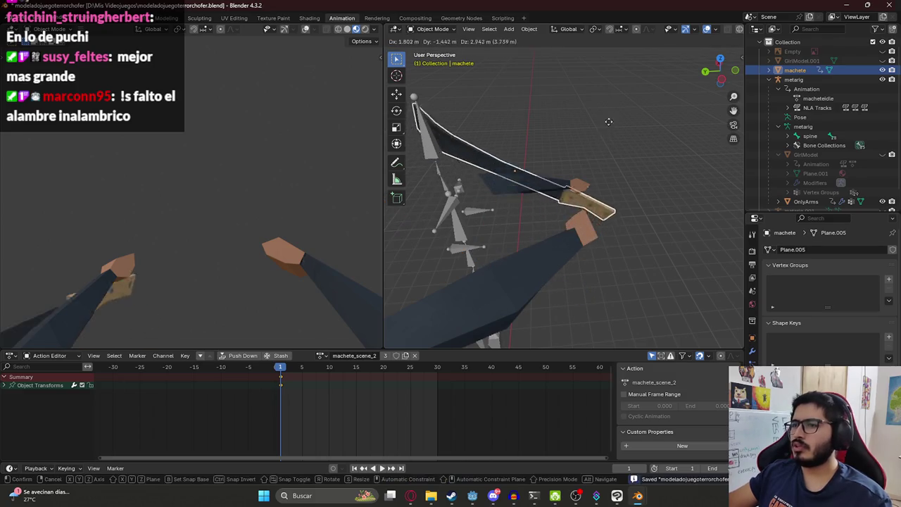
key(ctrl+z)
key(ctrl+z)
key(ctrl+z)
key(ctrl+z)
key(ctrl+z)
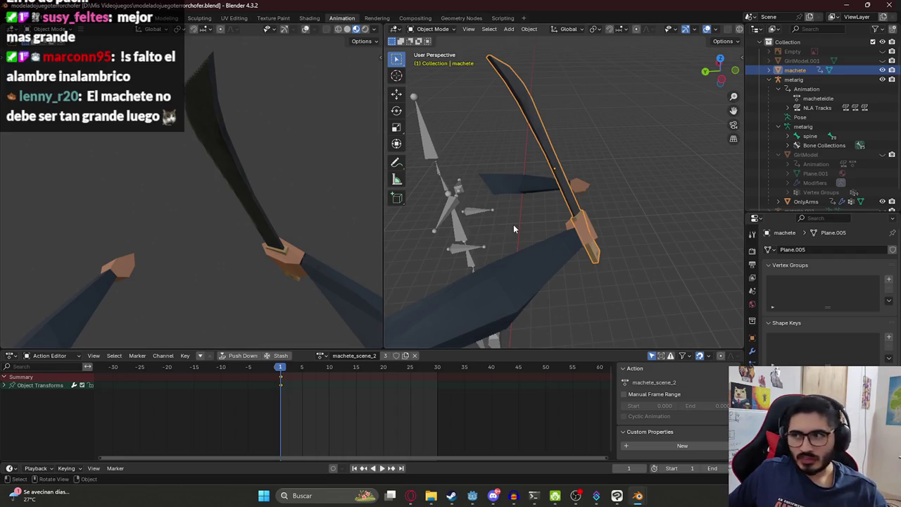
Raise the machete along Z into the grip and save
mouse_move(443, 230)
middle_down()
mouse_move(612, 192)
mouse_move(493, 161)
mouse_move(605, 226)
mouse_move(517, 199)
mouse_move(739, 233)
mouse_move(403, 222)
mouse_move(553, 232)
middle_up()
scroll(554, 237, up, 4)
key(g)
key(z)
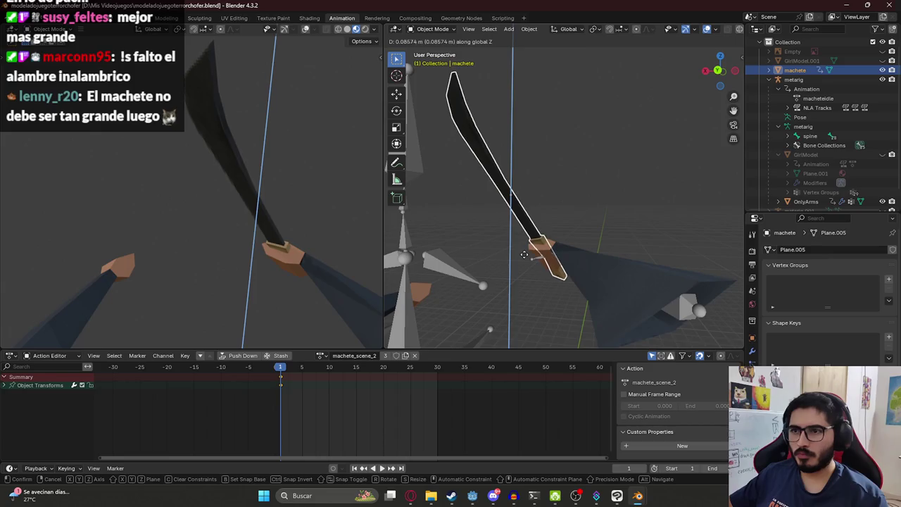
click(525, 258)
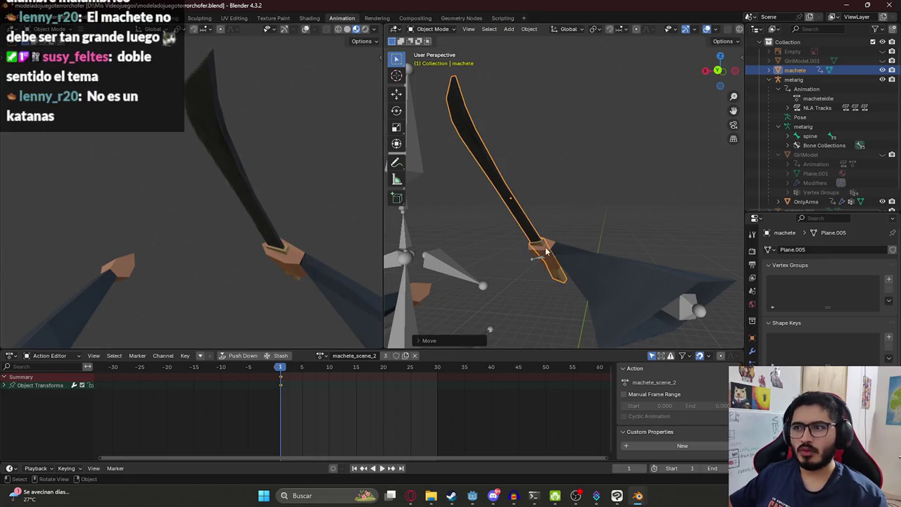
scroll(544, 229, down, 4)
key(ctrl+s)
Scrub the timeline back to frame 1 and start editing the machete_scene_2 action name
middle_drag(544, 229, 518, 256)
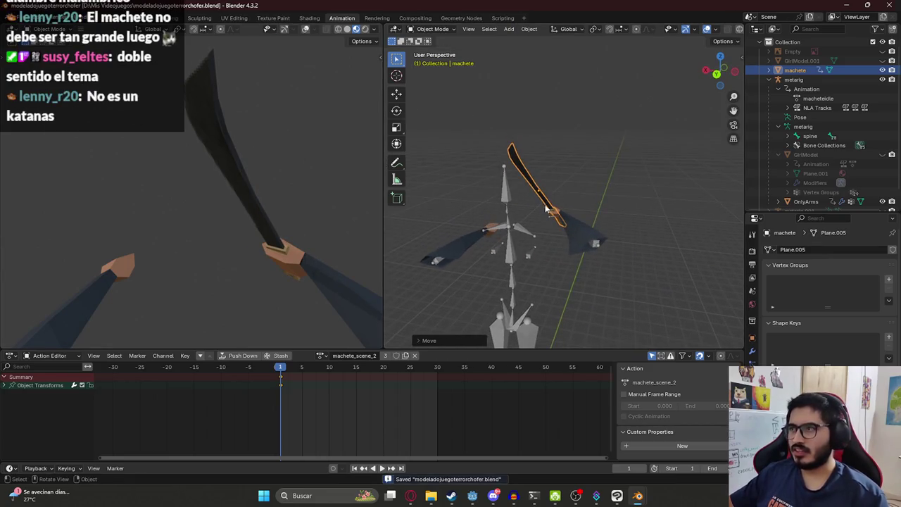
drag(290, 372, 280, 372)
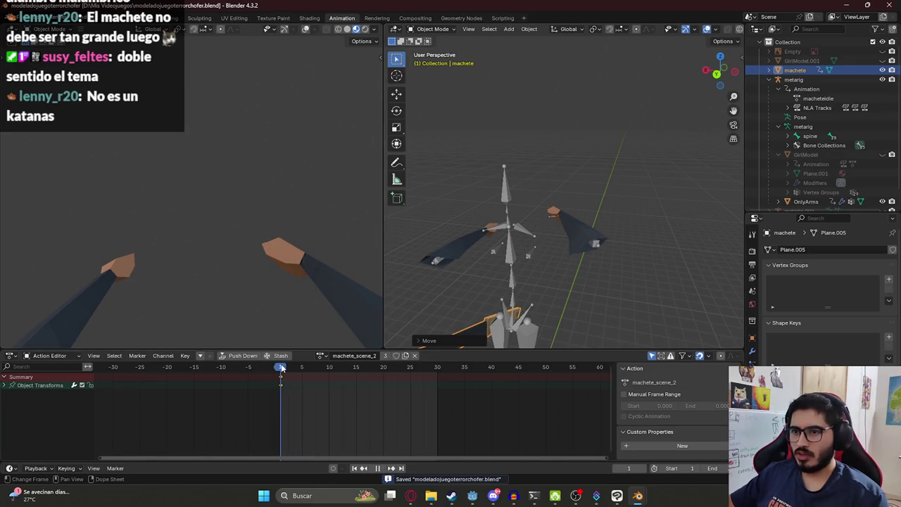
key(ctrl+z)
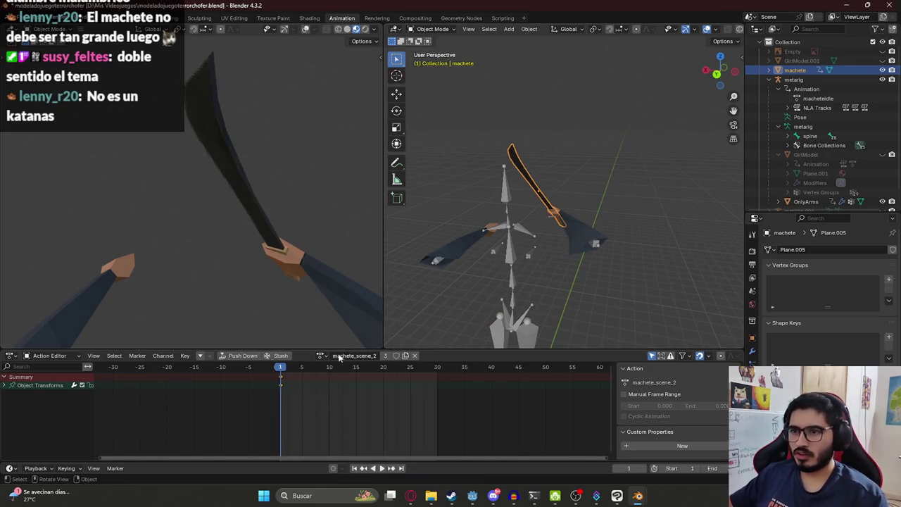
click(406, 356)
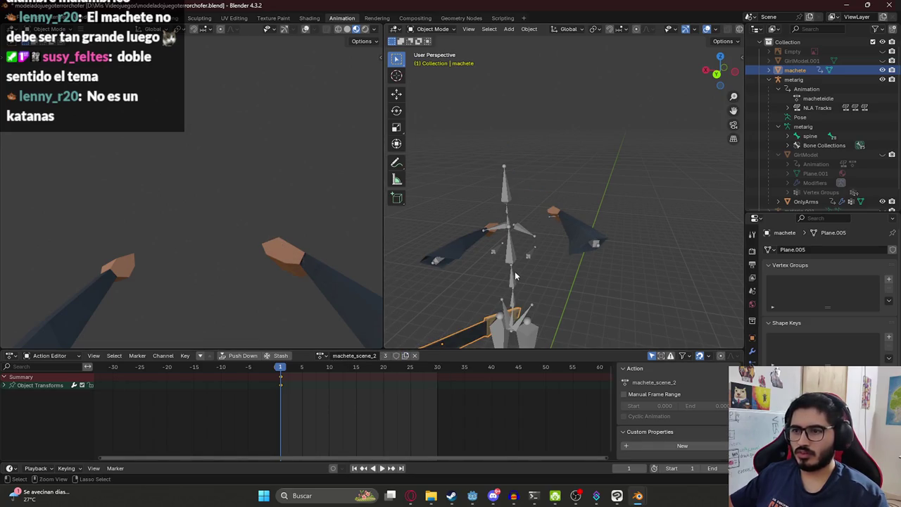
key(ctrl+z)
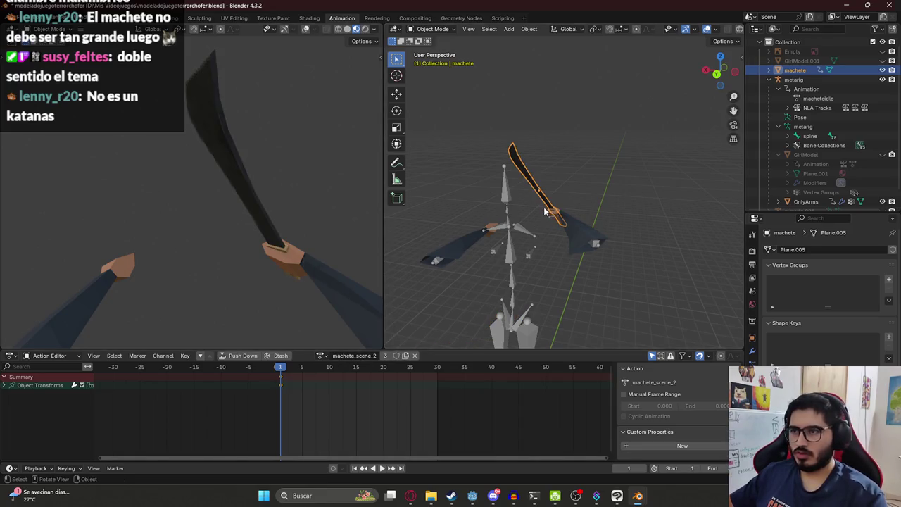
click(327, 356)
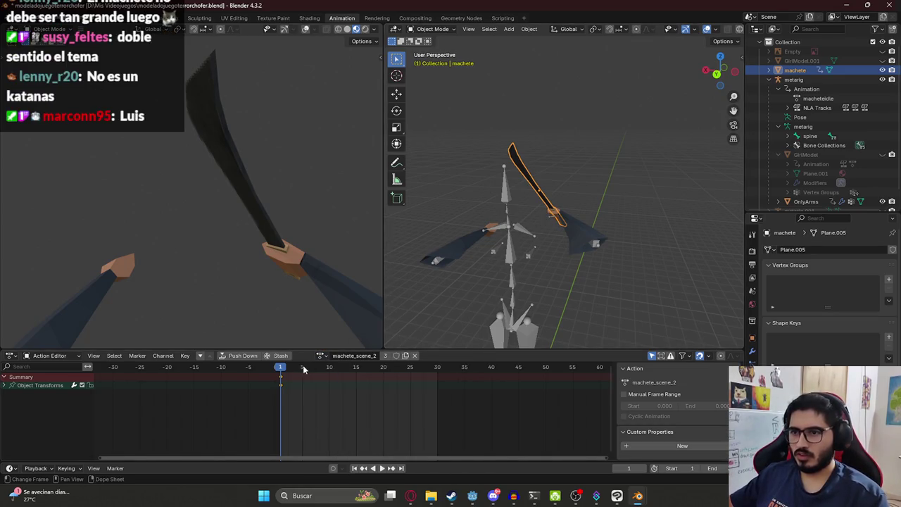
click(354, 356)
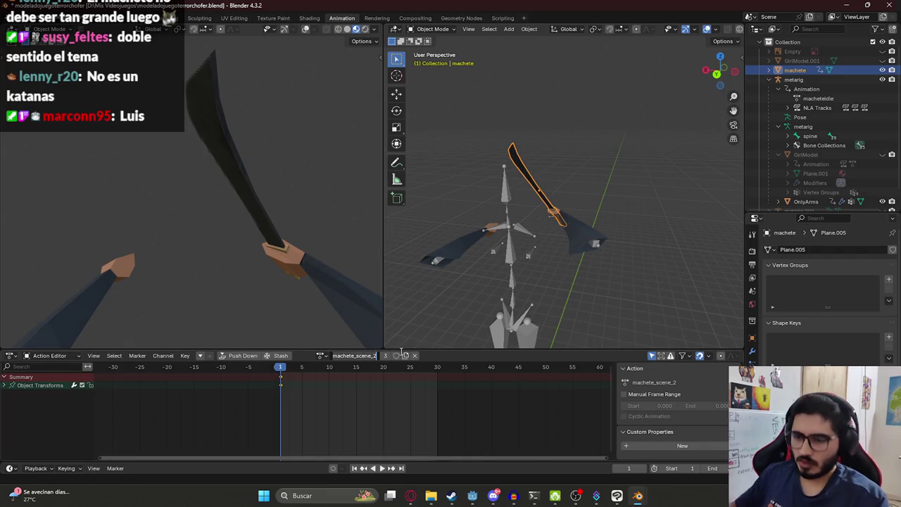
Name the machete action 'macheteidle', save, and inspect the machete and rig from another angle
text(macheteidl)
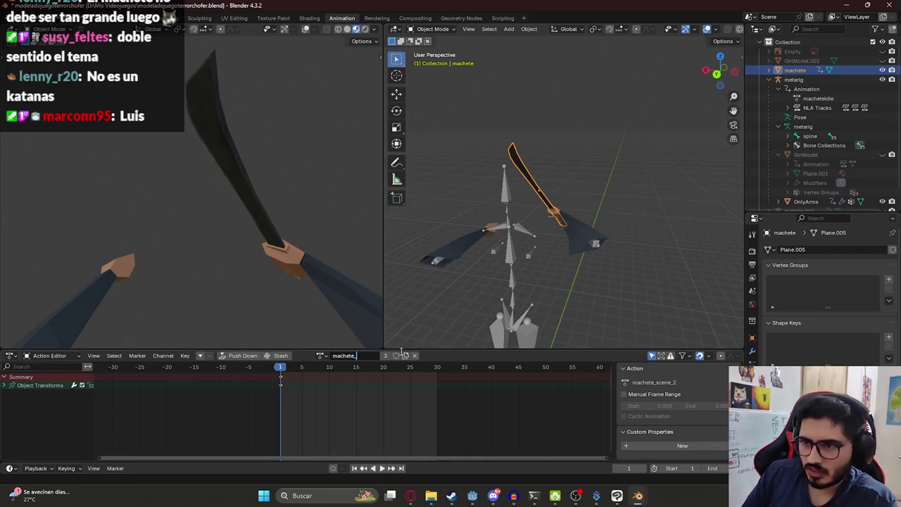
text(e)
key(Return)
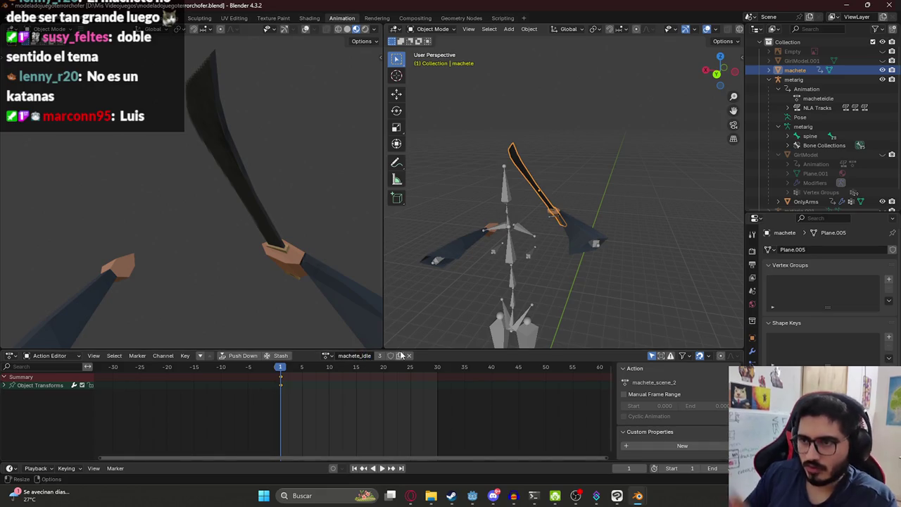
key(ctrl+s)
click(582, 255)
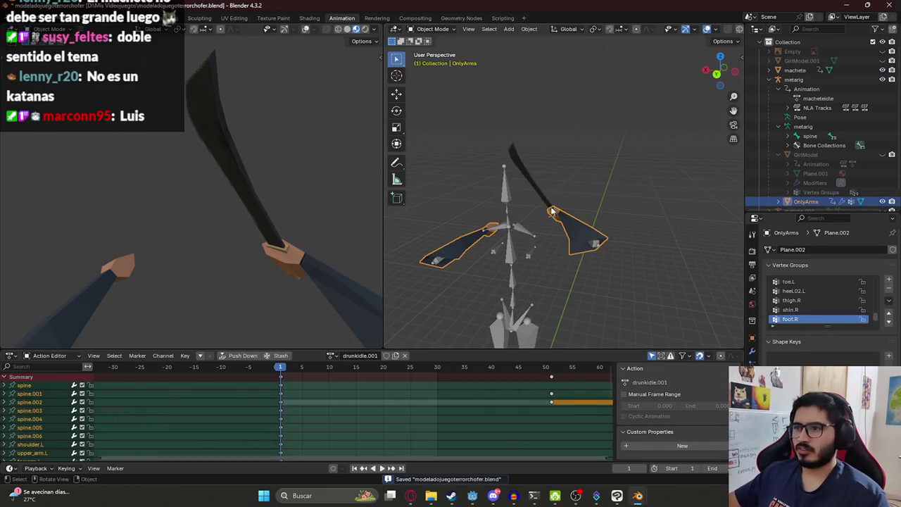
click(554, 211)
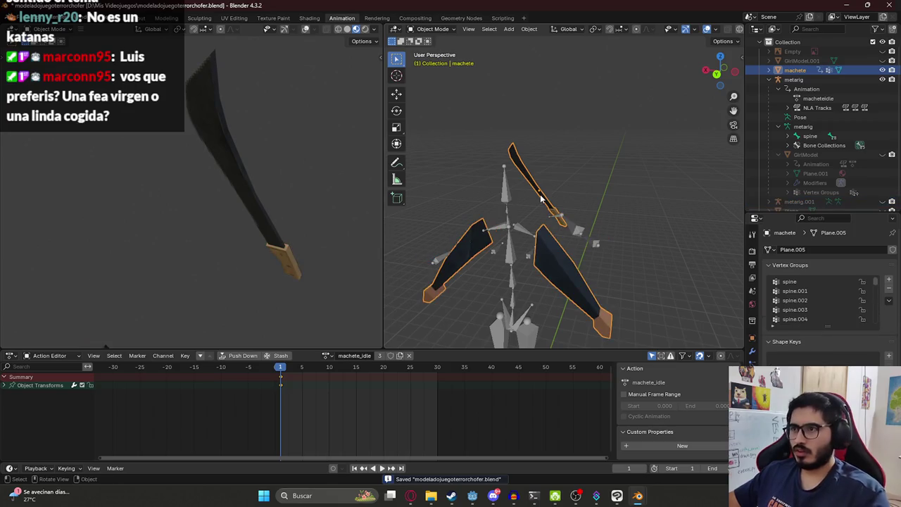
middle_drag(564, 188, 618, 250)
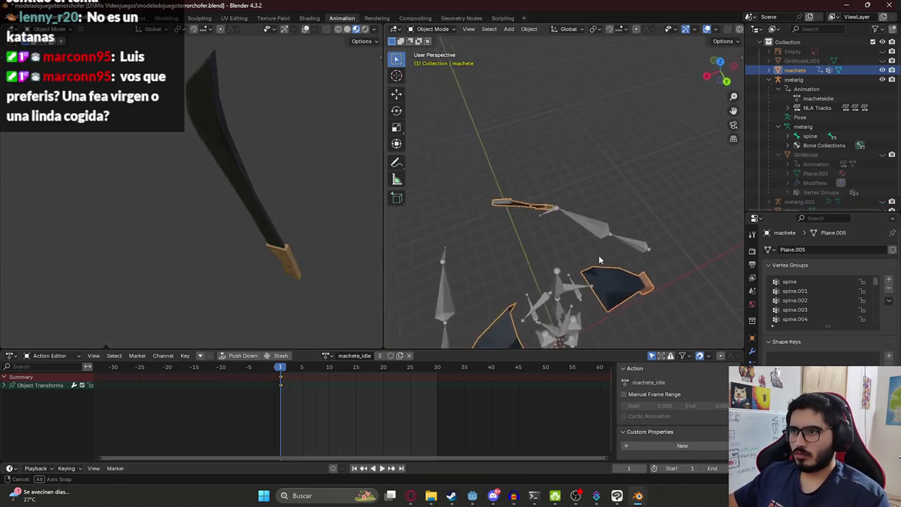
click(644, 219)
mouse_move(644, 219)
middle_down()
mouse_move(565, 210)
mouse_move(584, 218)
mouse_move(602, 199)
mouse_move(602, 219)
middle_up()
key(ctrl+s)
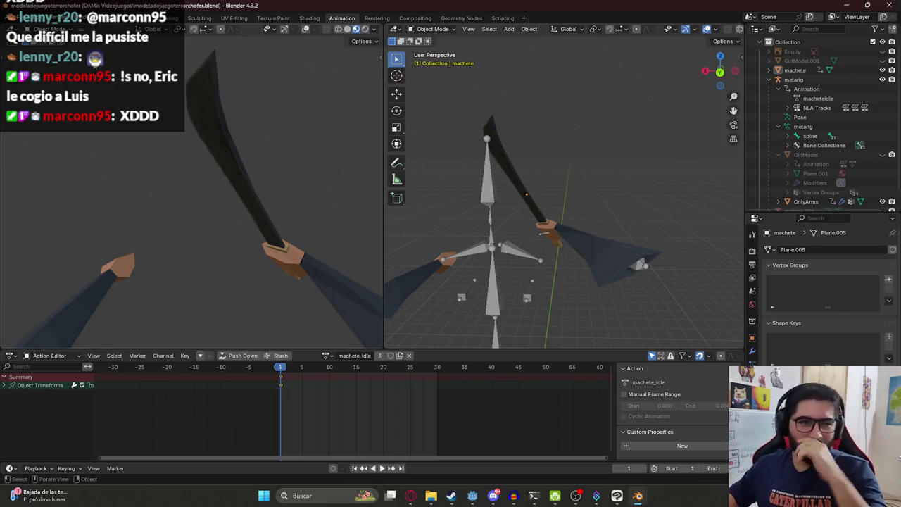
Select the machete, save the file, and add the OnlyArms mesh to the selection
click(540, 209)
key(ctrl+s)
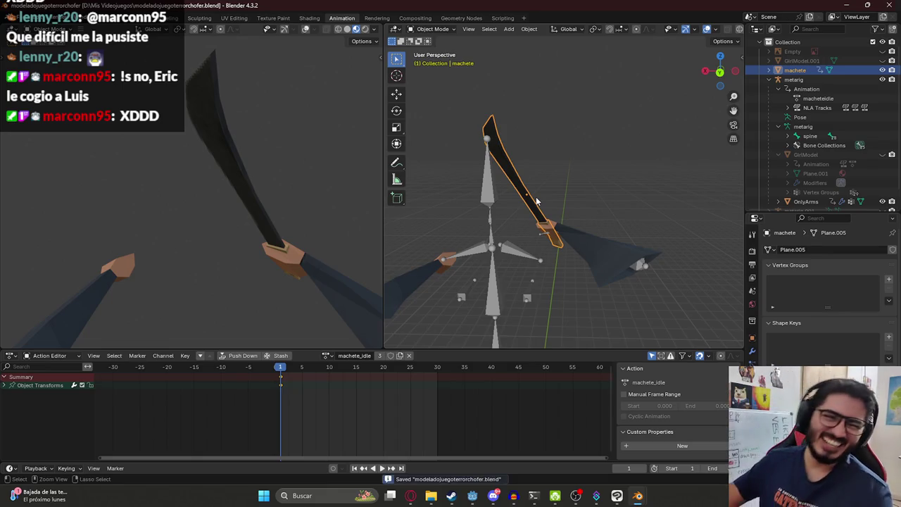
shift+click(573, 230)
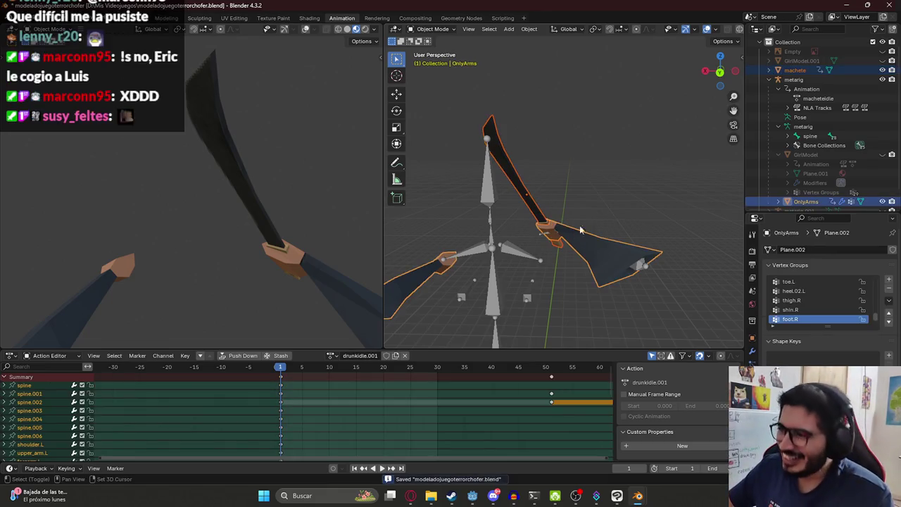
Make the metarig the active object and duplicate it with Shift+D
click(794, 70)
click(806, 201)
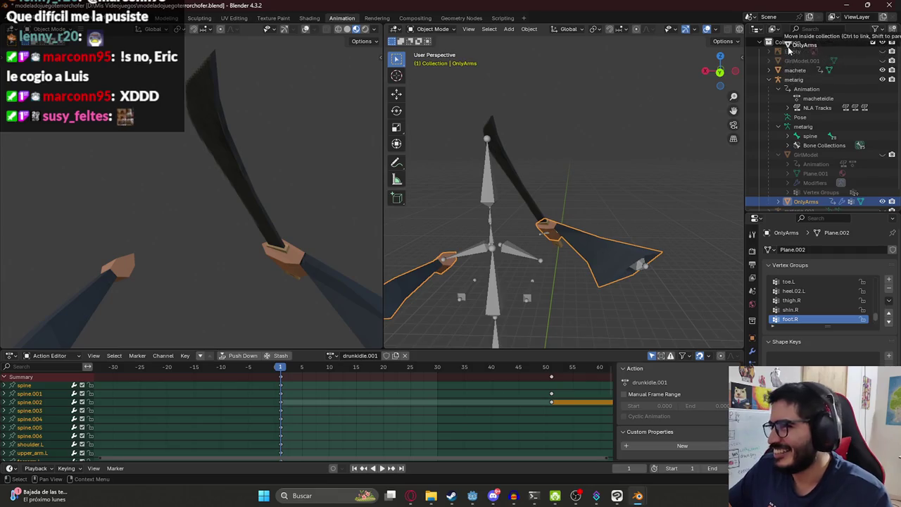
click(794, 80)
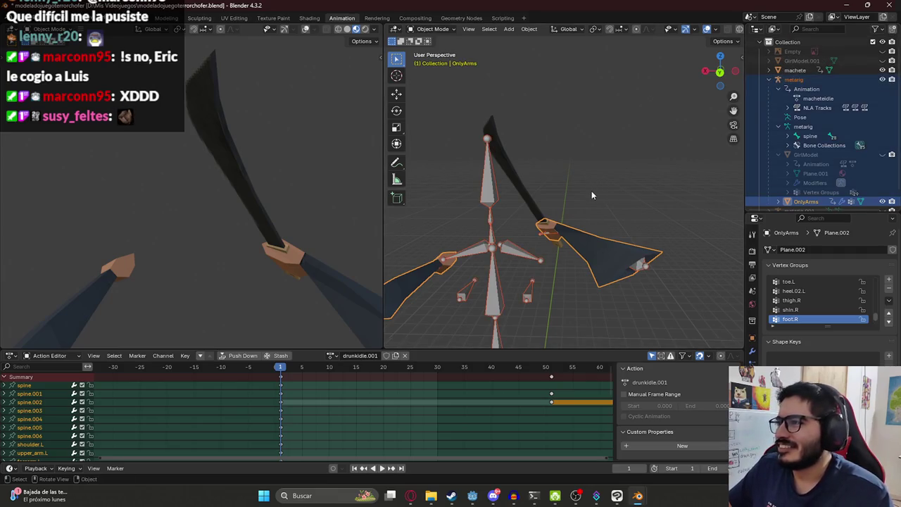
click(797, 82)
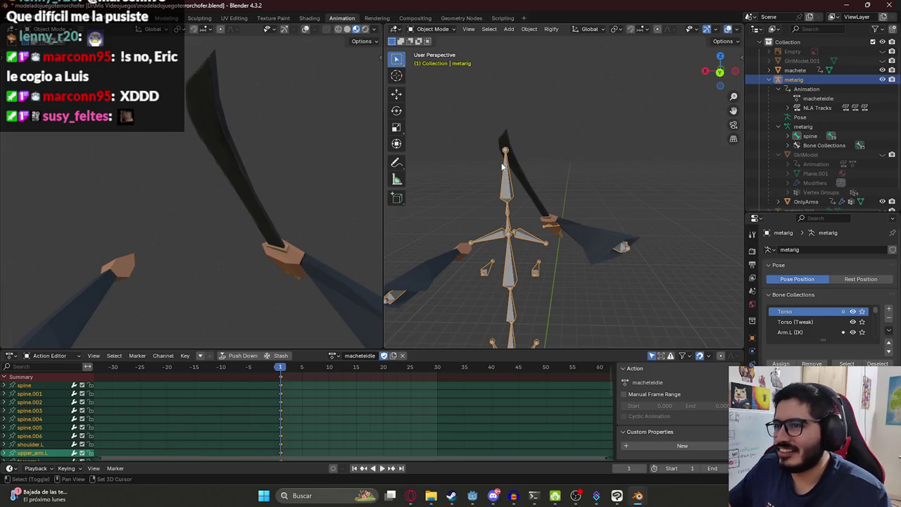
key(shift+d)
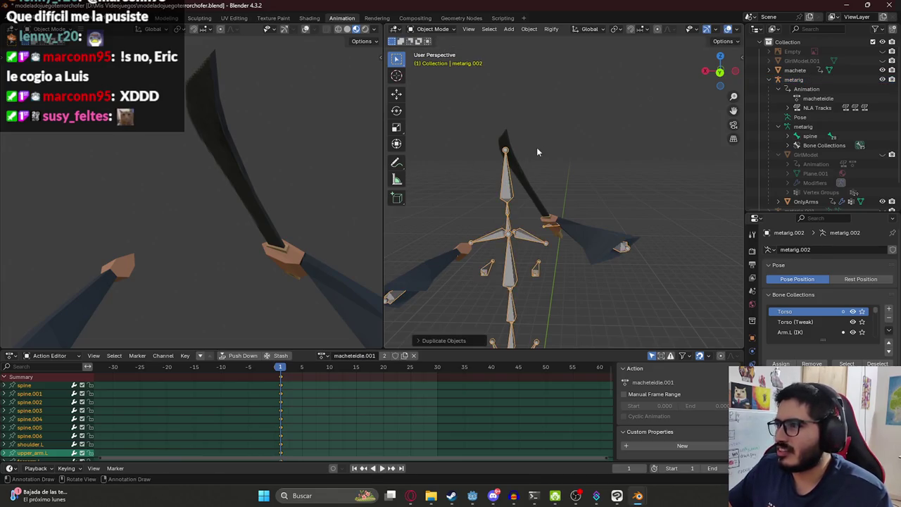
click(540, 145)
Hide the original metarig and the OnlyArms mesh in the Outliner
click(769, 78)
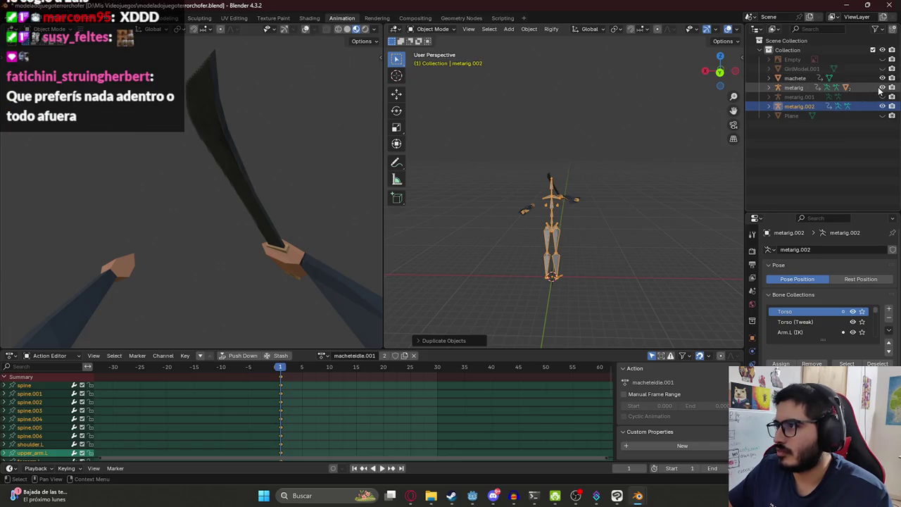
click(880, 88)
click(775, 88)
scroll(831, 141, down, 2)
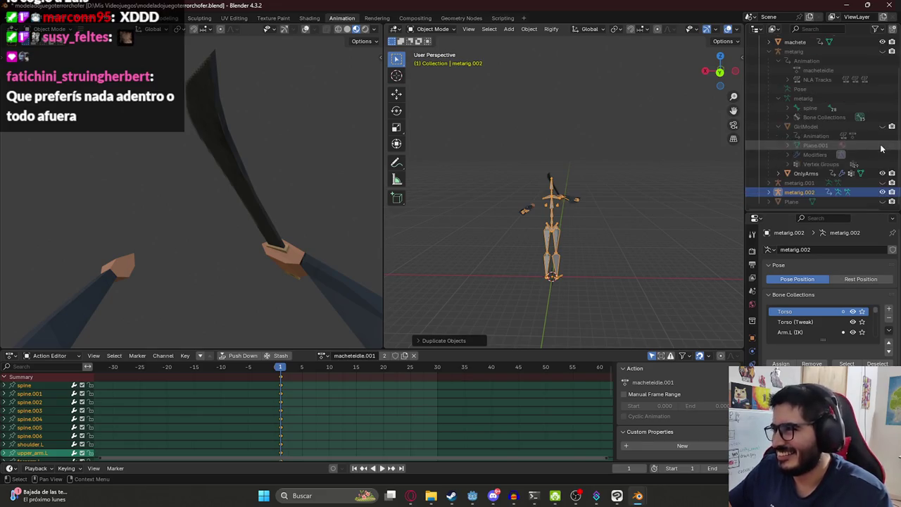
click(883, 172)
scroll(806, 124, up, 3)
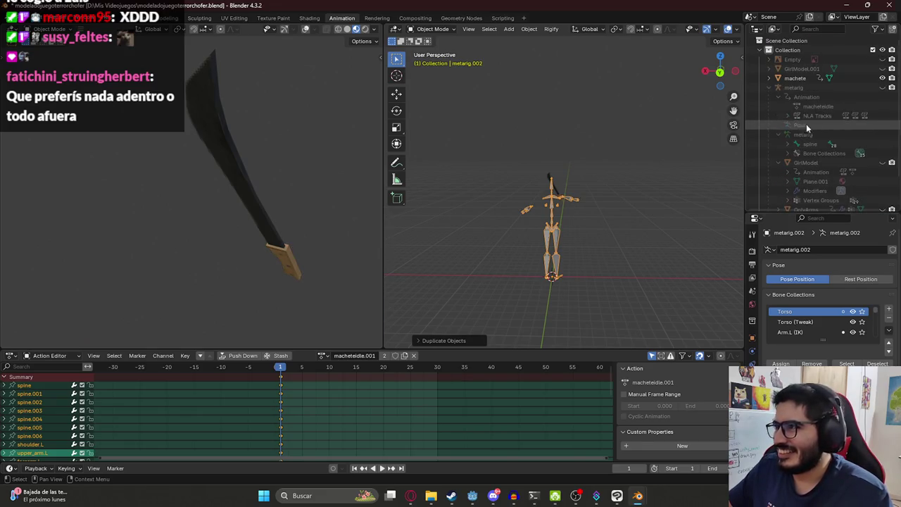
click(771, 86)
Expand metarig.001 and metarig.002 in the Outliner to inspect their contents
click(770, 107)
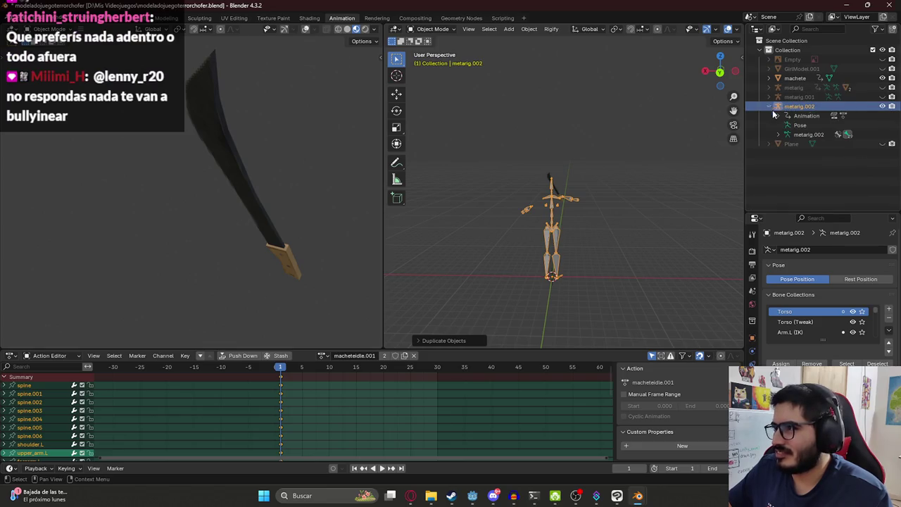
click(794, 97)
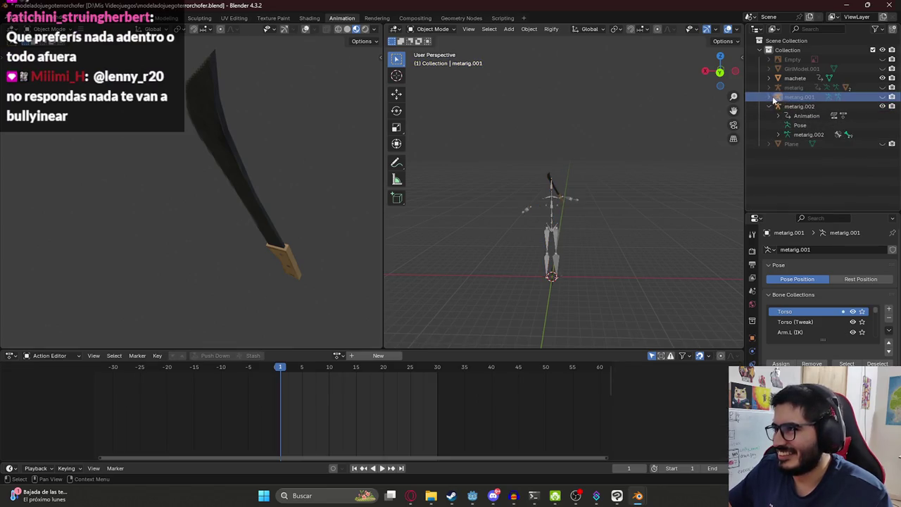
click(769, 97)
shift+click(769, 87)
scroll(803, 120, down, 2)
click(810, 143)
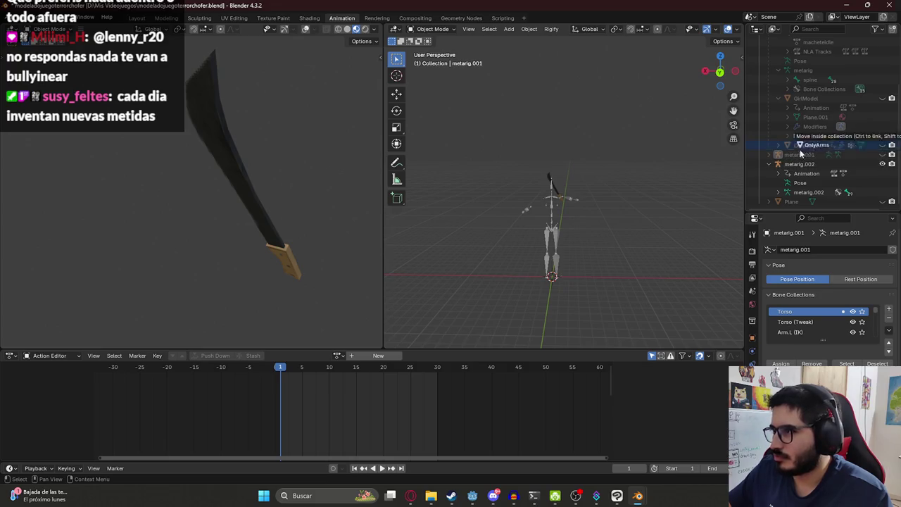
click(803, 165)
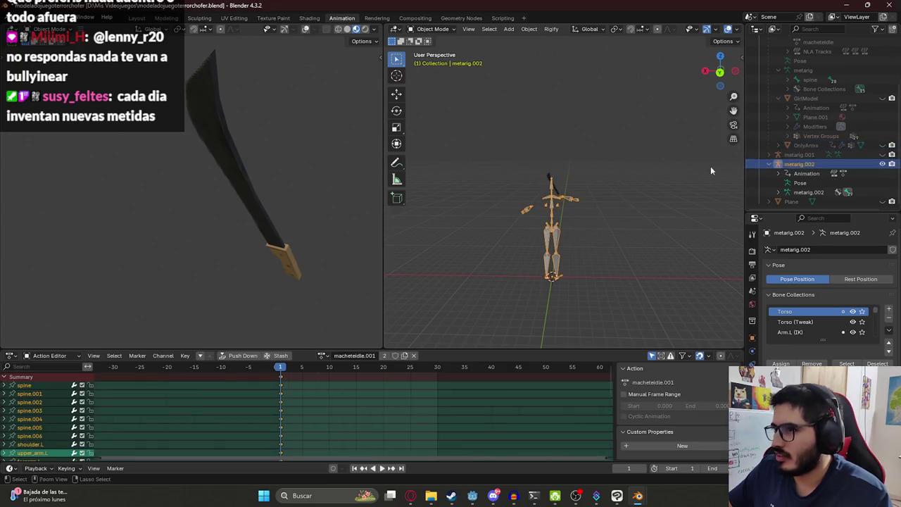
scroll(789, 141, up, 2)
Duplicate the original metarig in place, hide the original, and select metarig.002
click(836, 125)
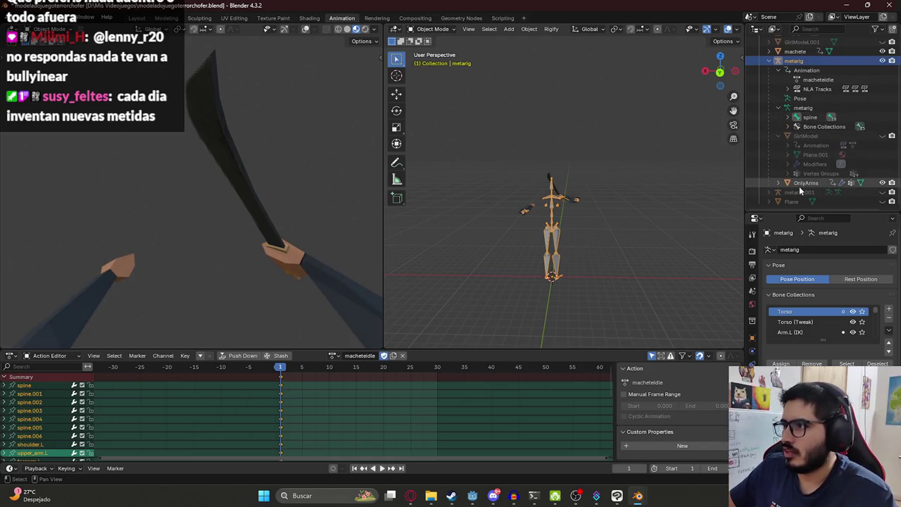
key(shift+d)
right_click(569, 180)
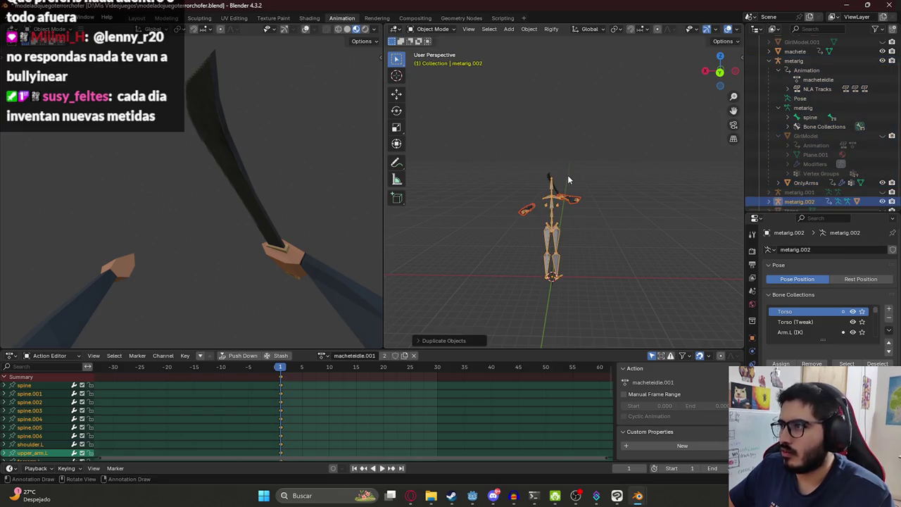
scroll(827, 162, up, 1)
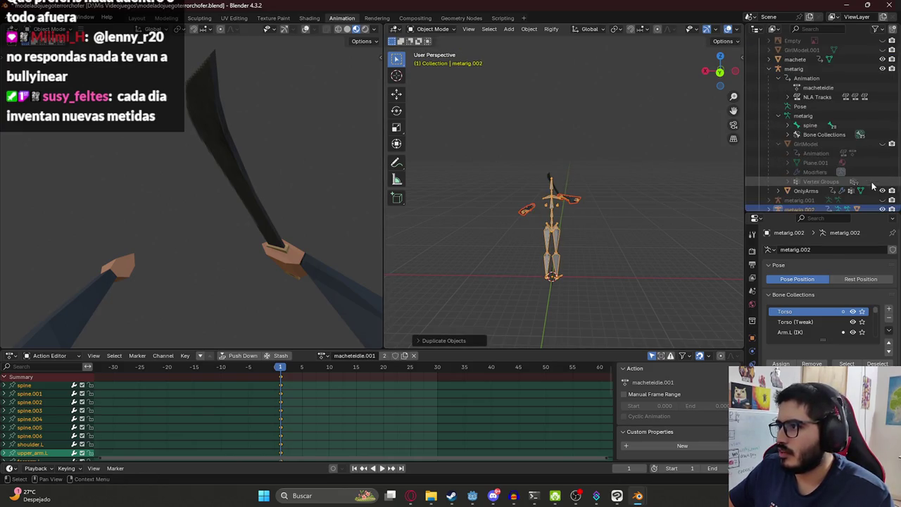
click(883, 69)
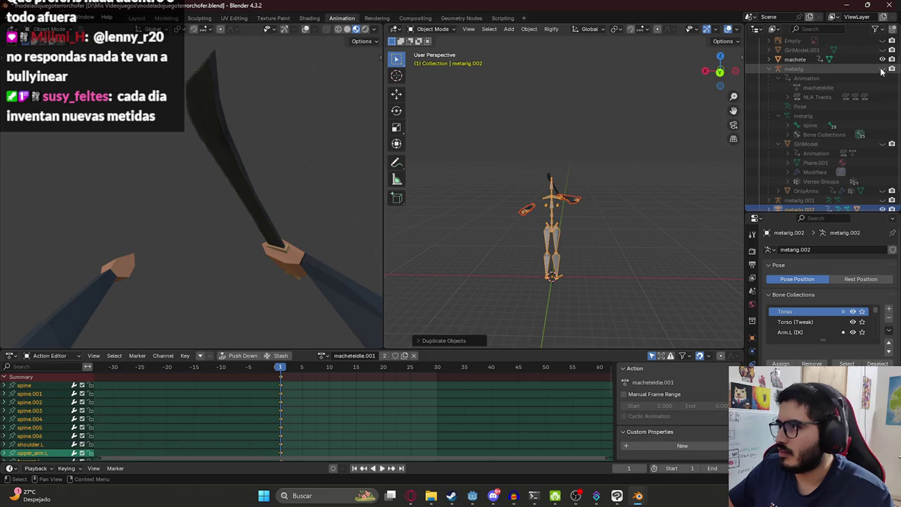
click(778, 69)
Rename the duplicated rig metarig.002 to metarigarms and save
double_click(797, 107)
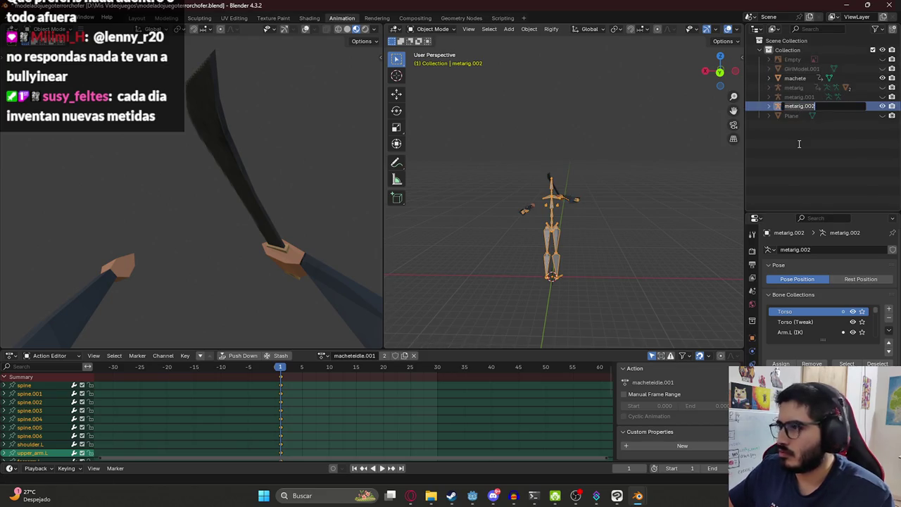
text(me)
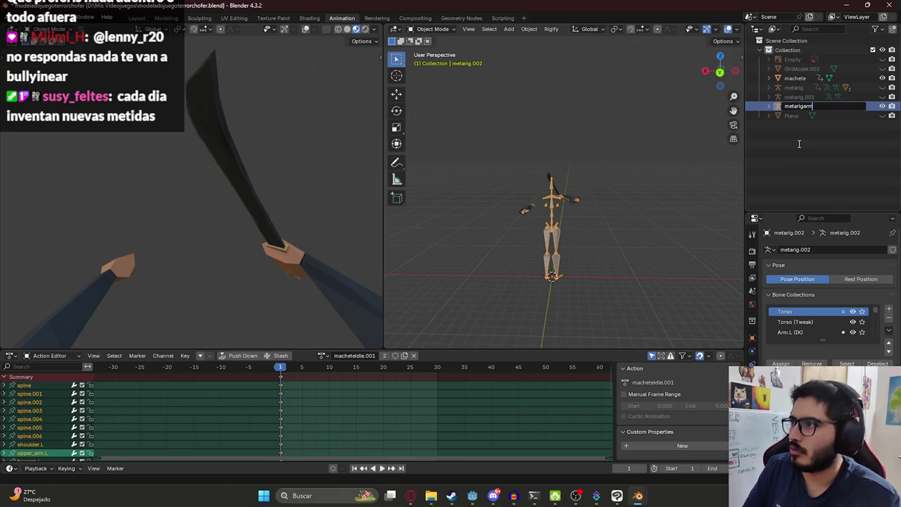
text(s)
key(Return)
key(ctrl+s)
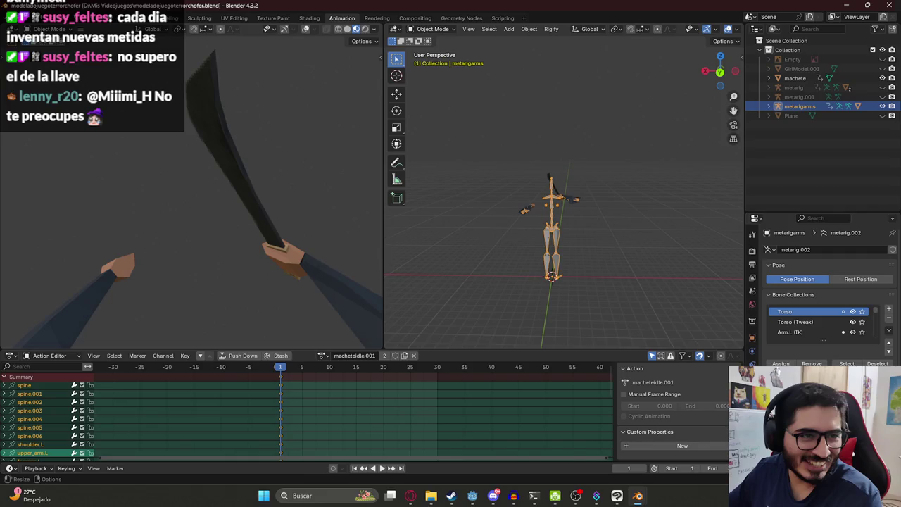
Rename its duplicated arms mesh OnlyArms.001 to OnlyArms and frame it in the viewport
click(770, 106)
click(811, 143)
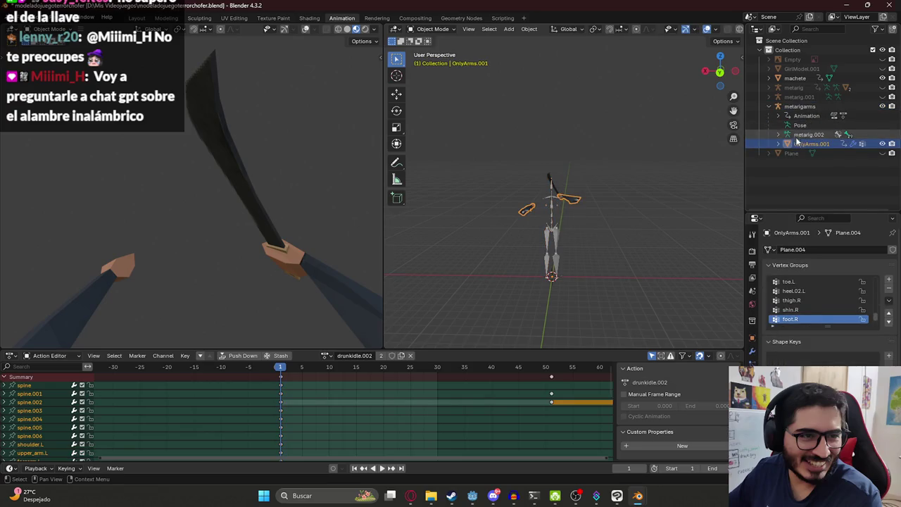
double_click(813, 144)
text(OnlyArms)
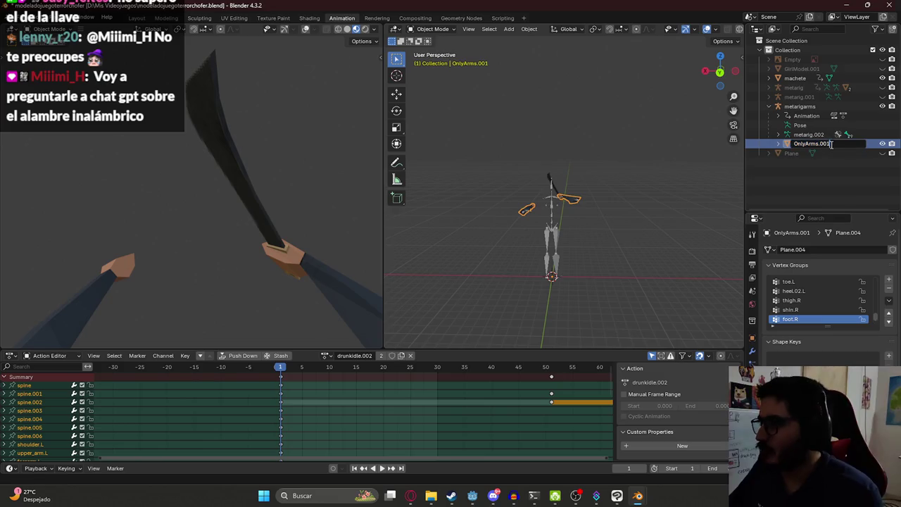
key(Return)
key(KP_Decimal)
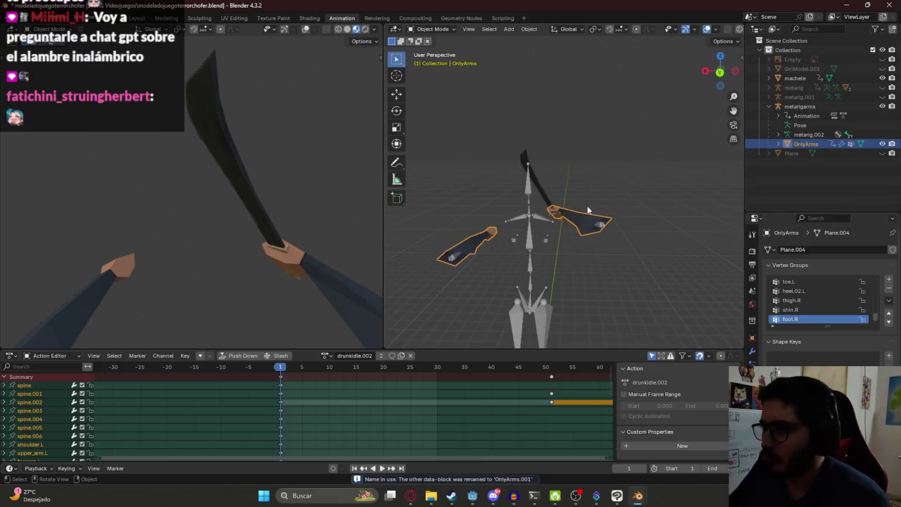
Try joining the arms and machete with Ctrl+J, then undo back to separate objects
ctrl+click(797, 79)
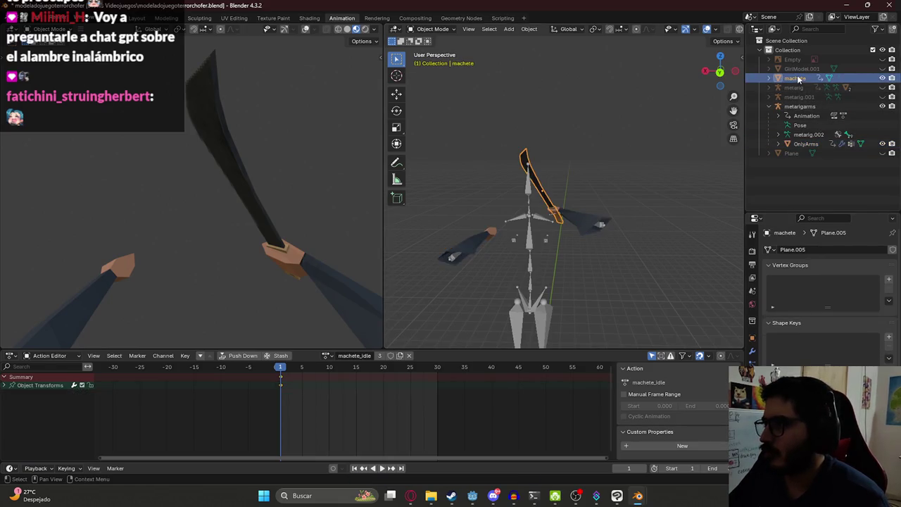
key(ctrl+j)
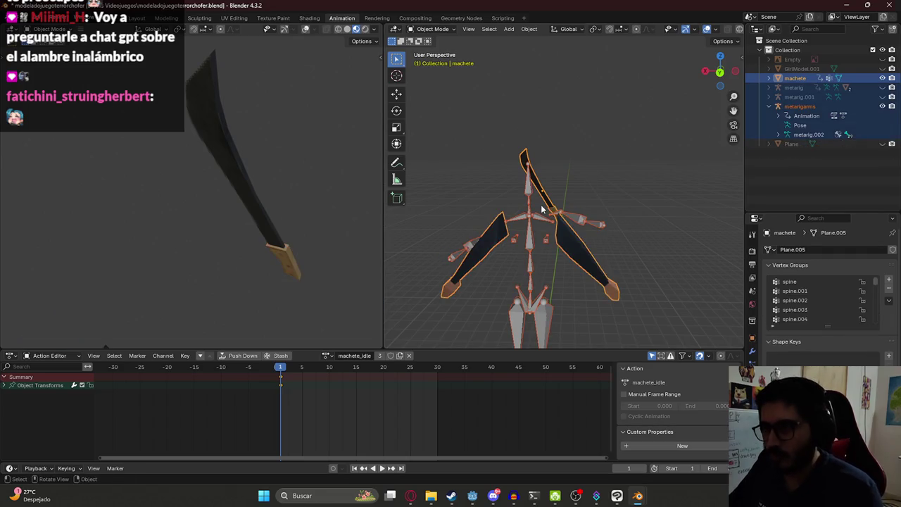
key(ctrl+z)
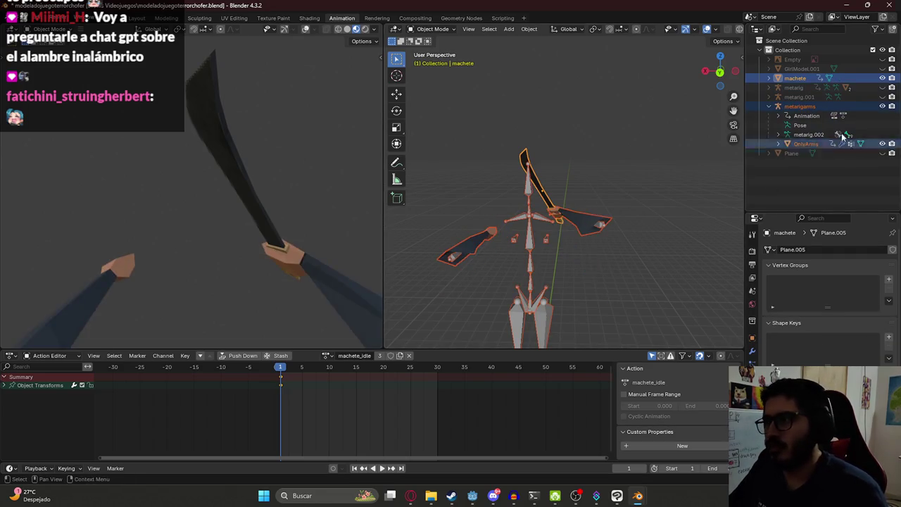
key(ctrl+j)
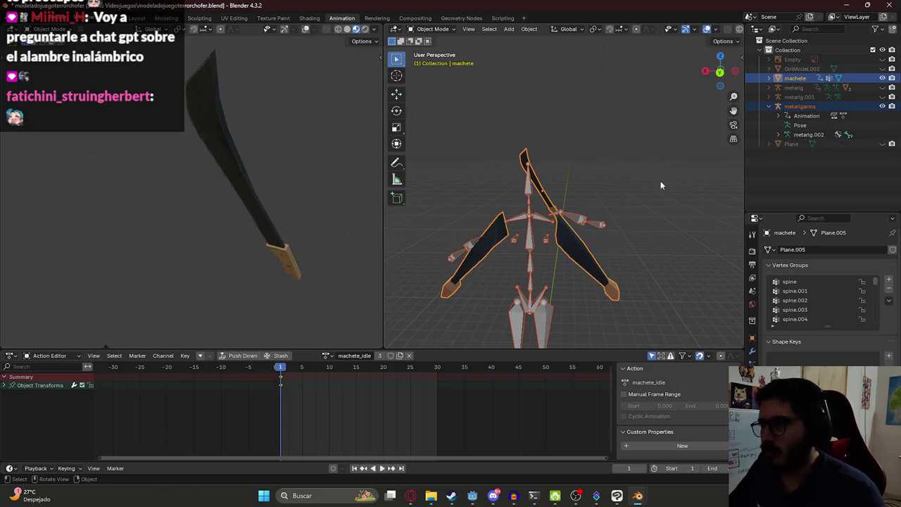
key(ctrl+z)
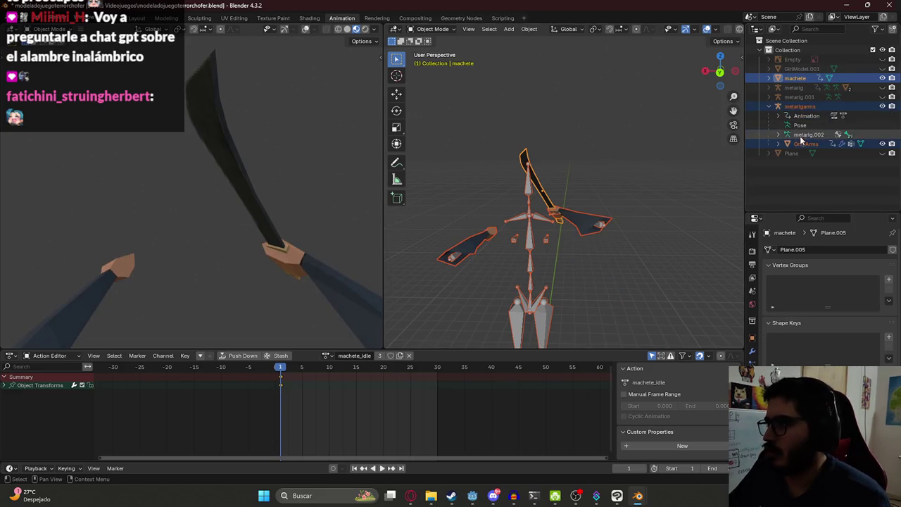
key(ctrl+z)
Join the machete into the active OnlyArms mesh and test it with playback
click(795, 79)
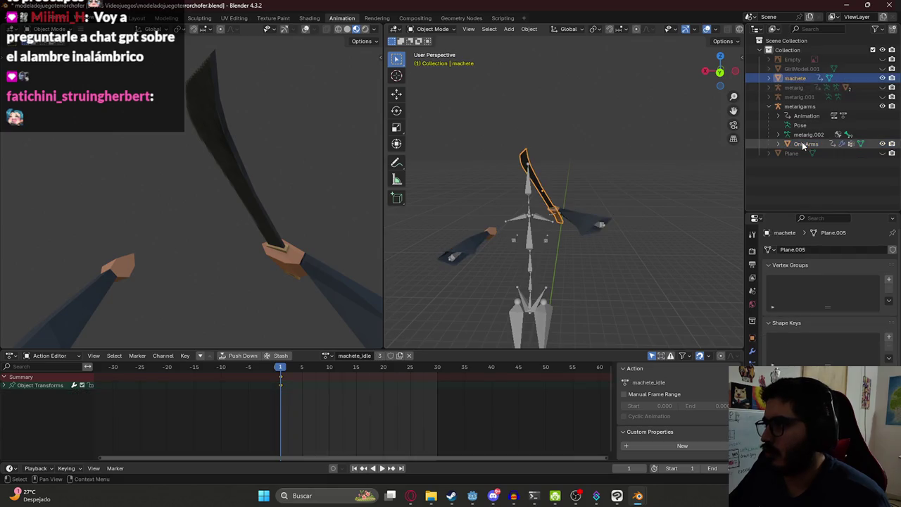
ctrl+click(803, 144)
key(ctrl+j)
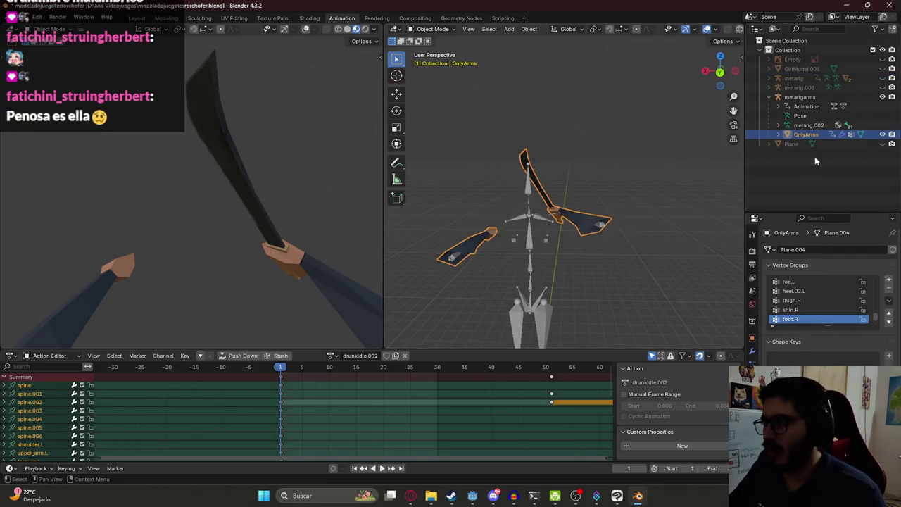
key(space)
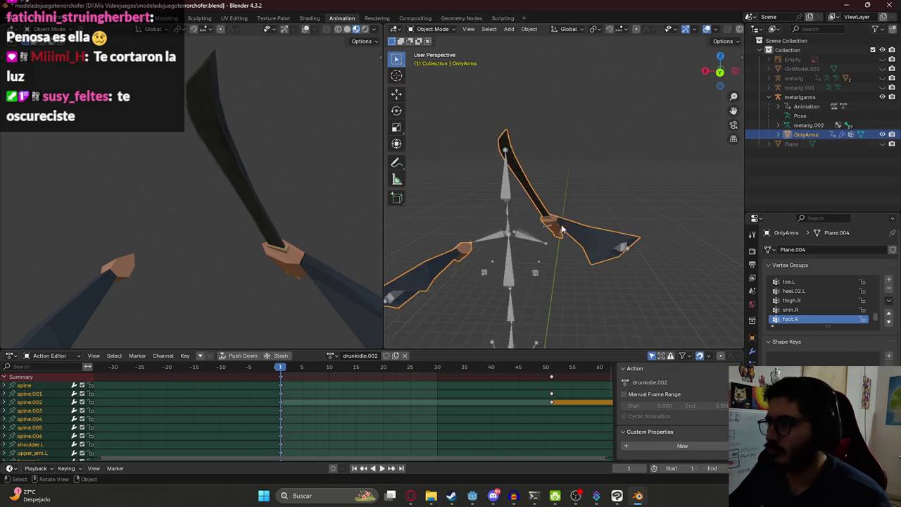
key(Escape)
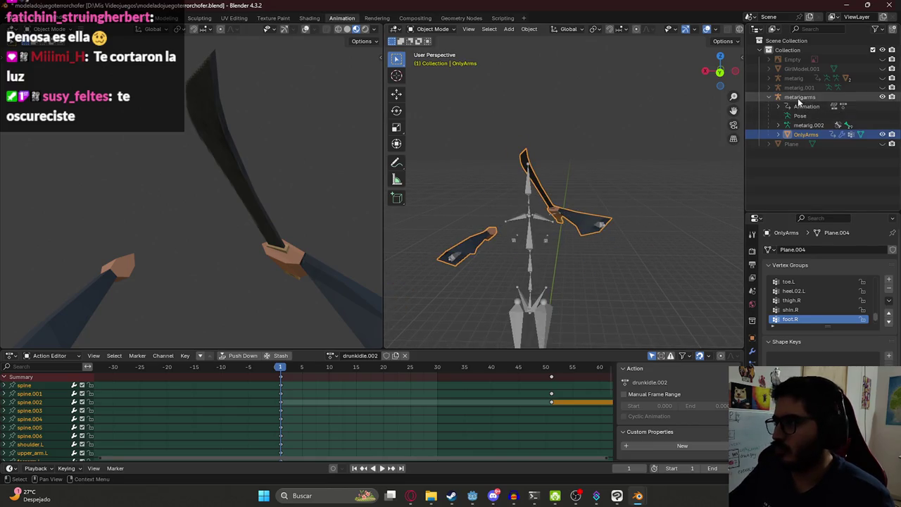
Put the metarigarms rig into Pose Mode and briefly play the animation
click(800, 96)
click(432, 29)
click(433, 59)
key(space)
key(Escape)
Rotate the upper_arm.R bone to test deformation and select hand.R
click(603, 228)
key(r)
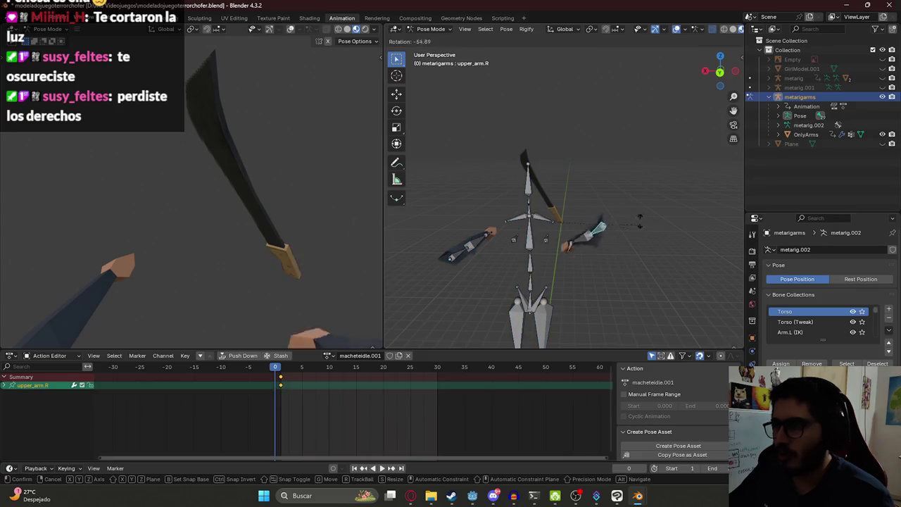
click(574, 228)
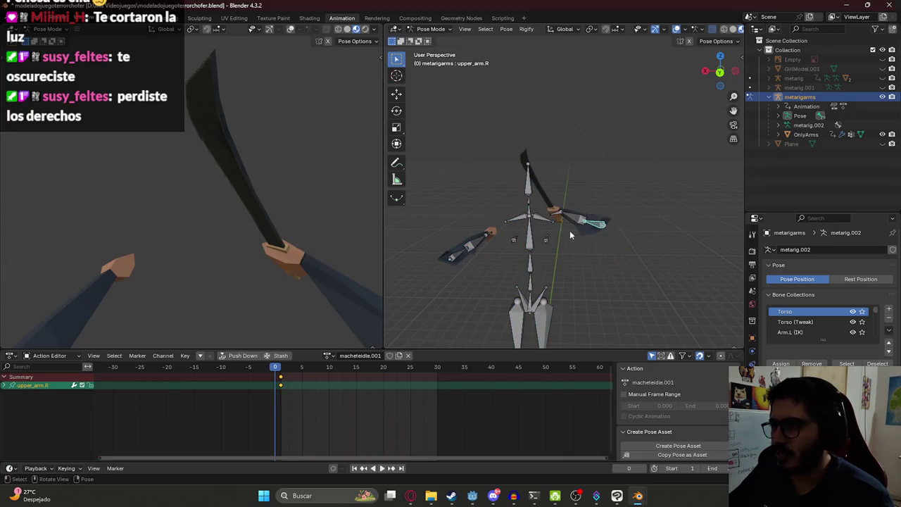
click(557, 210)
mouse_move(579, 186)
middle_down()
mouse_move(551, 232)
mouse_move(590, 244)
middle_up()
scroll(590, 245, up, 5)
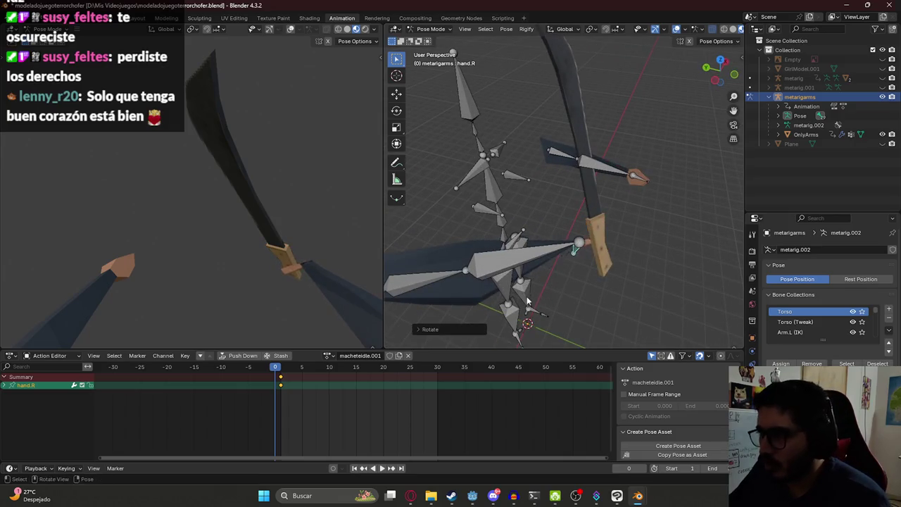
Return to Object Mode, select OnlyArms, and switch it to Weight Paint mode
click(431, 29)
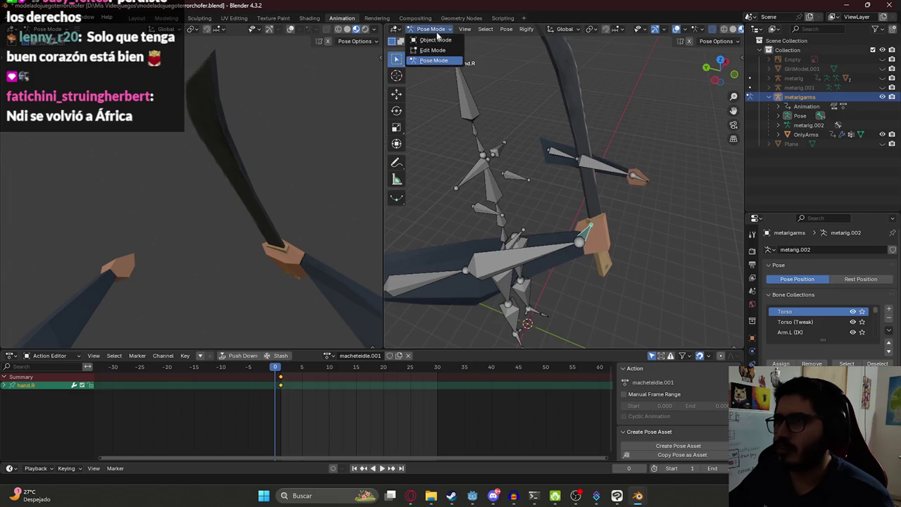
click(431, 38)
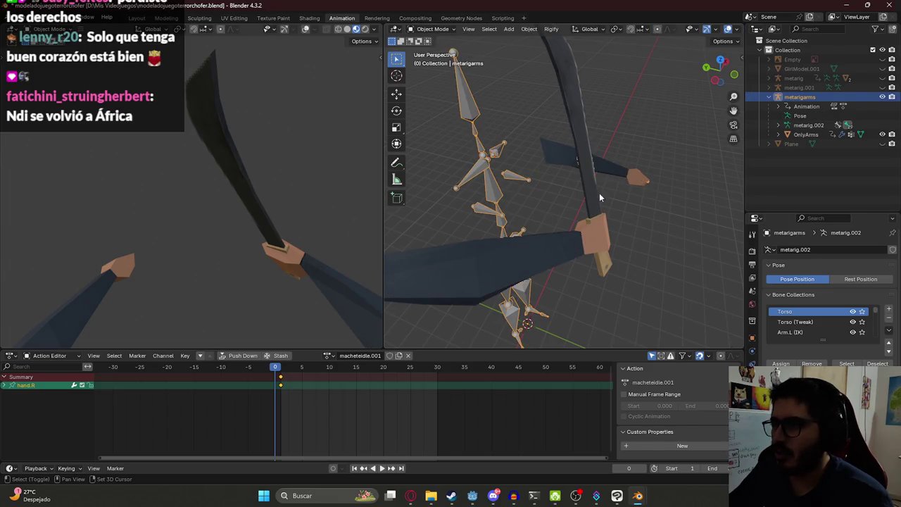
click(598, 205)
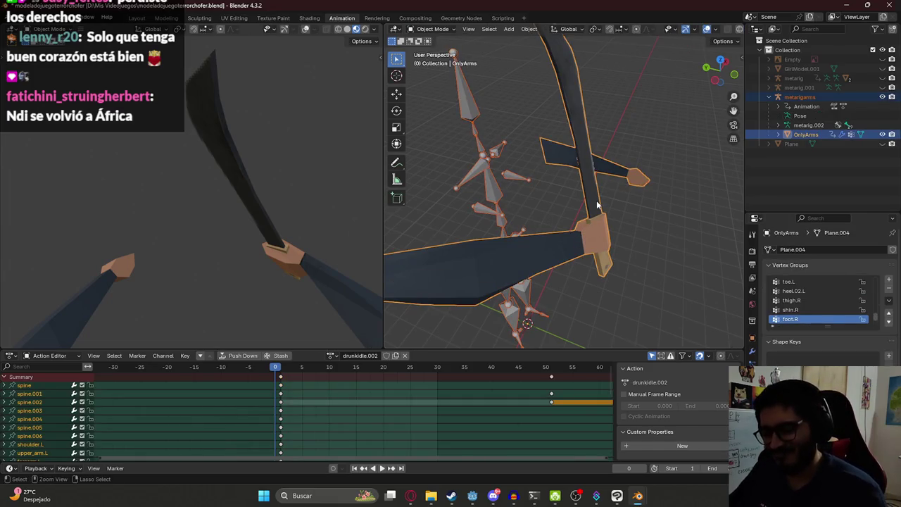
key(ctrl+Tab)
click(532, 167)
Make hand.R the active vertex group and orbit to inspect its weights on the hand
ctrl+click(587, 231)
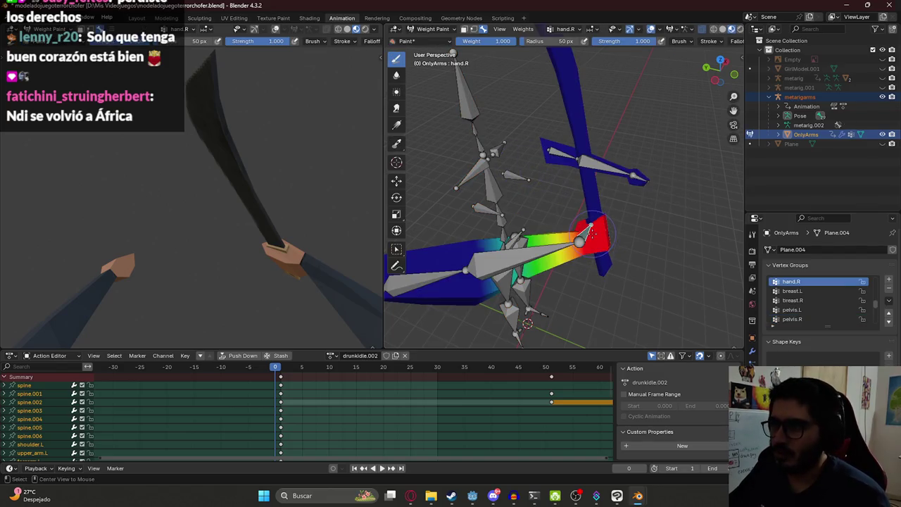
middle_drag(587, 231, 402, 216)
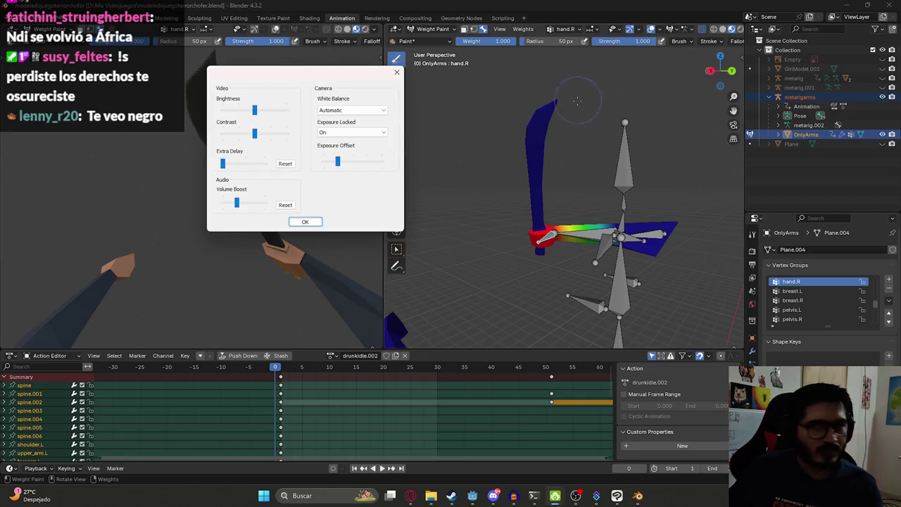
drag(337, 161, 360, 163)
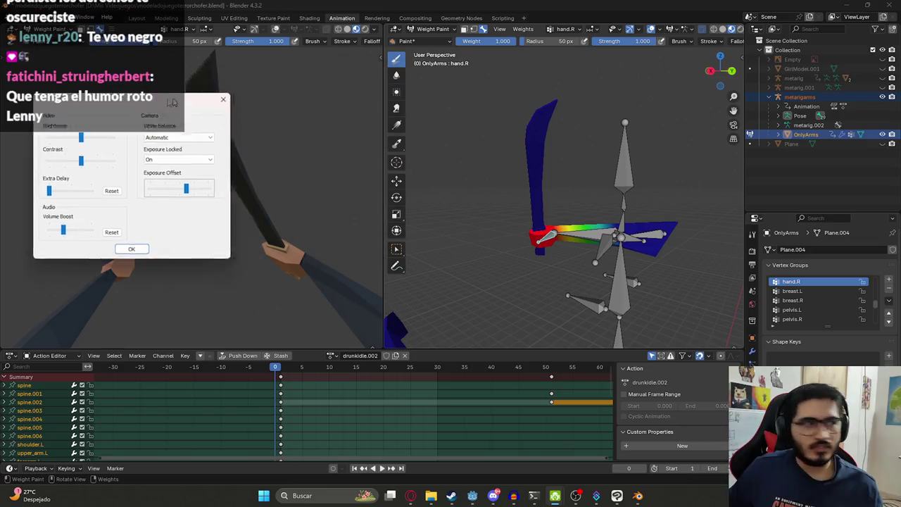
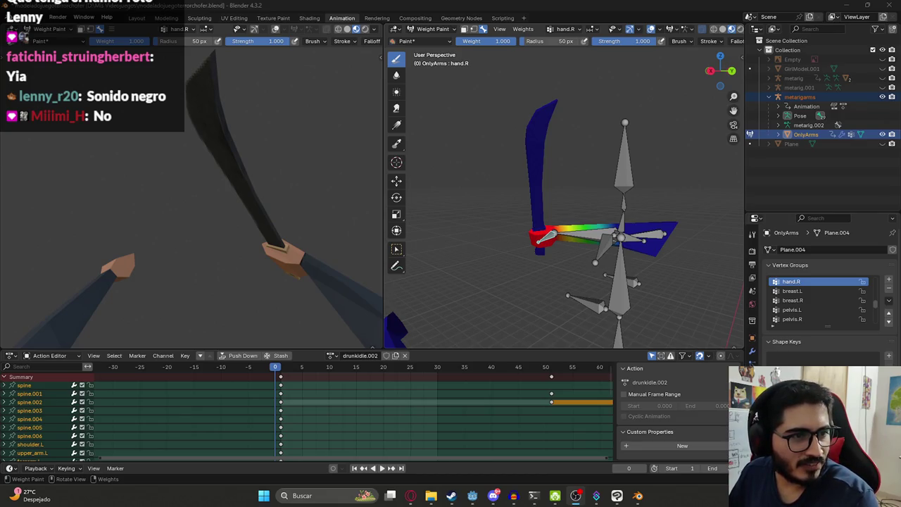
Paint full hand.R weight over the machete, test it by rotating the hand, then enter Edit Mode
mouse_move(539, 212)
mouse_down()
mouse_move(545, 186)
mouse_move(547, 214)
mouse_up()
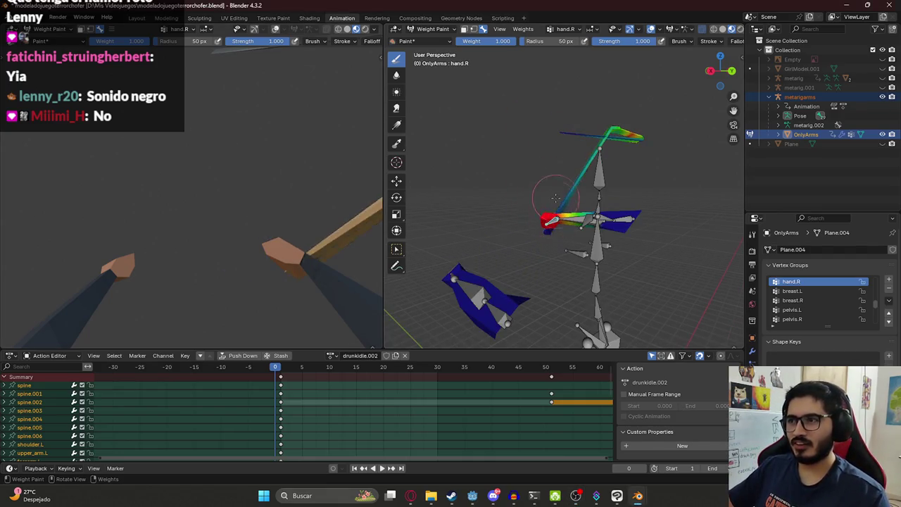
drag(620, 134, 638, 109)
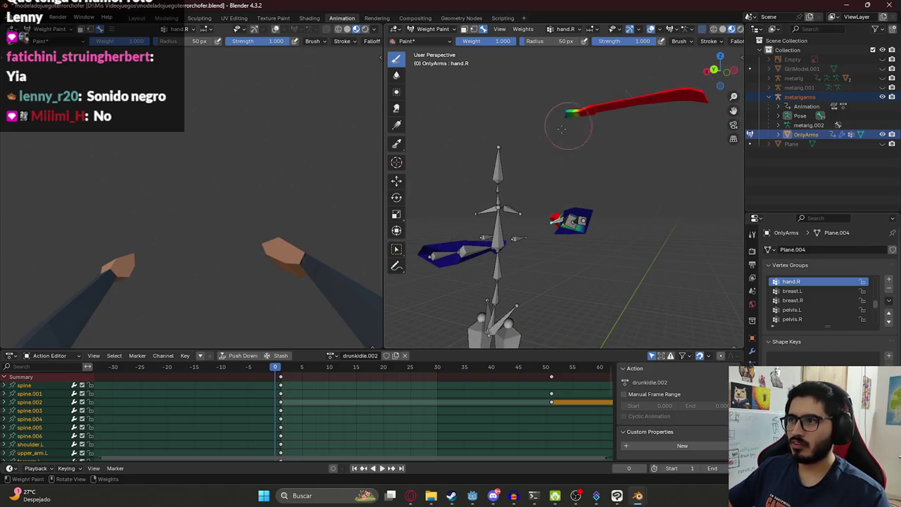
mouse_move(553, 111)
middle_down()
mouse_move(459, 155)
mouse_move(486, 191)
middle_up()
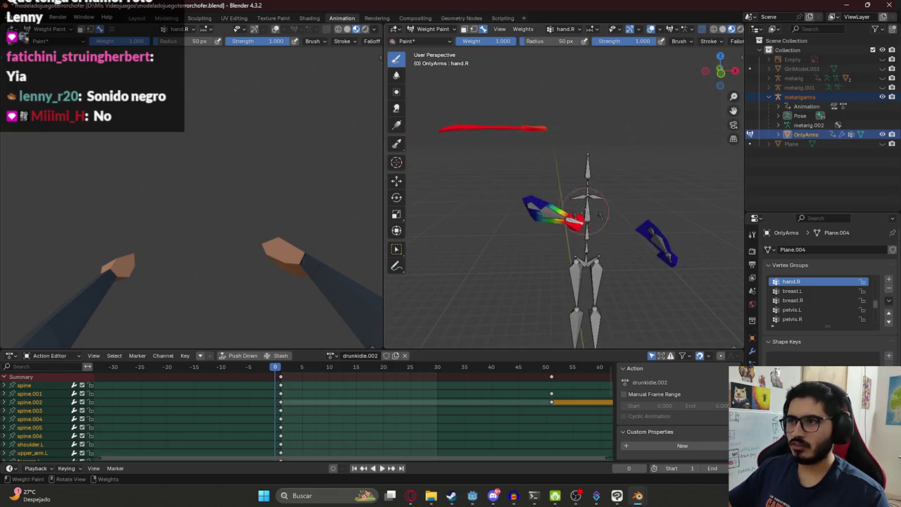
key(r)
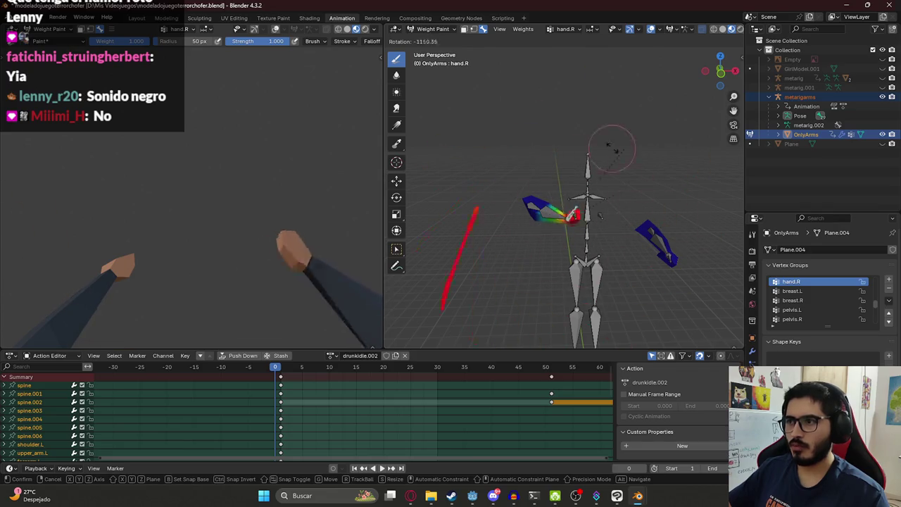
click(616, 190)
click(431, 35)
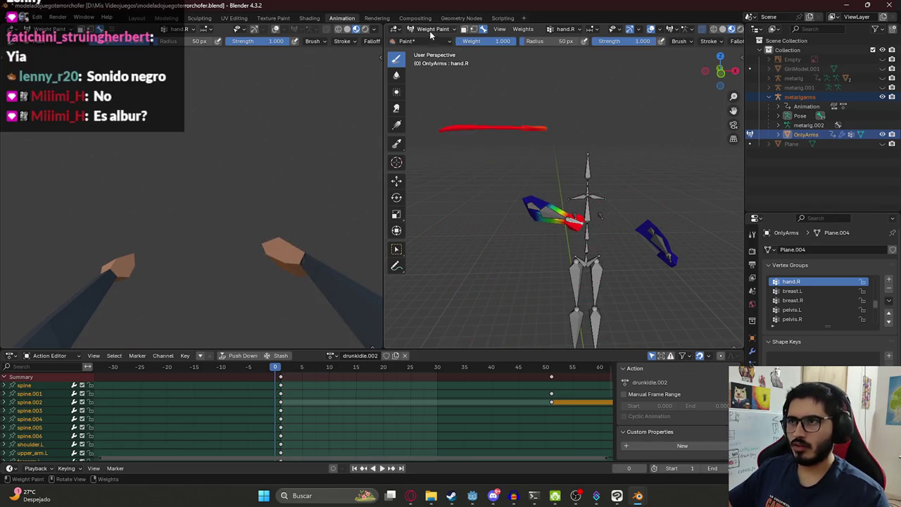
click(437, 51)
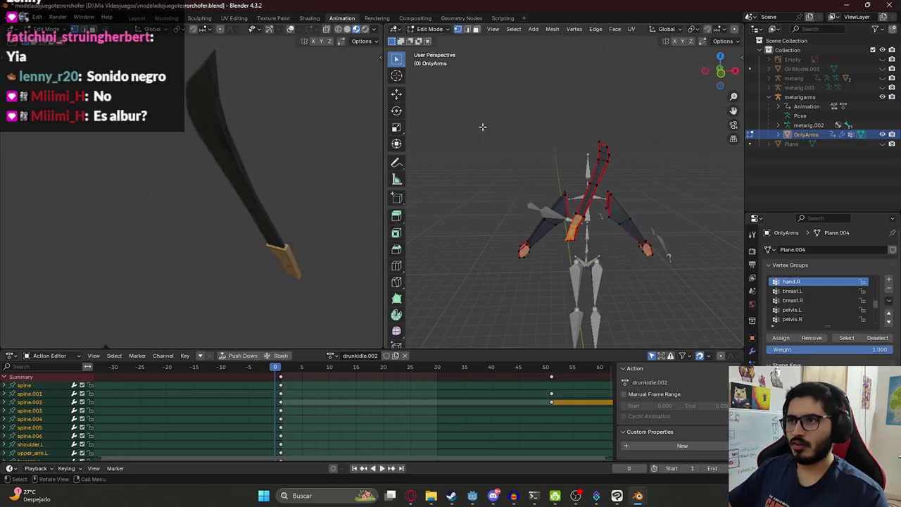
Select all the machete geometry in wireframe view and save the file
mouse_move(557, 172)
middle_down()
mouse_move(419, 174)
mouse_move(477, 141)
middle_up()
key(z)
click(477, 197)
key(a)
key(z)
click(540, 247)
mouse_move(540, 246)
middle_down()
mouse_move(550, 224)
mouse_move(542, 224)
middle_up()
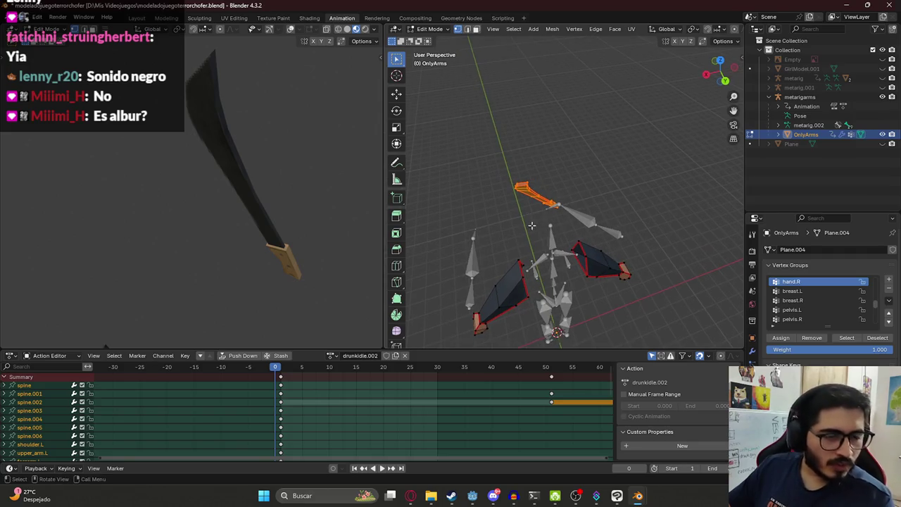
key(ctrl+s)
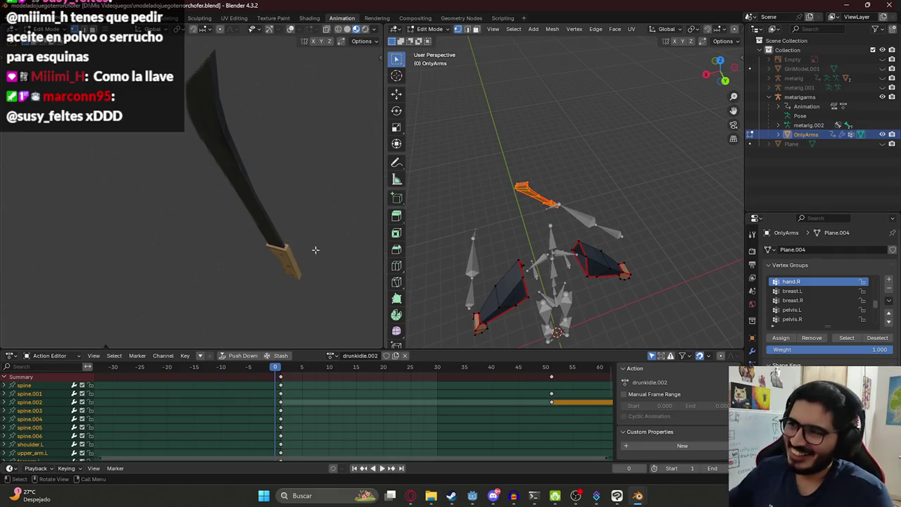
Move the machete next to the right hand and rotate it to a new angle
mouse_move(563, 233)
middle_down()
mouse_move(584, 220)
mouse_move(616, 301)
mouse_move(535, 233)
middle_up()
key(g)
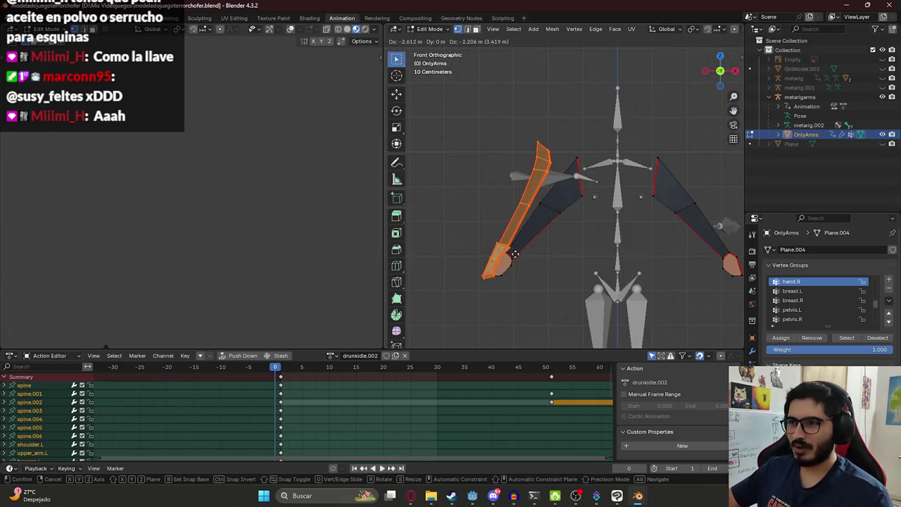
click(521, 243)
mouse_move(521, 243)
middle_down()
mouse_move(536, 275)
mouse_move(604, 277)
mouse_move(597, 248)
middle_up()
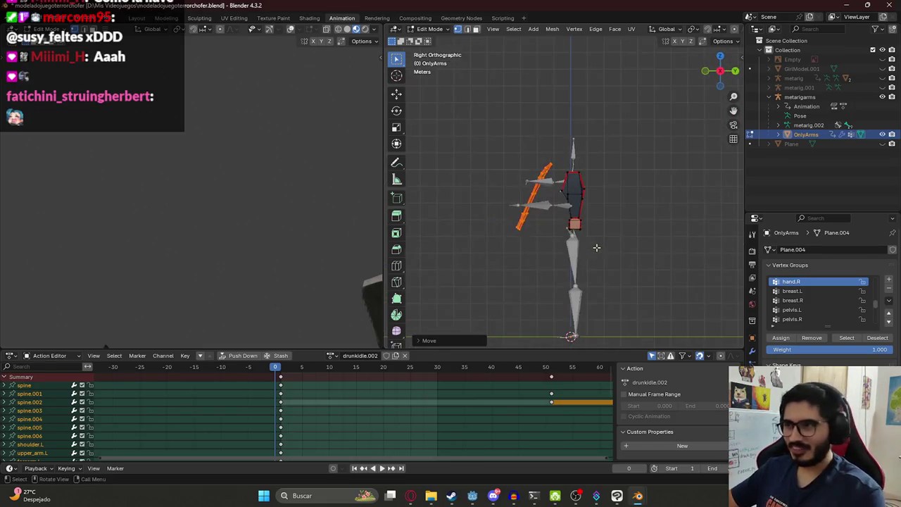
scroll(563, 227, up, 2)
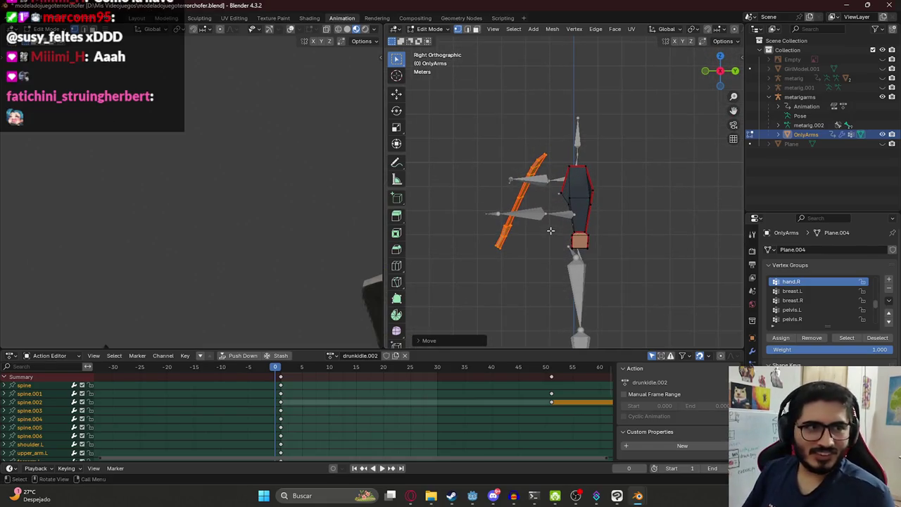
alt+middle_drag(550, 230, 602, 205)
scroll(602, 205, up, 2)
key(r)
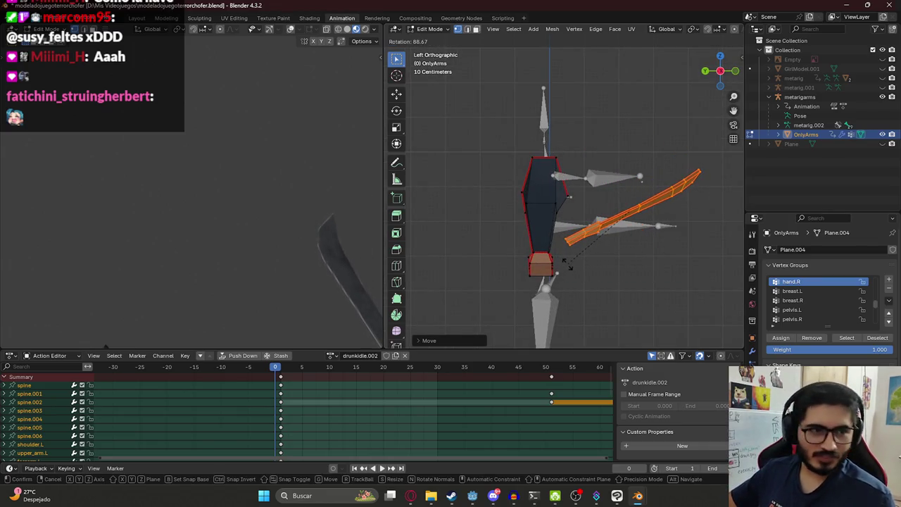
click(673, 198)
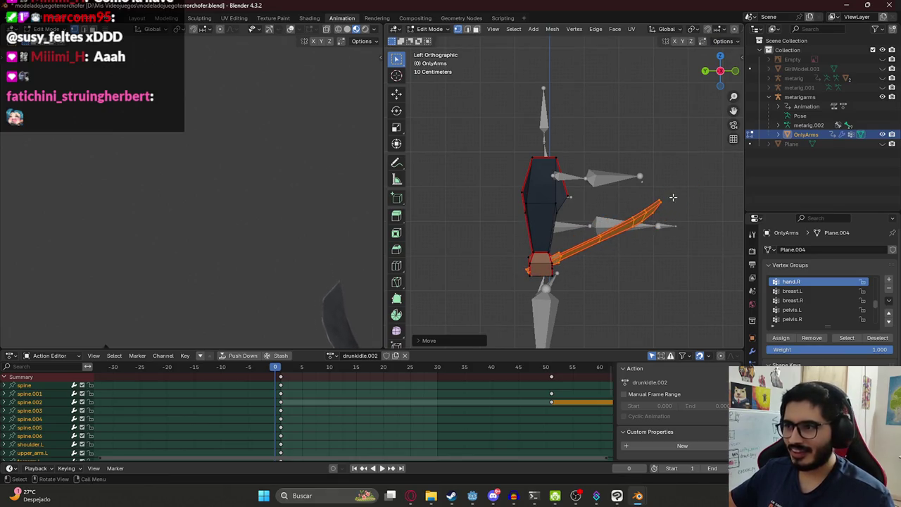
Rotate the machete to lie horizontal, lower it, and angle it beside the hand
key(r)
click(669, 239)
key(g)
click(522, 269)
key(r)
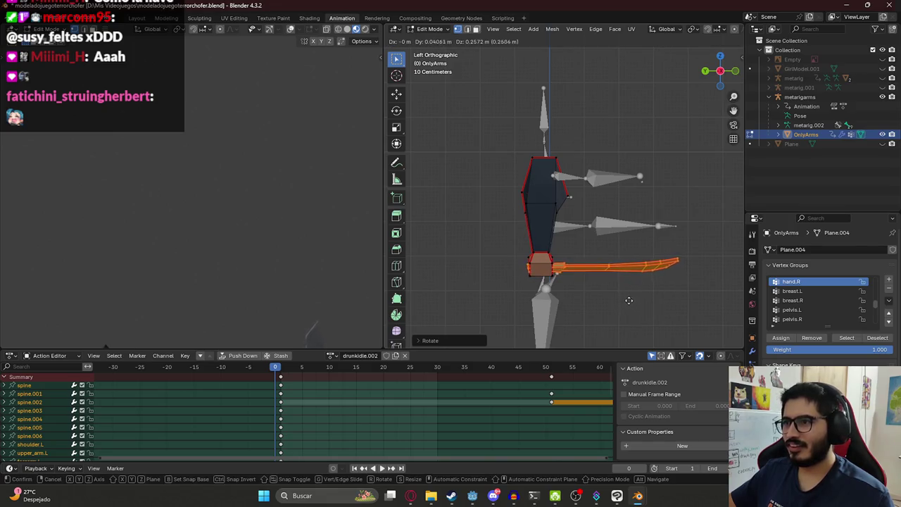
click(630, 303)
scroll(272, 298, down, 2)
middle_drag(450, 300, 544, 295)
Rotate the machete with a Y-axis constraint, then view the arm from the front
key(r)
key(z)
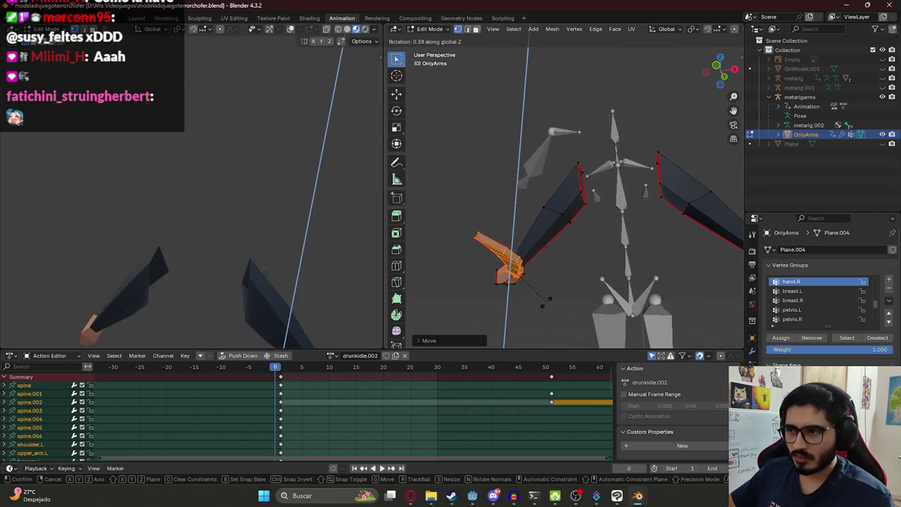
key(x)
key(x)
key(y)
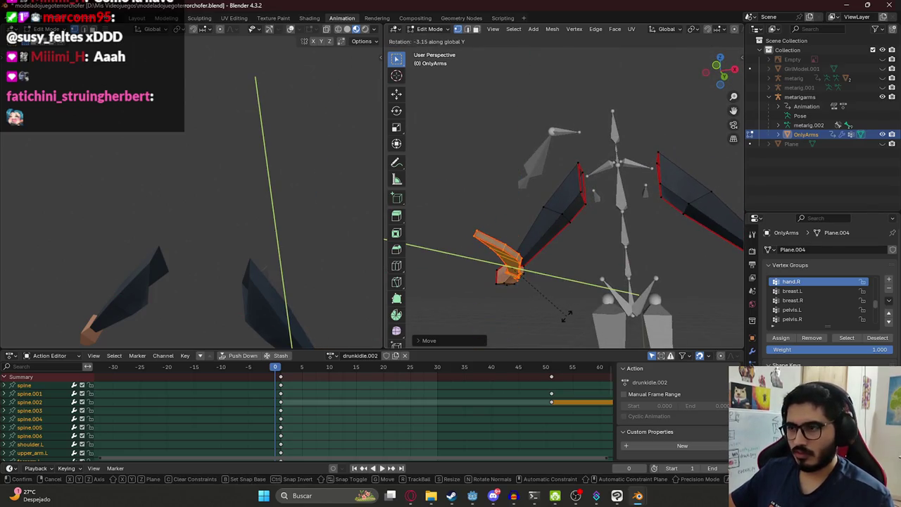
click(591, 210)
middle_drag(592, 210, 535, 264)
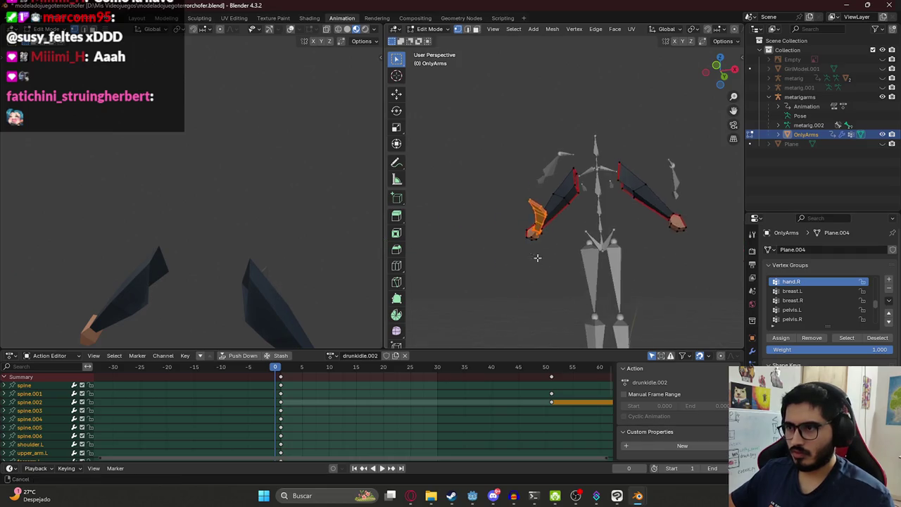
key(KP_1)
scroll(527, 195, up, 3)
scroll(537, 189, up, 1)
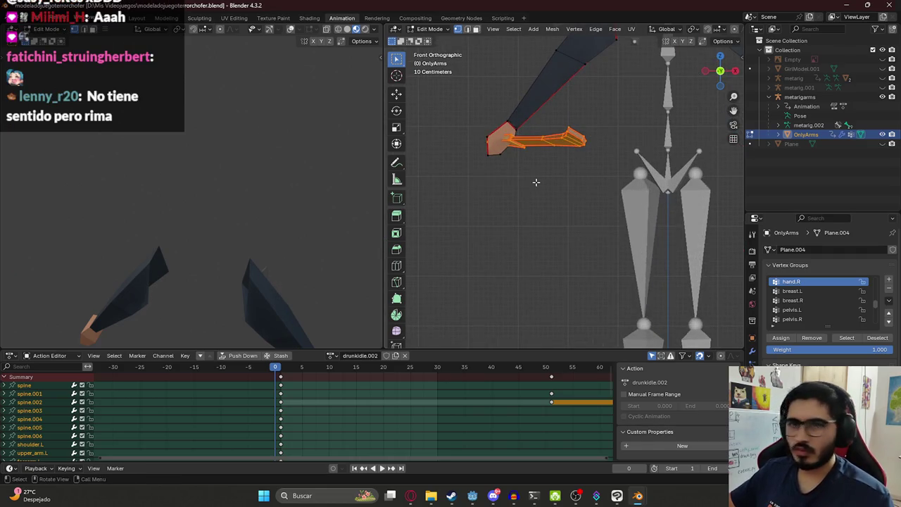
Rotate the machete freely, then around its own Y axis so the blade points upward
scroll(547, 203, up, 1)
scroll(543, 212, up, 2)
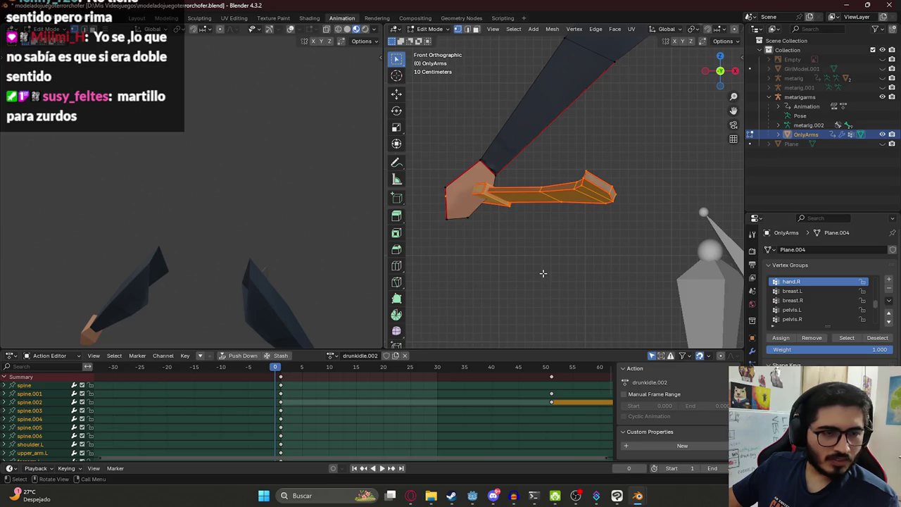
key(r)
key(r)
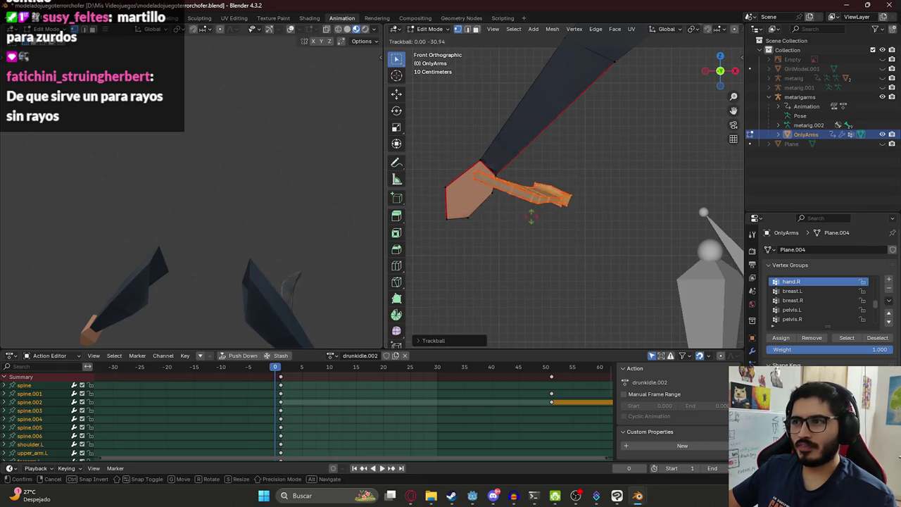
key(r)
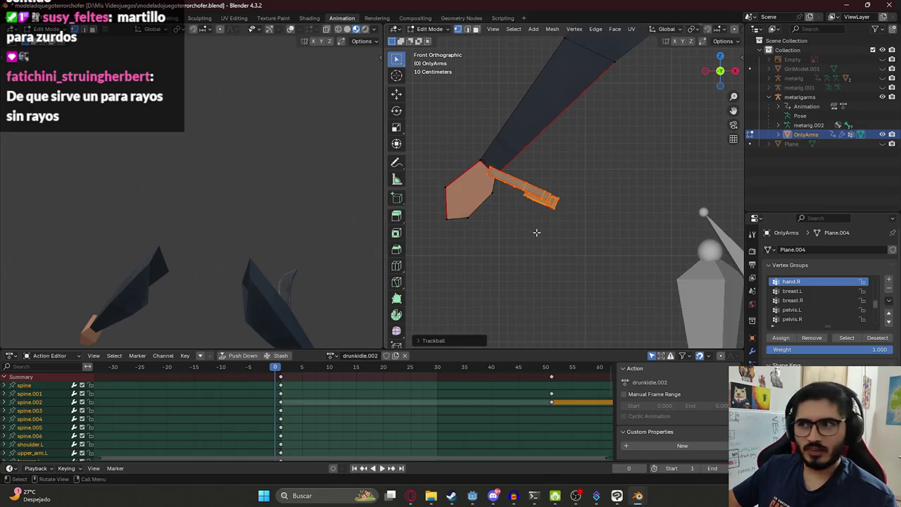
key(z)
key(x)
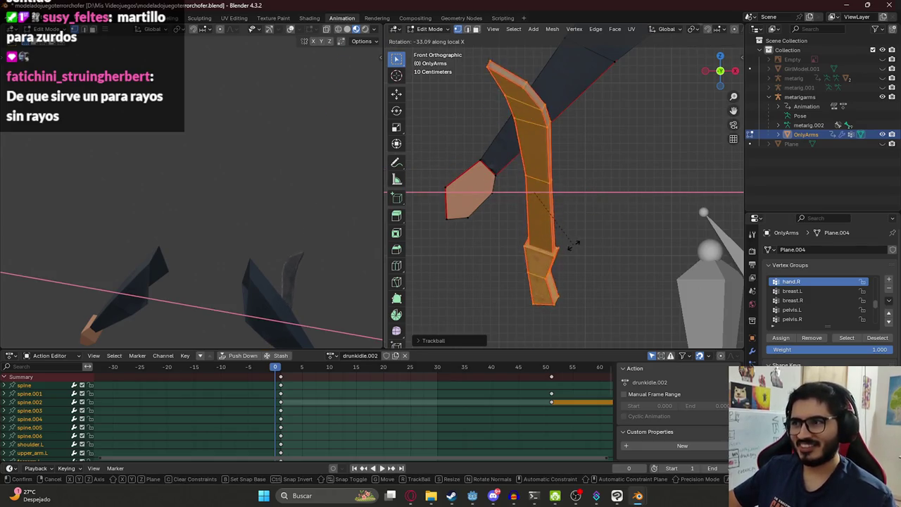
key(y)
key(y)
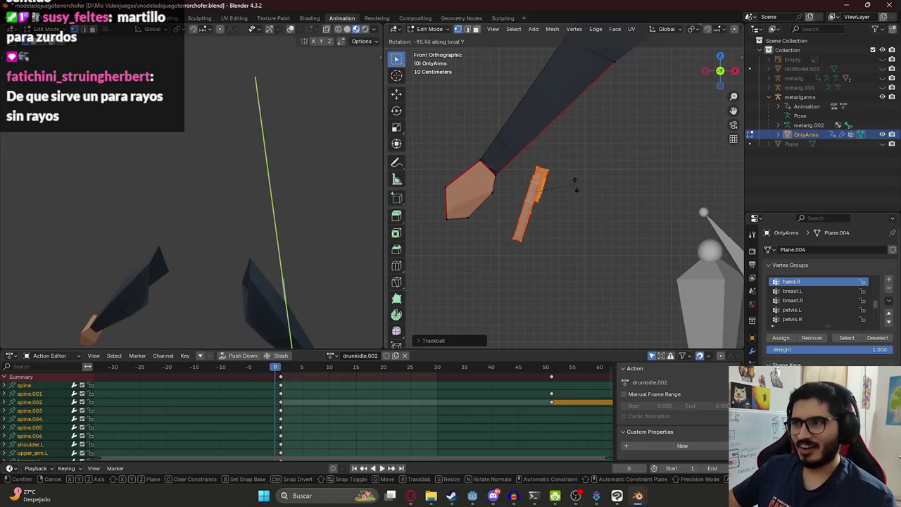
click(589, 204)
Move the machete into the right hand, shift it along Y, and return to Object Mode
key(g)
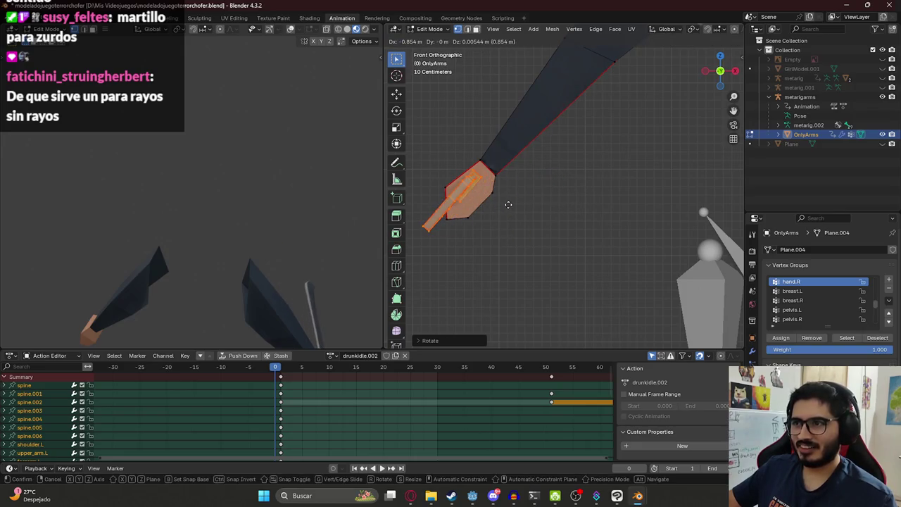
click(510, 207)
middle_drag(478, 218, 559, 220)
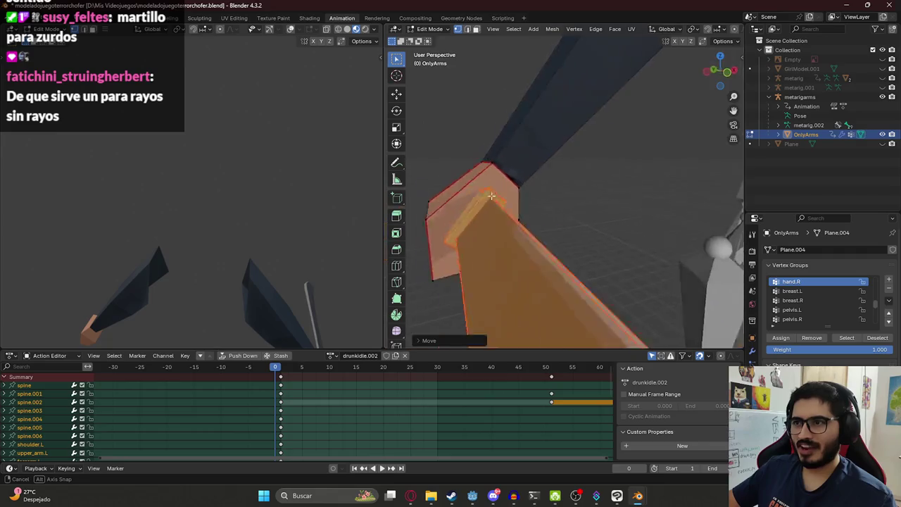
key(g)
key(y)
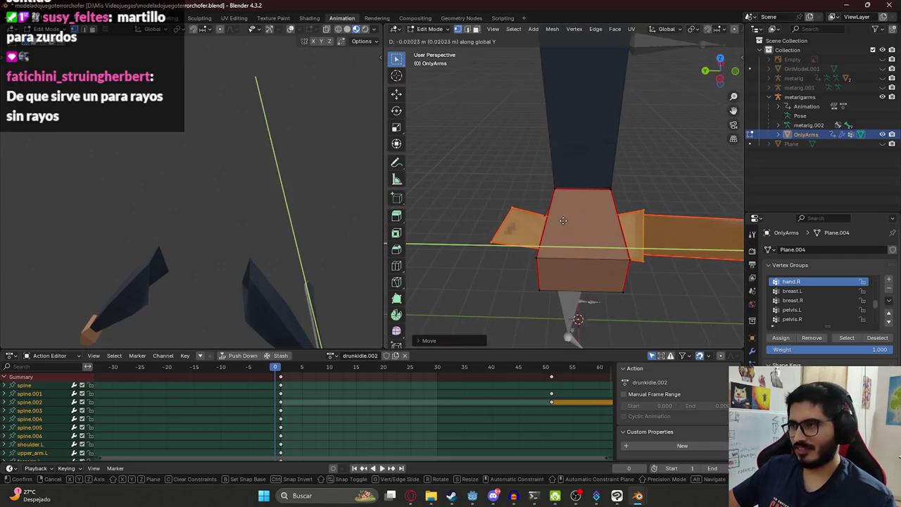
click(563, 219)
middle_drag(564, 219, 497, 200)
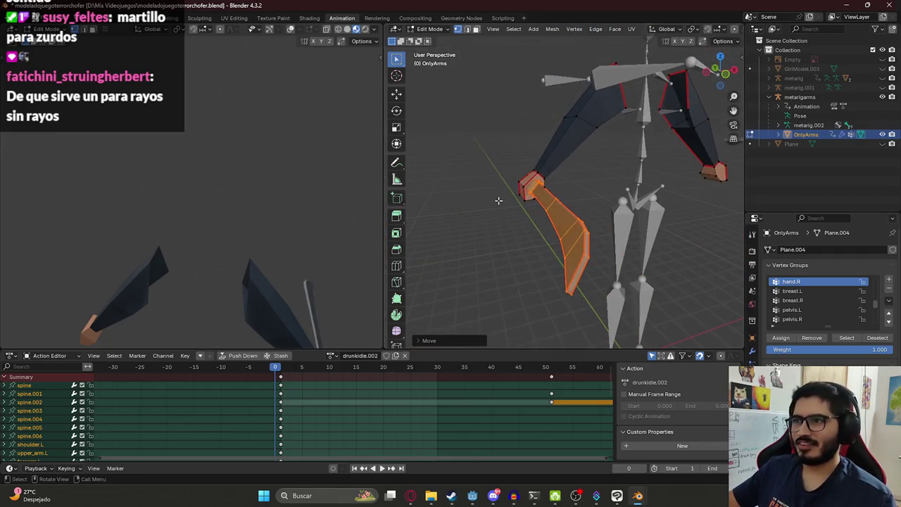
key(Tab)
scroll(241, 238, up, 3)
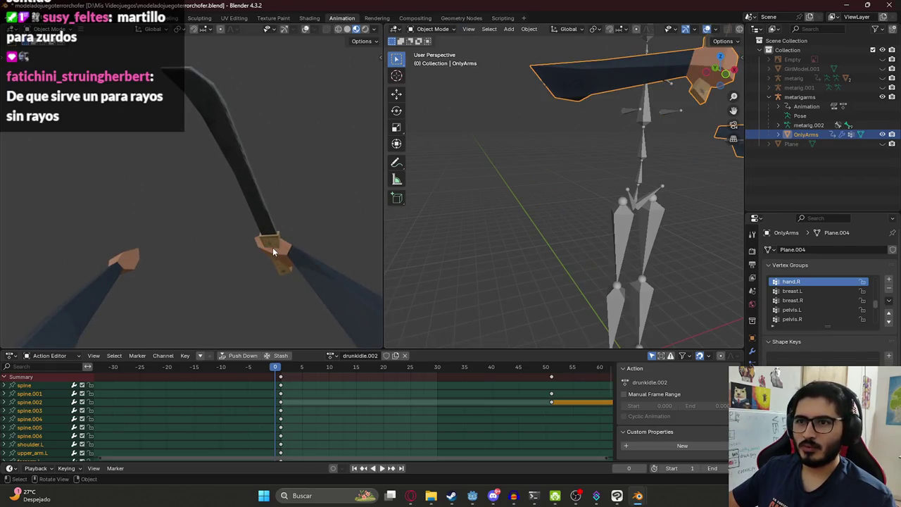
Enter Edit Mode and move the right hand geometry along Y toward the handle
mouse_move(273, 247)
middle_down()
mouse_move(194, 209)
mouse_move(284, 214)
middle_up()
mouse_move(522, 211)
middle_down()
mouse_move(550, 205)
mouse_move(521, 101)
middle_up()
key(Tab)
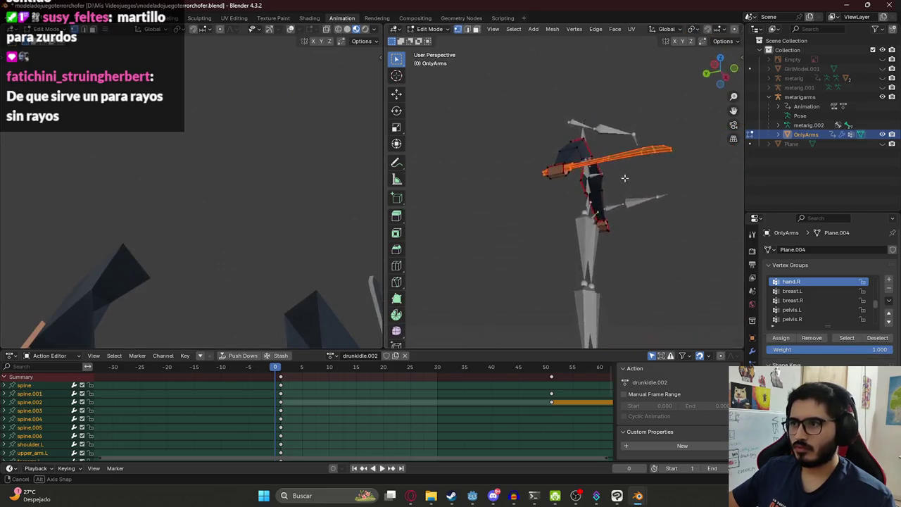
scroll(522, 101, up, 3)
key(g)
key(x)
key(y)
click(585, 139)
mouse_move(586, 138)
middle_down()
mouse_move(639, 200)
mouse_move(629, 209)
middle_up()
key(KP_1)
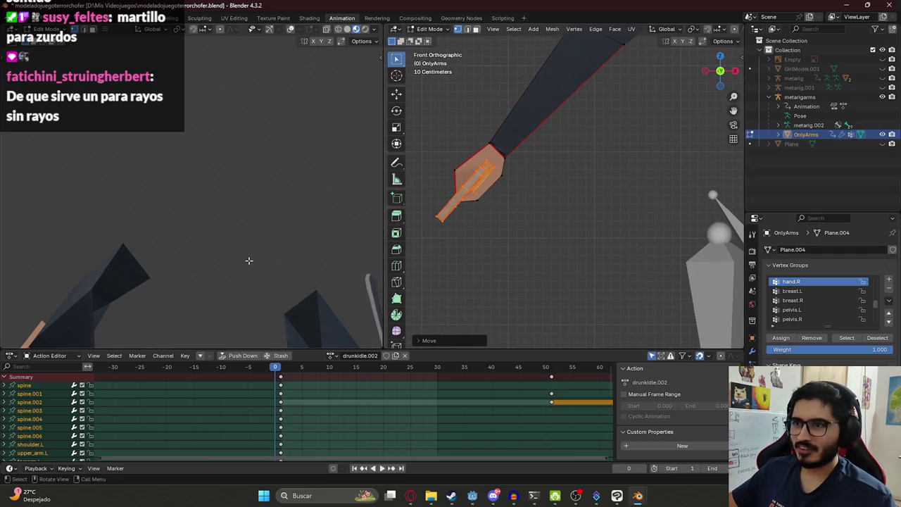
Check the grip in Object Mode and nudge the hand geometry slightly closer
key(Tab)
middle_drag(268, 204, 280, 211)
key(Tab)
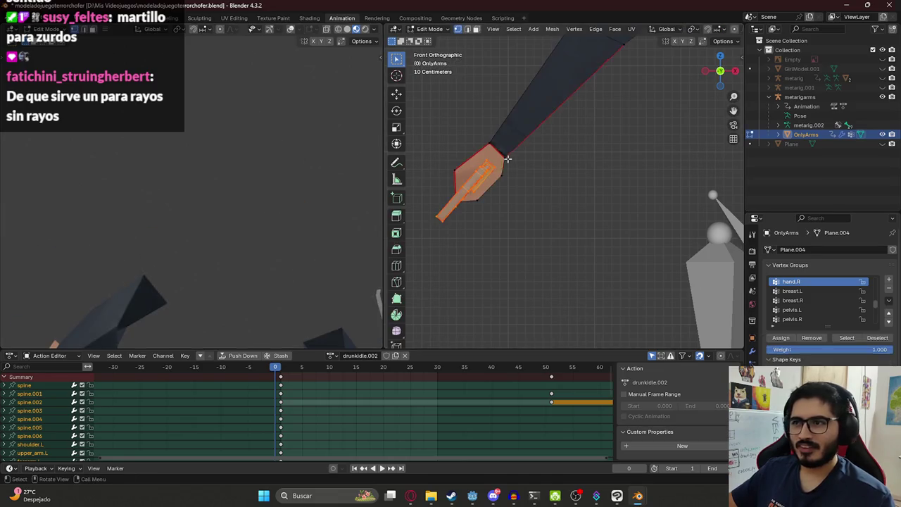
key(g)
click(427, 181)
middle_drag(427, 180, 604, 190)
key(Tab)
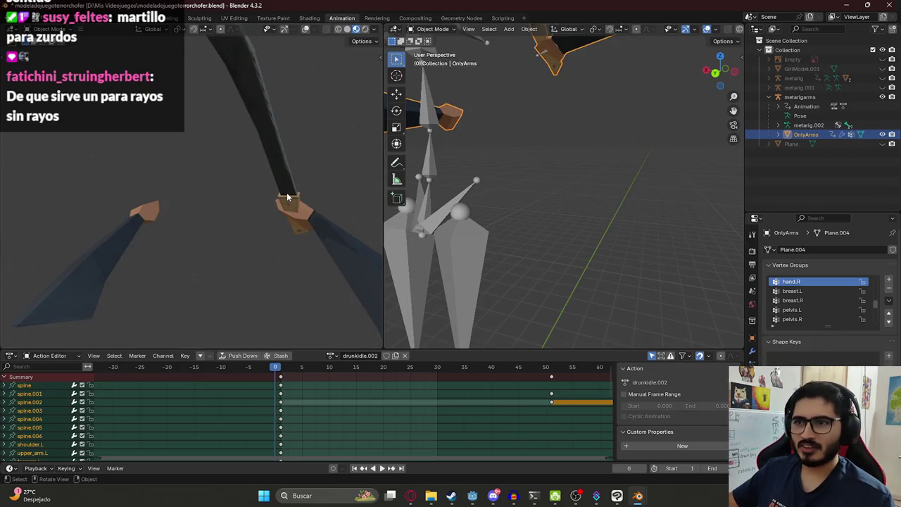
key(Tab)
middle_drag(598, 211, 651, 237)
Rotate the hand geometry around the local X axis and check it in Object Mode
key(r)
key(x)
key(x)
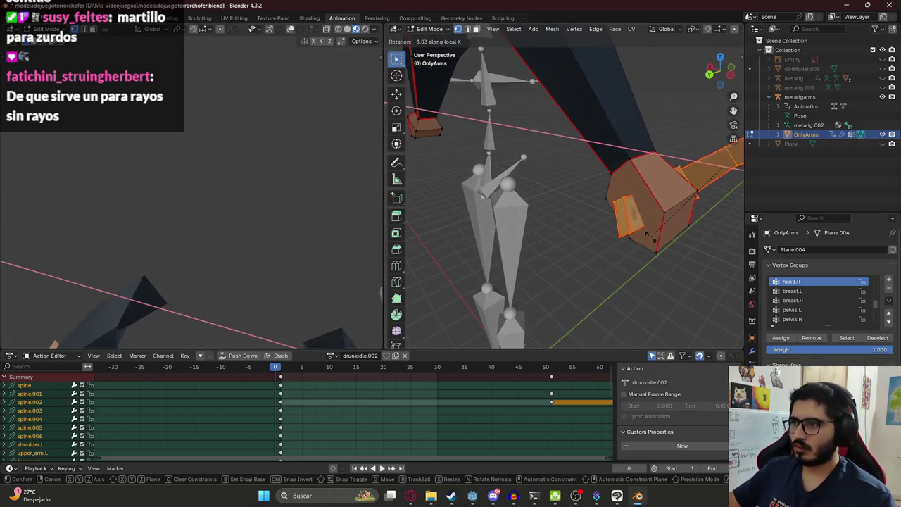
key(z)
key(z)
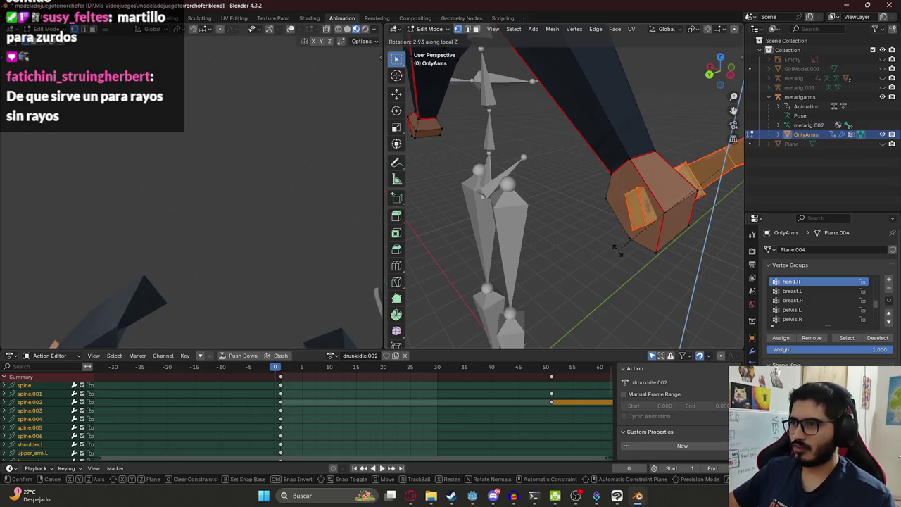
key(x)
click(476, 249)
key(Tab)
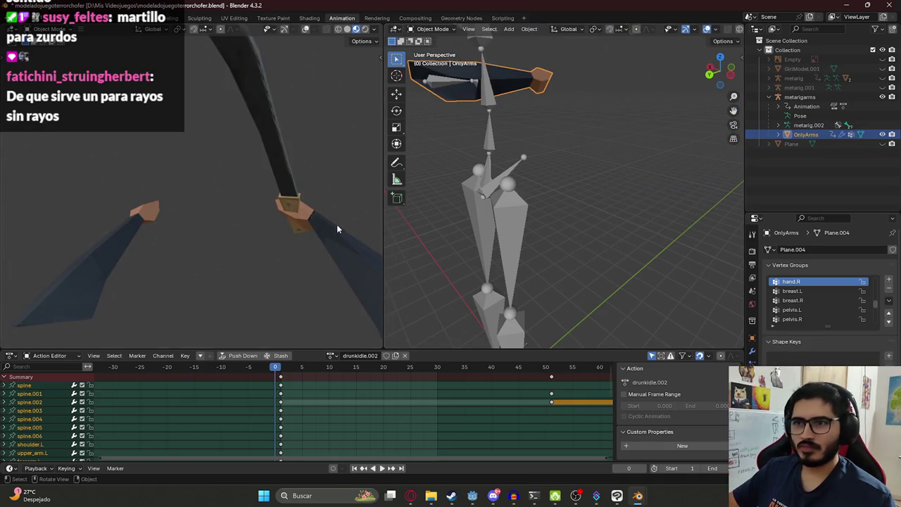
key(Tab)
key(Tab)
key(Tab)
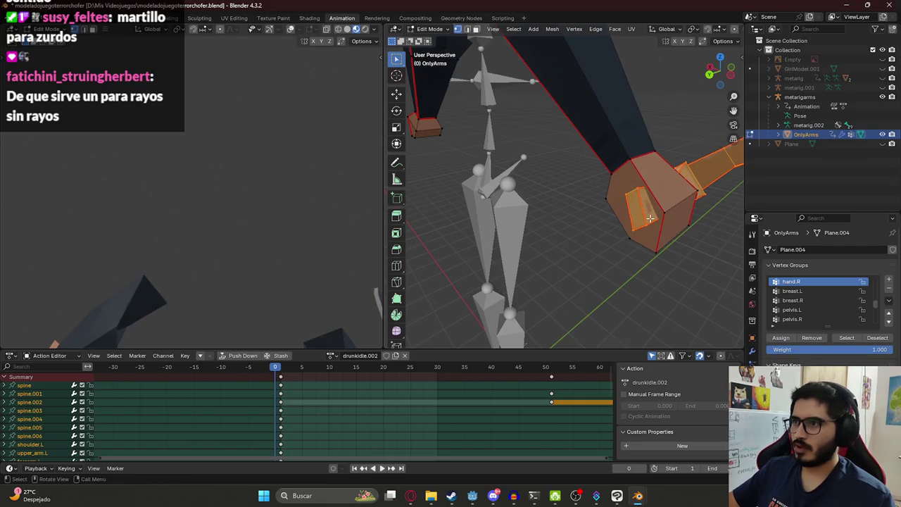
middle_drag(650, 219, 680, 211)
Rotate the hand geometry around the global Y axis and inspect it from front and back
key(r)
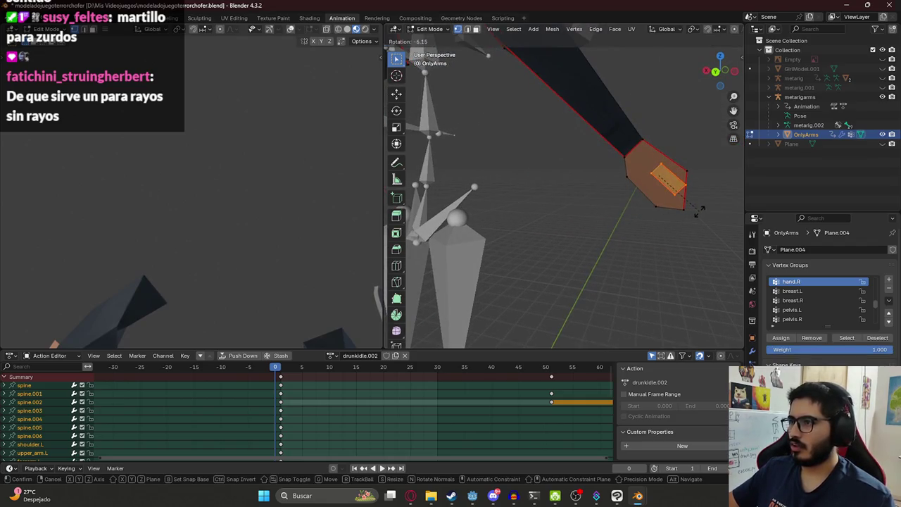
key(z)
key(y)
click(692, 221)
key(g)
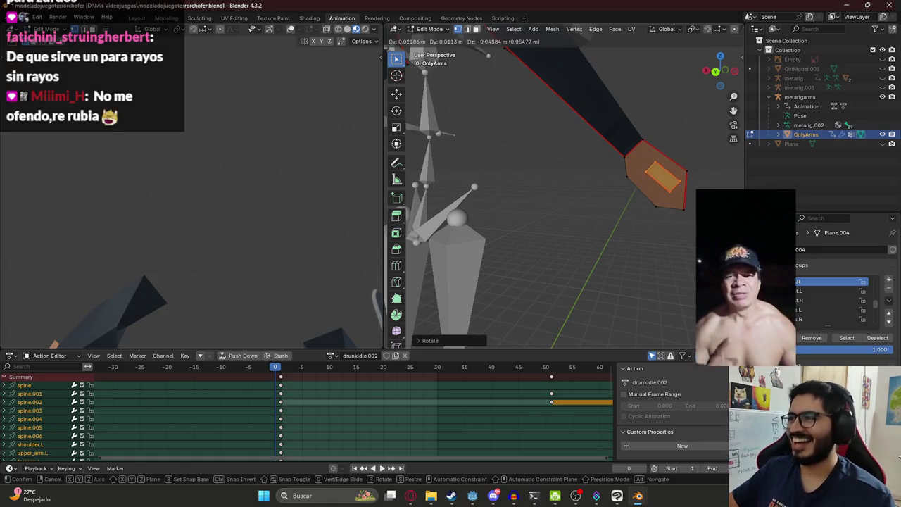
key(Escape)
key(KP_1)
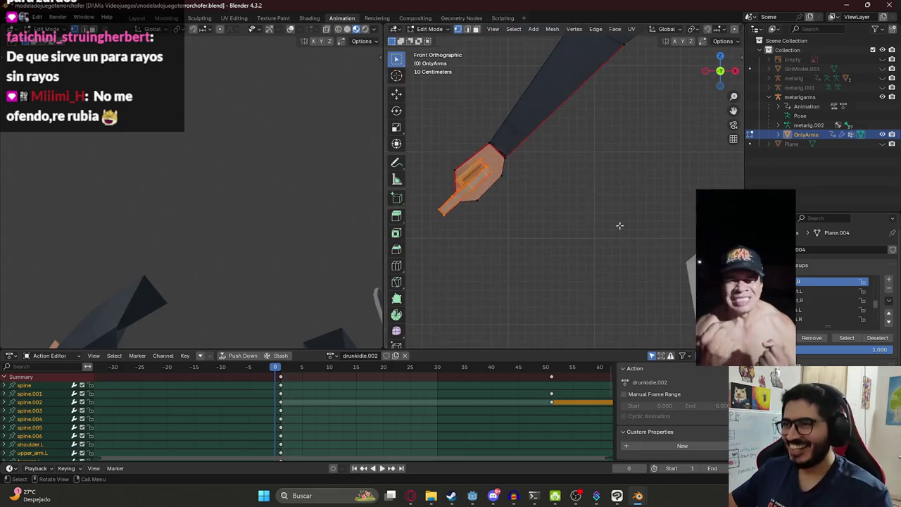
key(ctrl+KP_1)
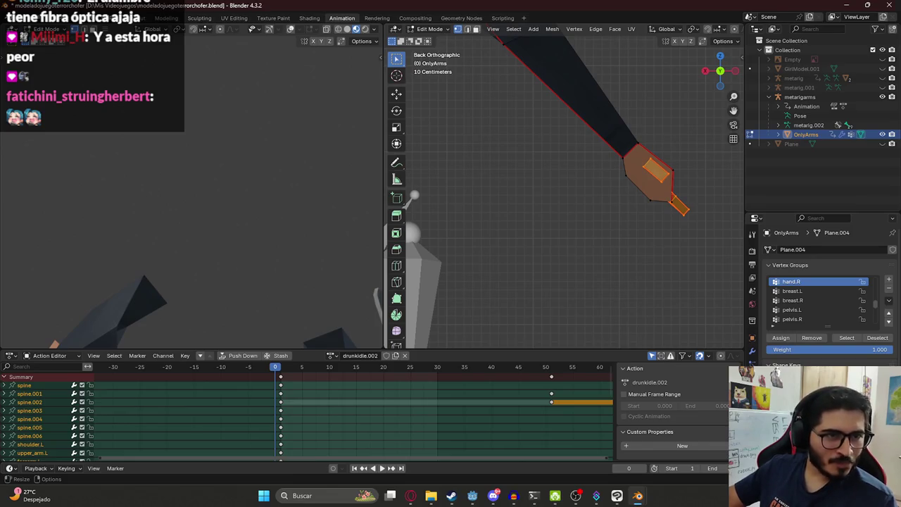
mouse_move(551, 234)
middle_down()
mouse_move(636, 217)
mouse_move(600, 191)
middle_up()
Move the hand faces and rotate them around Y, comparing the result in Object Mode
key(g)
click(591, 195)
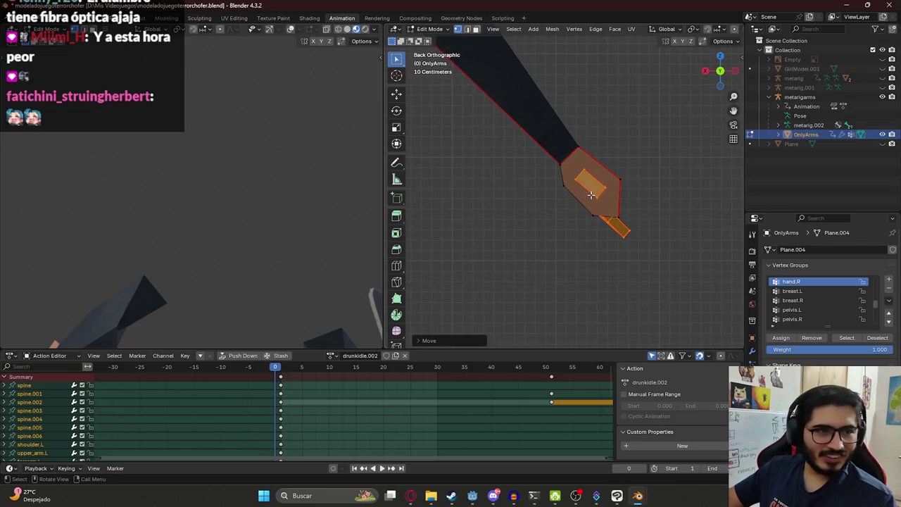
key(r)
key(y)
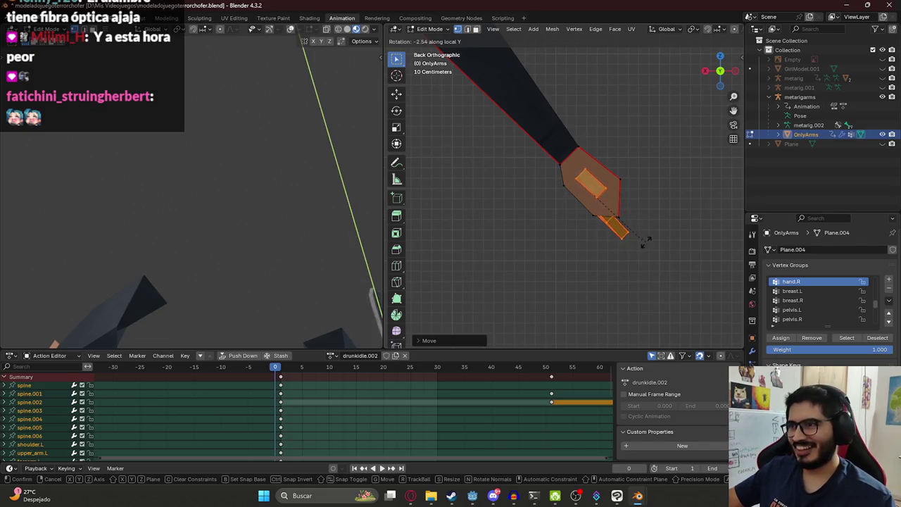
click(642, 241)
key(Tab)
key(Tab)
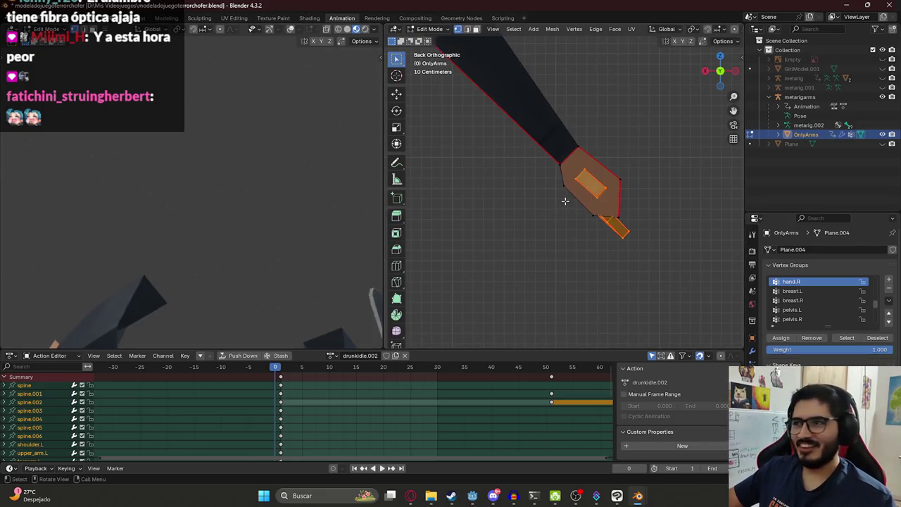
key(Tab)
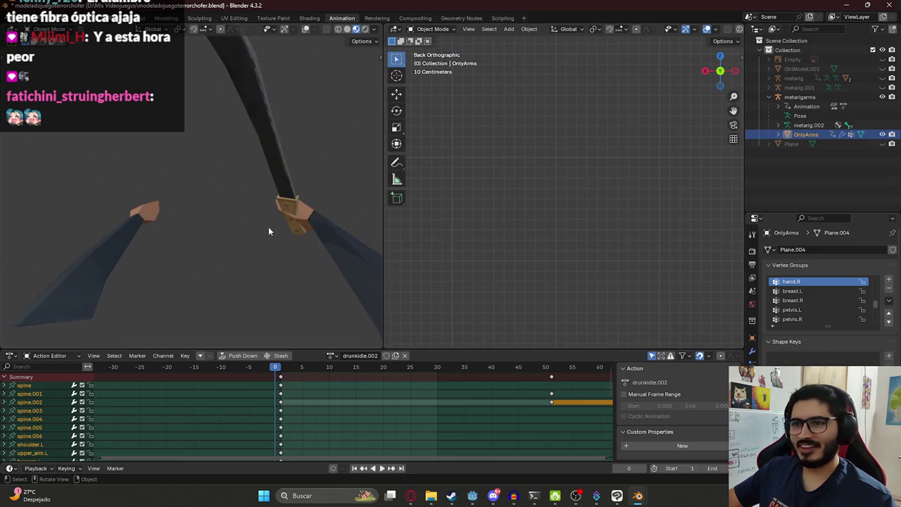
key(Tab)
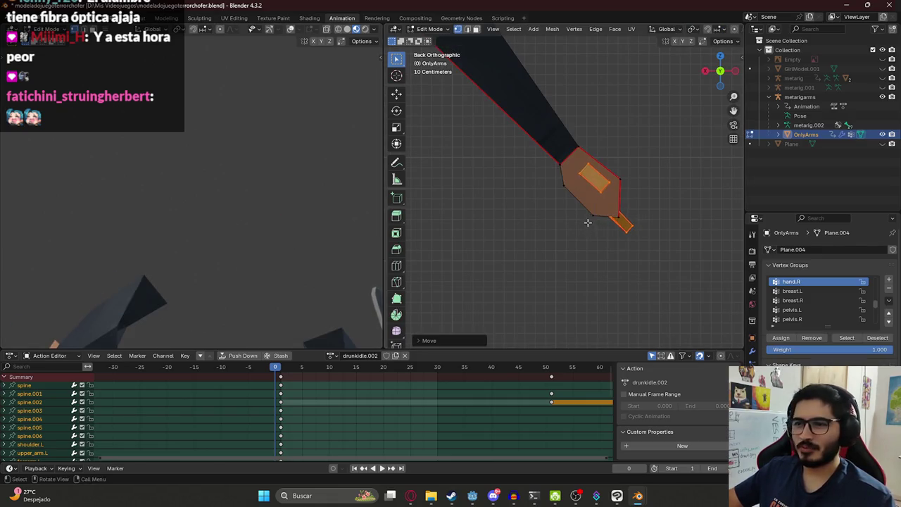
key(Tab)
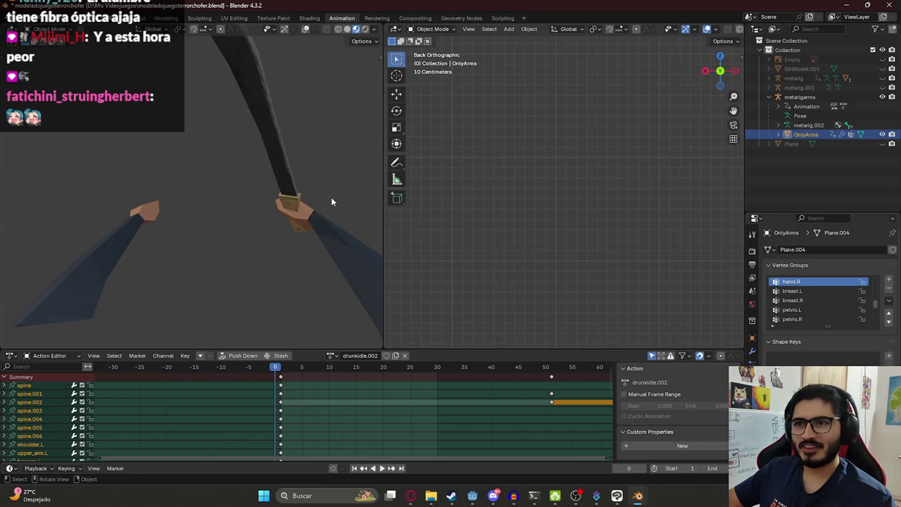
key(Tab)
Try another hand face rotation, undo it, and re-inspect the hand from top and front
key(r)
click(564, 221)
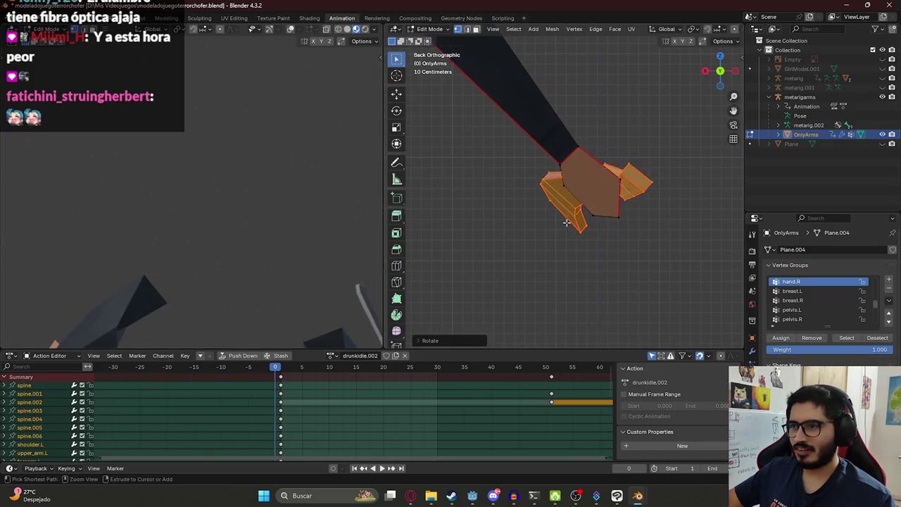
key(ctrl+z)
key(Tab)
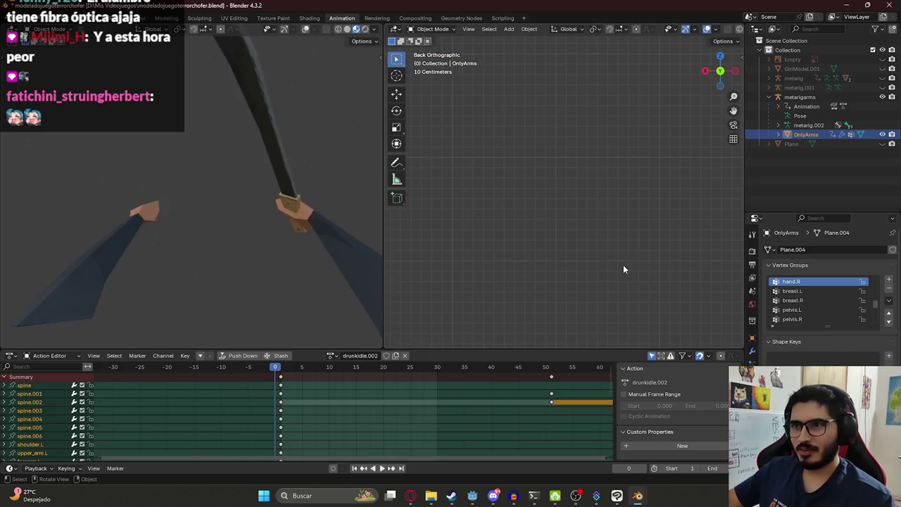
mouse_move(232, 169)
middle_down()
mouse_move(221, 211)
mouse_move(229, 226)
middle_up()
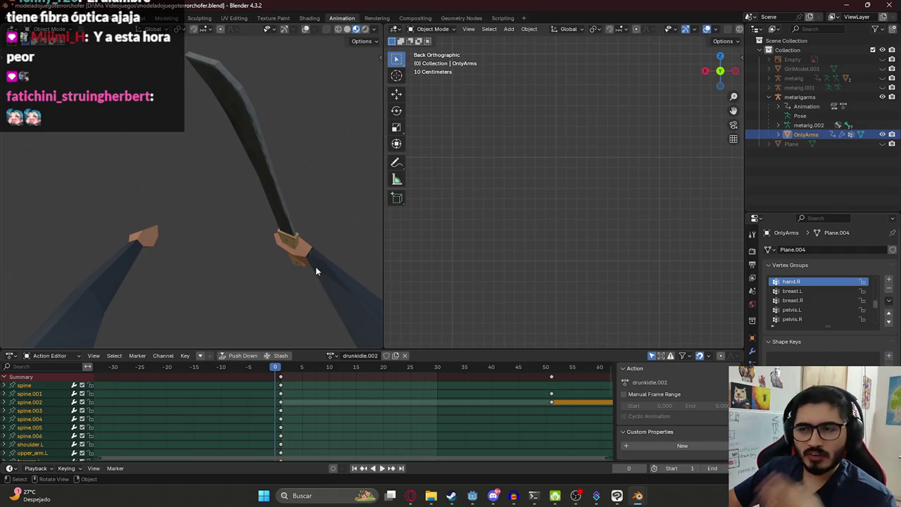
key(Tab)
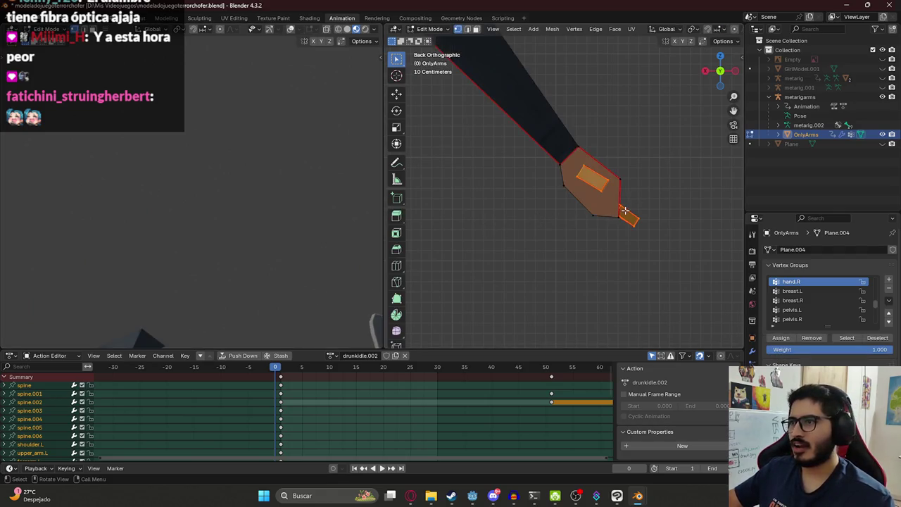
key(KP_7)
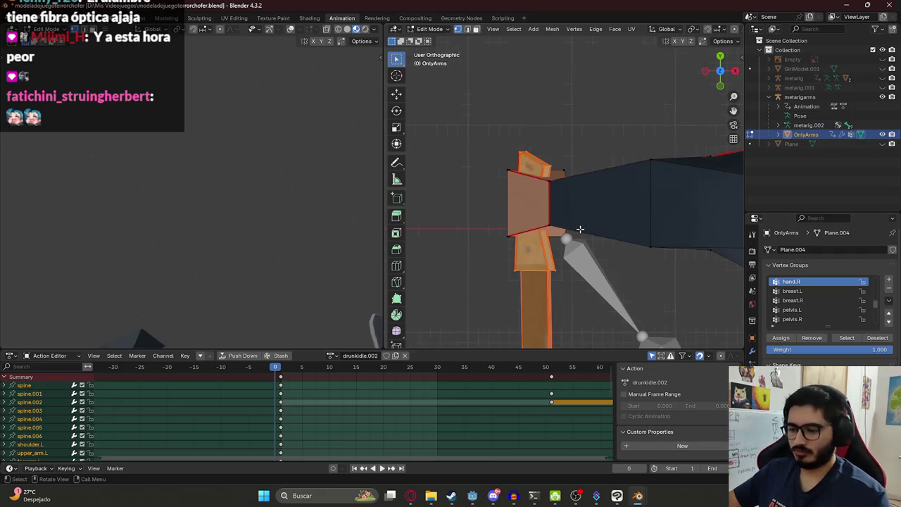
key(KP_1)
Rotate and reposition the finger geometry, previewing the grip in Object Mode
key(r)
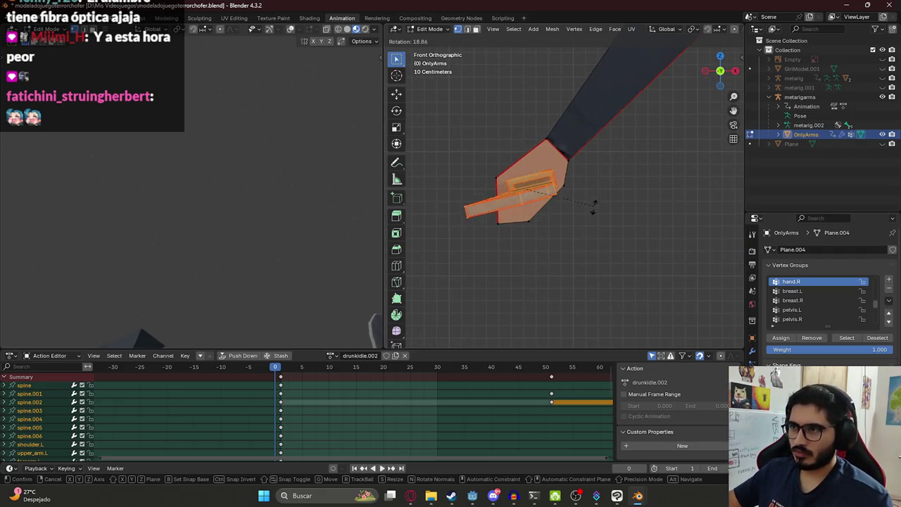
key(g)
click(421, 195)
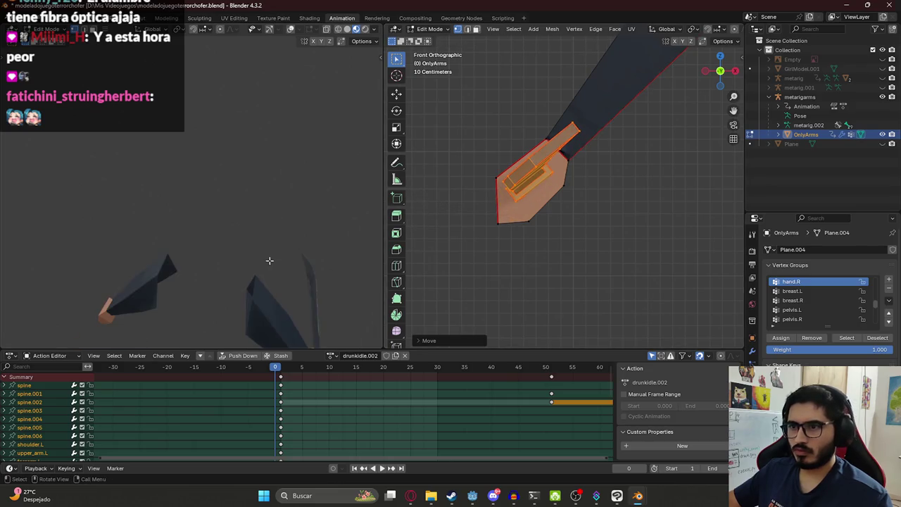
key(Tab)
mouse_move(266, 239)
middle_down()
mouse_move(242, 223)
mouse_move(267, 209)
mouse_move(297, 233)
middle_up()
key(Tab)
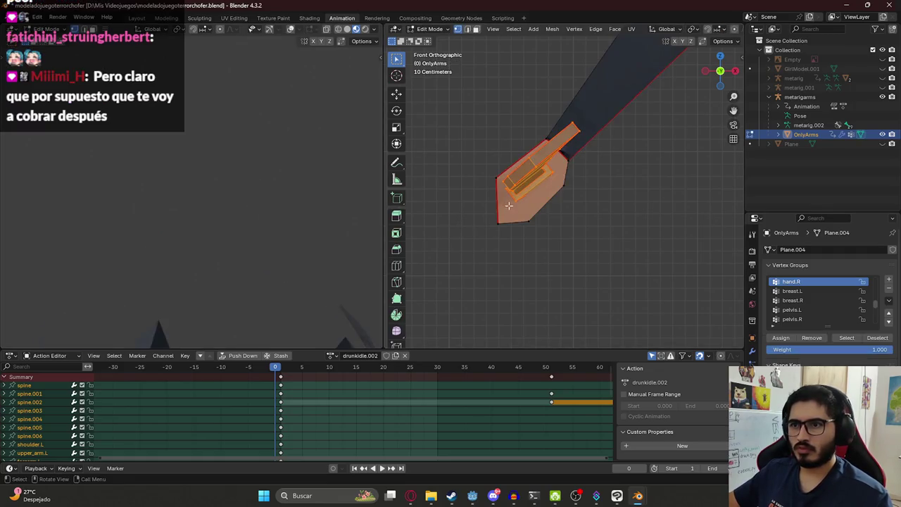
key(Tab)
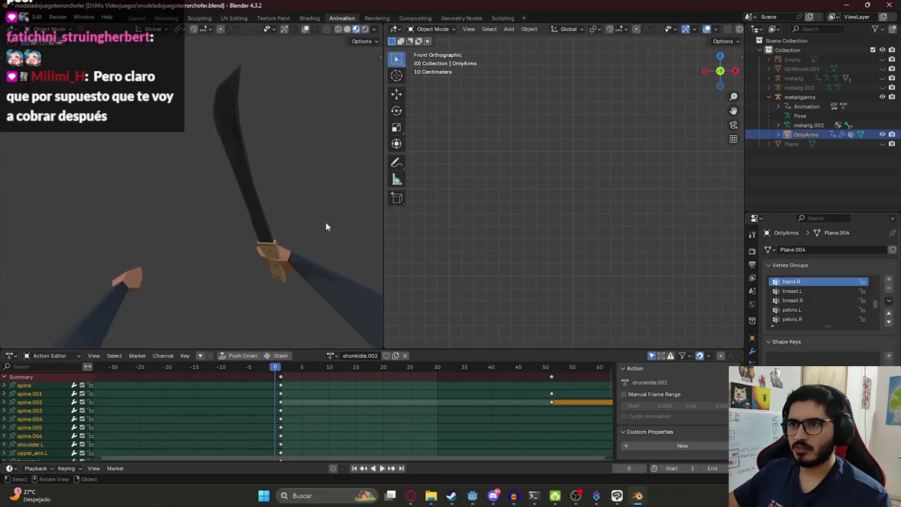
key(Tab)
key(Tab)
key(Tab)
key(ctrl+KP_1)
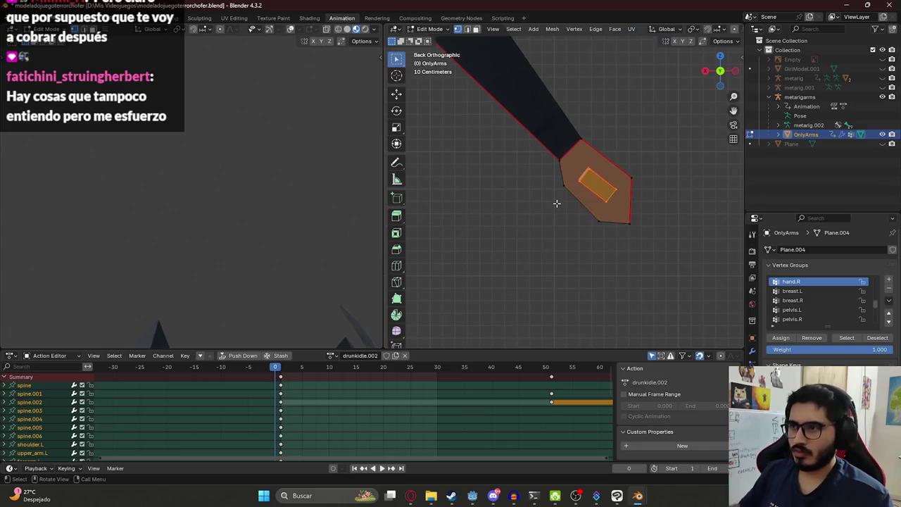
Move a hand face, rotate the hand around local X, return to Object Mode and save
key(g)
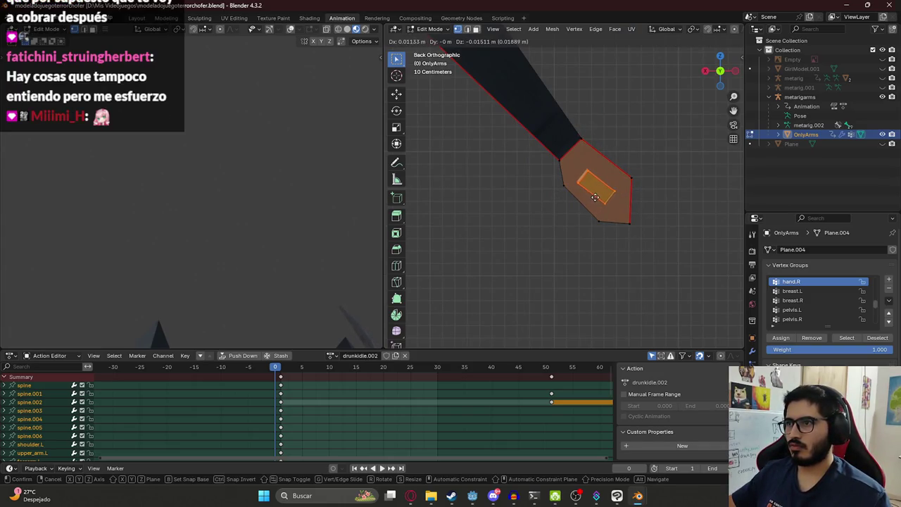
click(597, 197)
key(KP_0)
key(KP_0)
key(r)
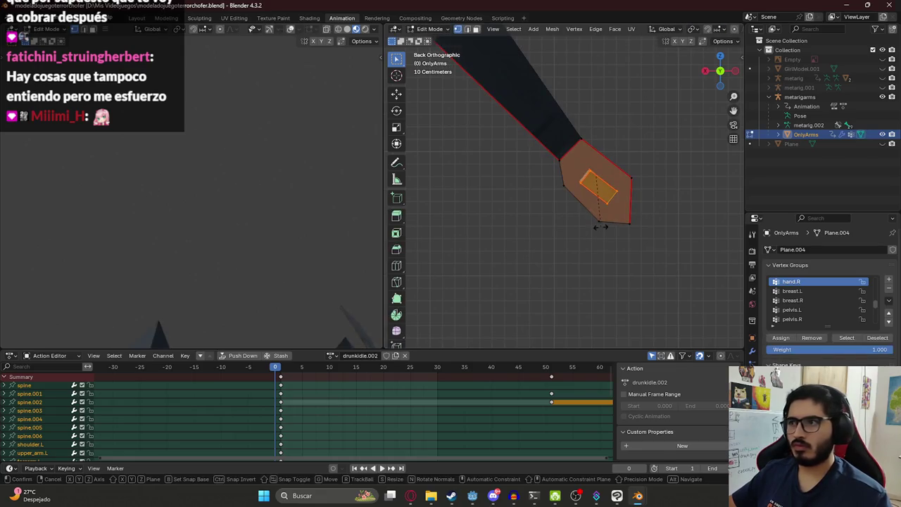
key(x)
key(x)
click(600, 235)
key(Tab)
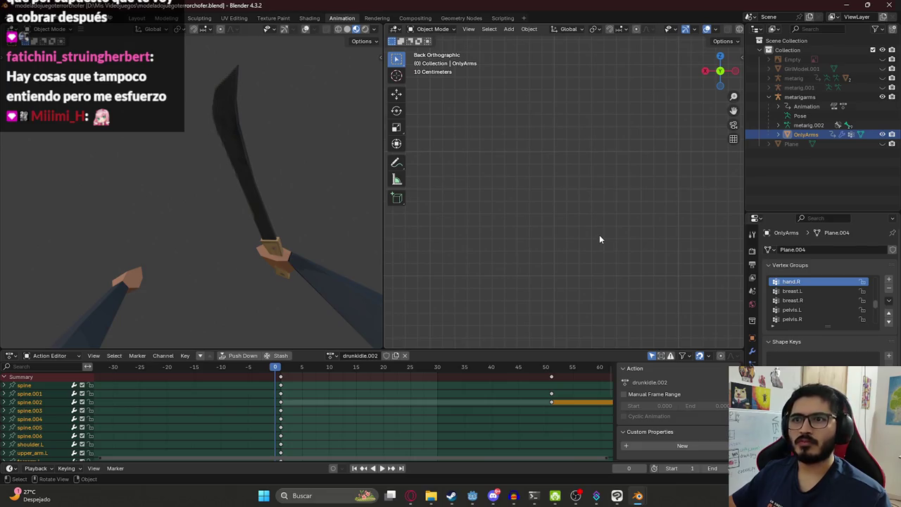
key(ctrl+s)
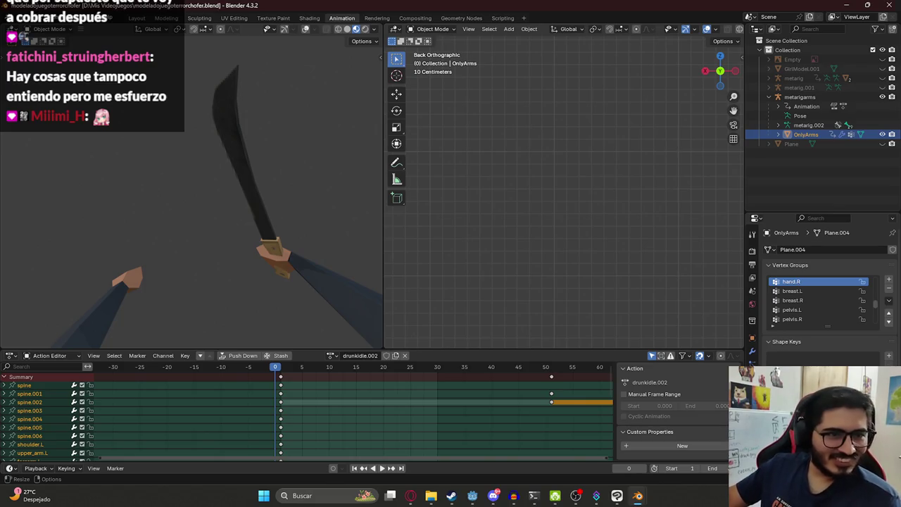
Put the metarigarms armature in Pose Mode, select all bones, then pick the right upper arm bone
mouse_move(430, 209)
middle_down()
mouse_move(508, 154)
mouse_move(556, 164)
middle_up()
scroll(560, 166, up, 4)
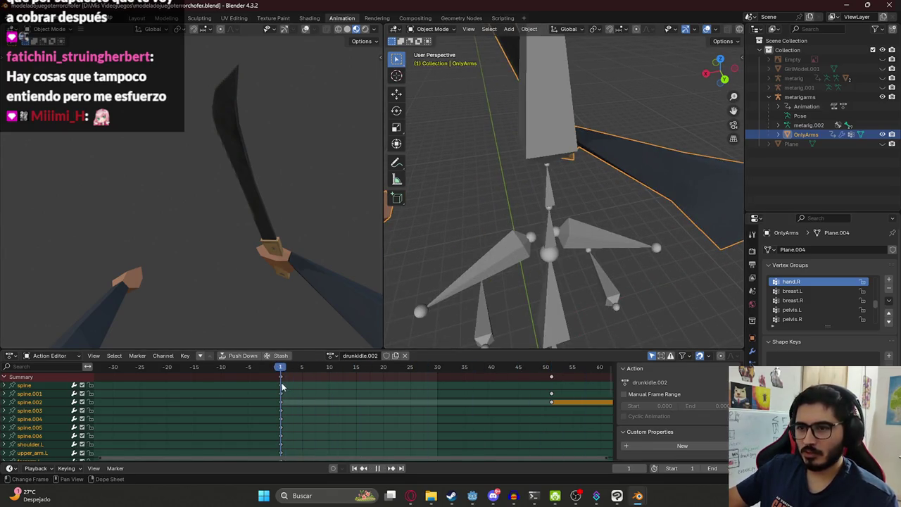
scroll(552, 154, down, 3)
click(553, 154)
click(434, 28)
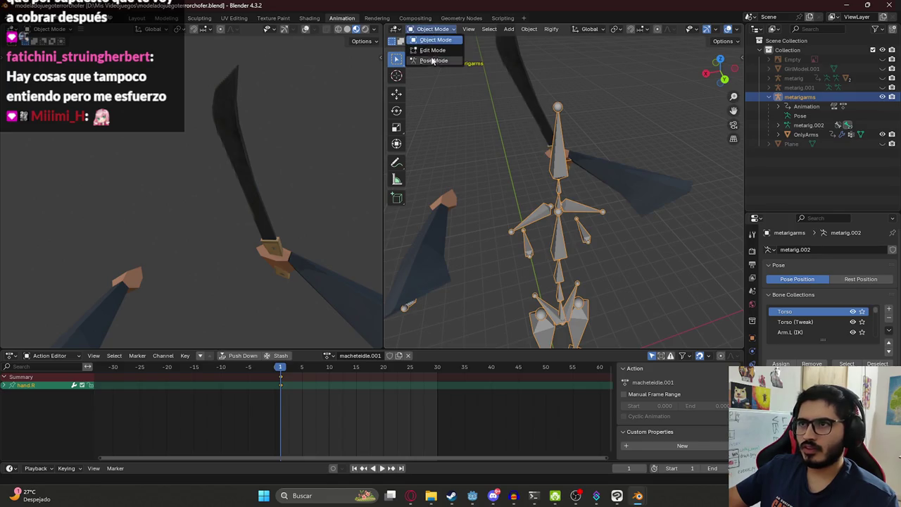
click(434, 63)
scroll(554, 167, down, 3)
key(a)
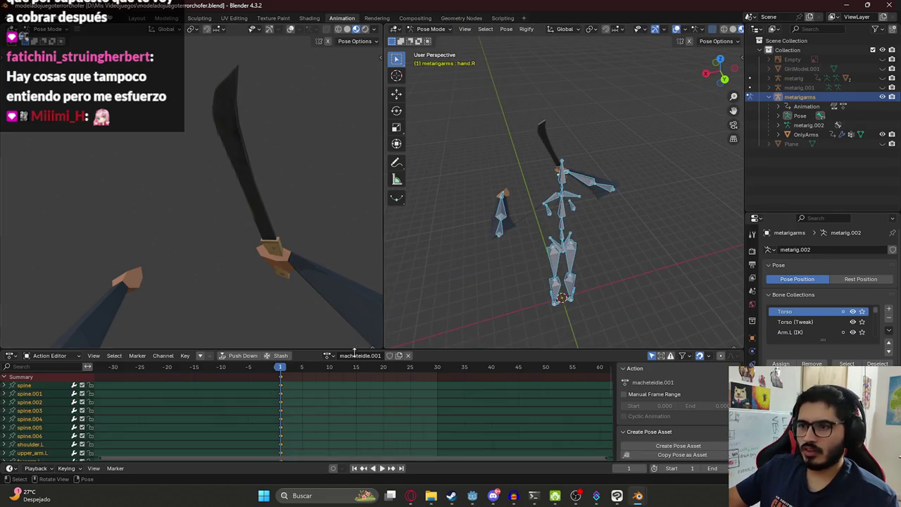
mouse_move(267, 233)
middle_down()
mouse_move(239, 196)
mouse_move(275, 204)
middle_up()
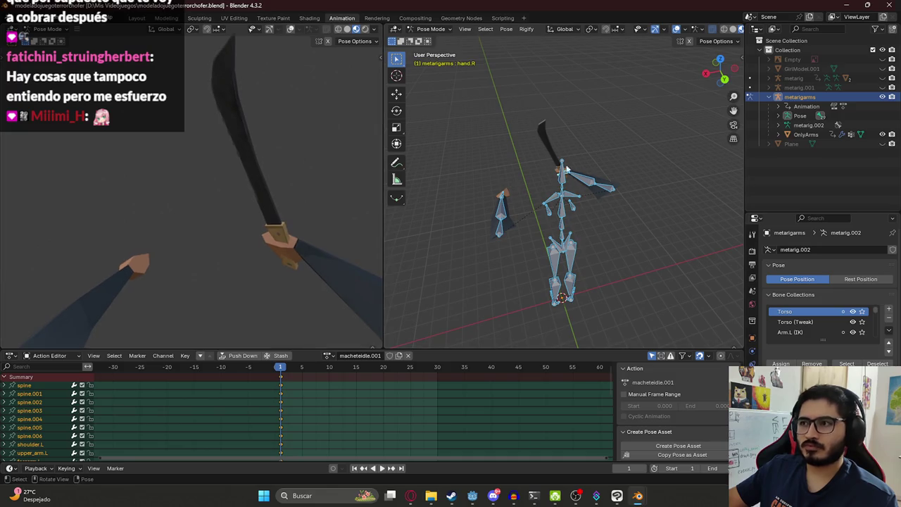
click(612, 189)
Move both upper arm bones and keyframe that pose at frame 15
shift+click(506, 234)
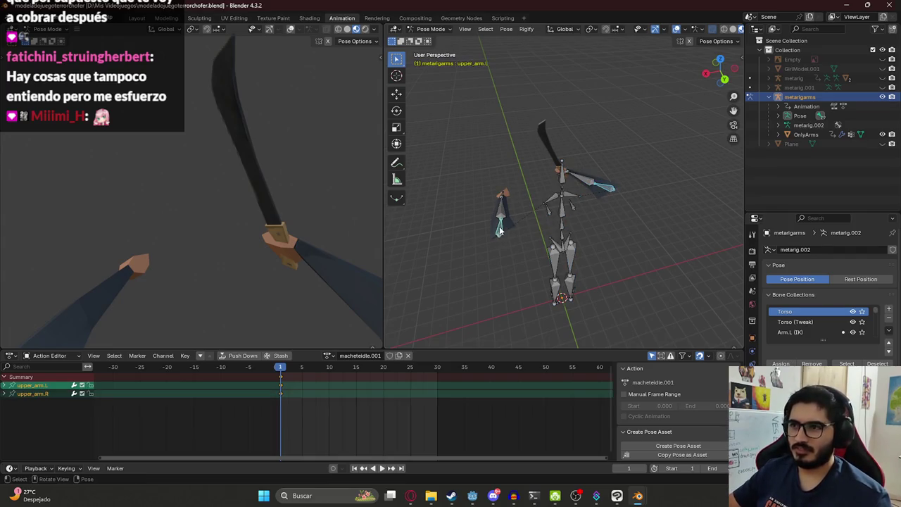
key(KP_1)
key(g)
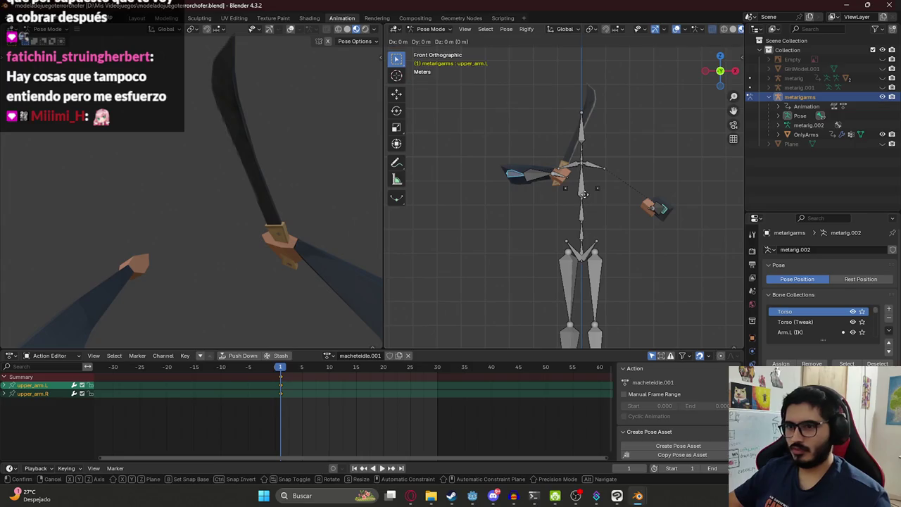
click(585, 198)
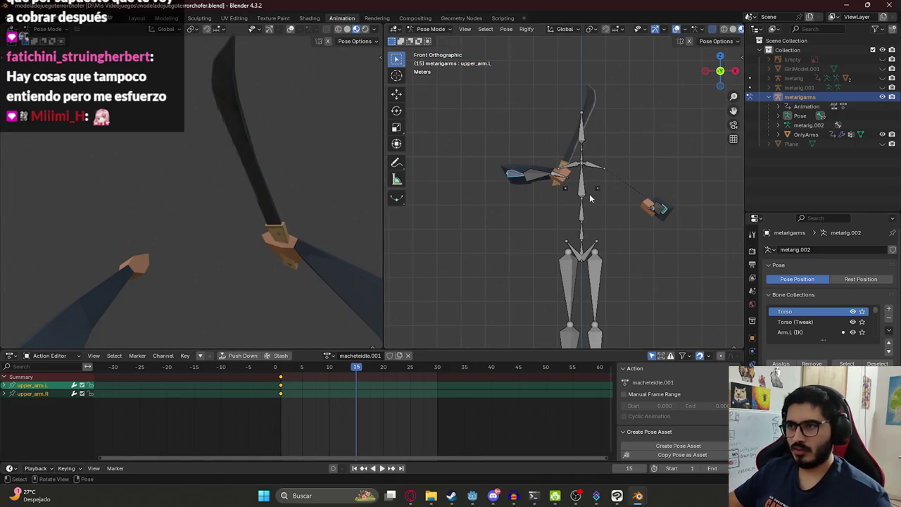
key(space)
key(i)
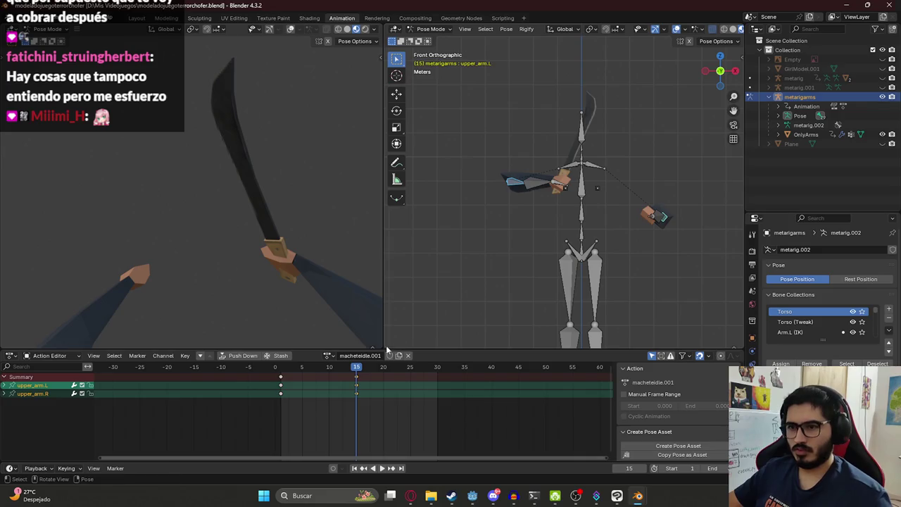
Copy the frame 1 arm pose and paste and key it at frame 30
key(shift+Left)
key(ctrl+c)
click(437, 367)
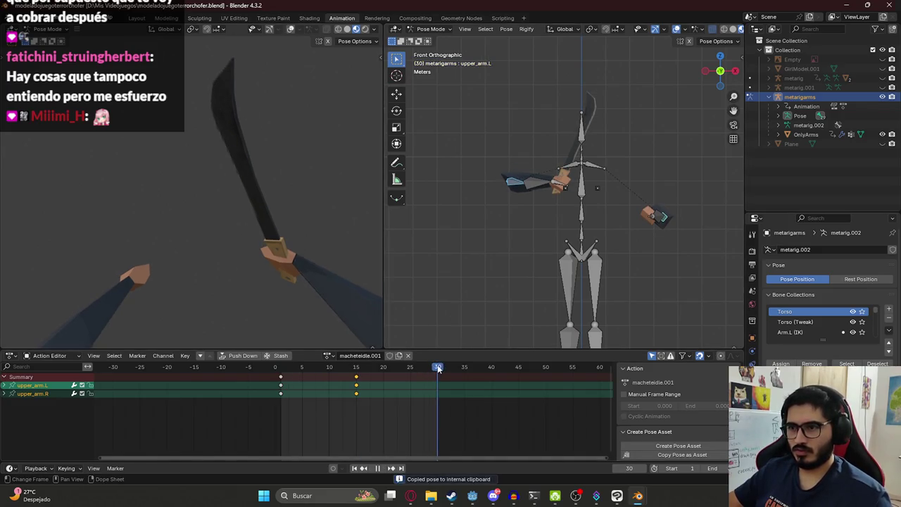
key(ctrl+v)
key(i)
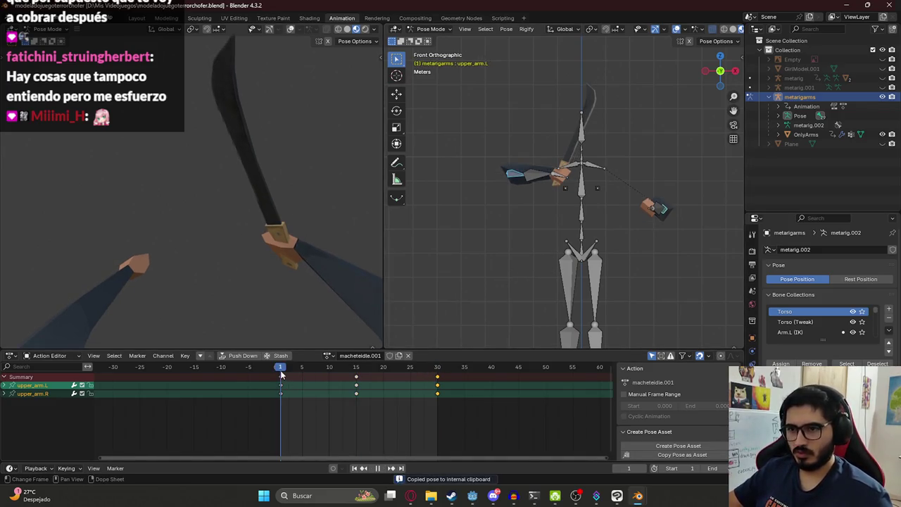
key(space)
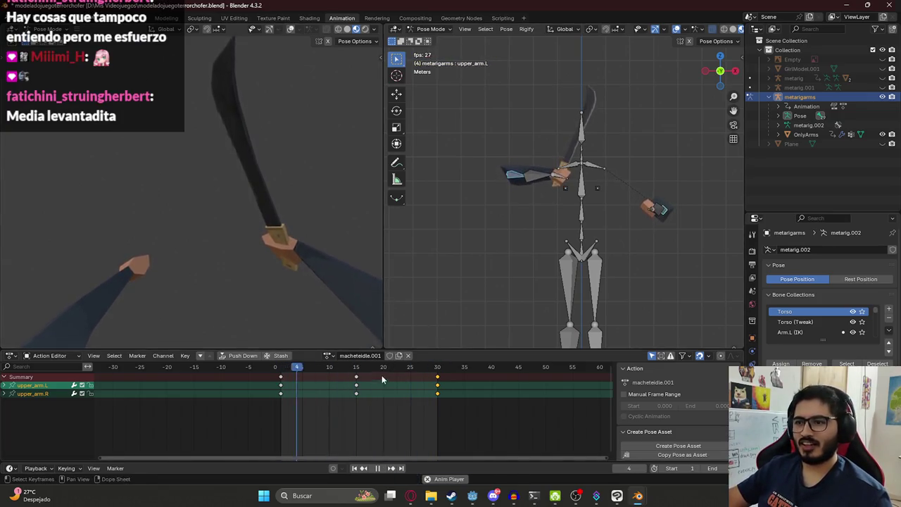
Replace the frame 15 keys with a slightly lowered arm pose along Z
drag(379, 368, 362, 367)
click(357, 377)
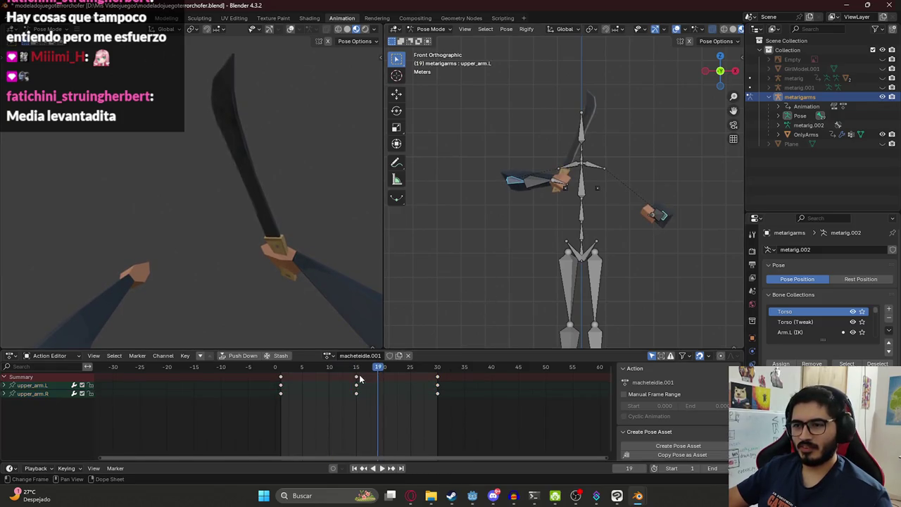
key(Delete)
click(357, 370)
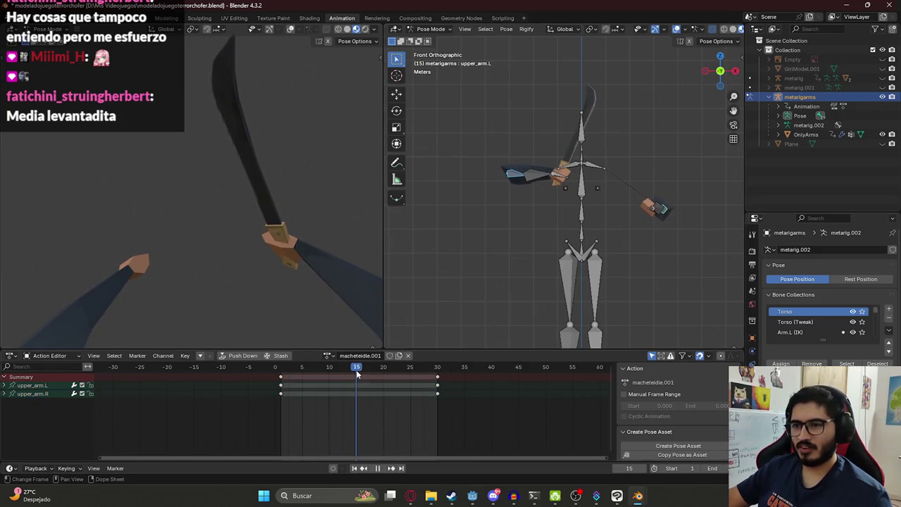
key(g)
key(z)
click(537, 200)
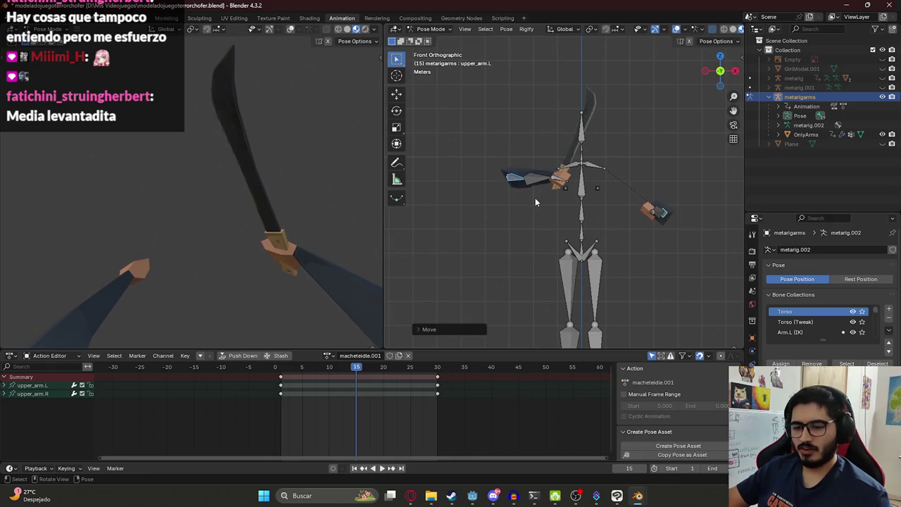
key(i)
key(space)
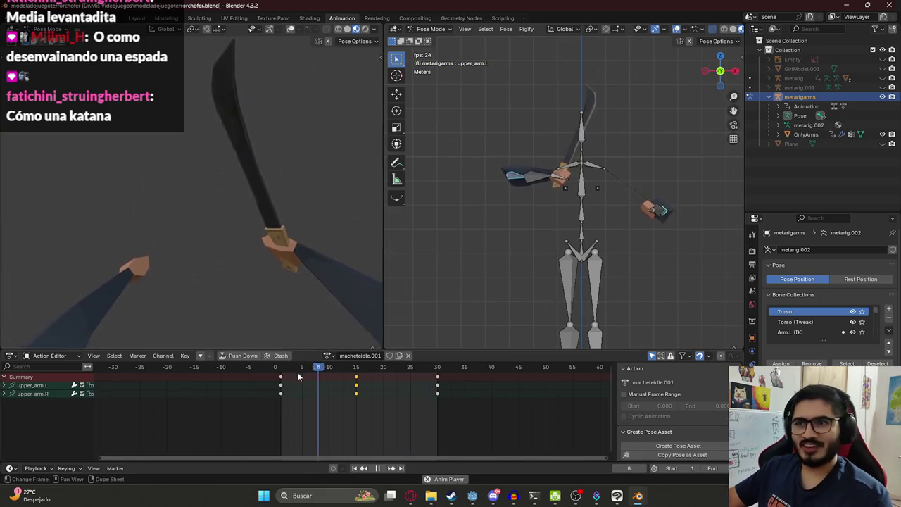
Preview the idle loop and save the file
key(Escape)
key(ctrl+s)
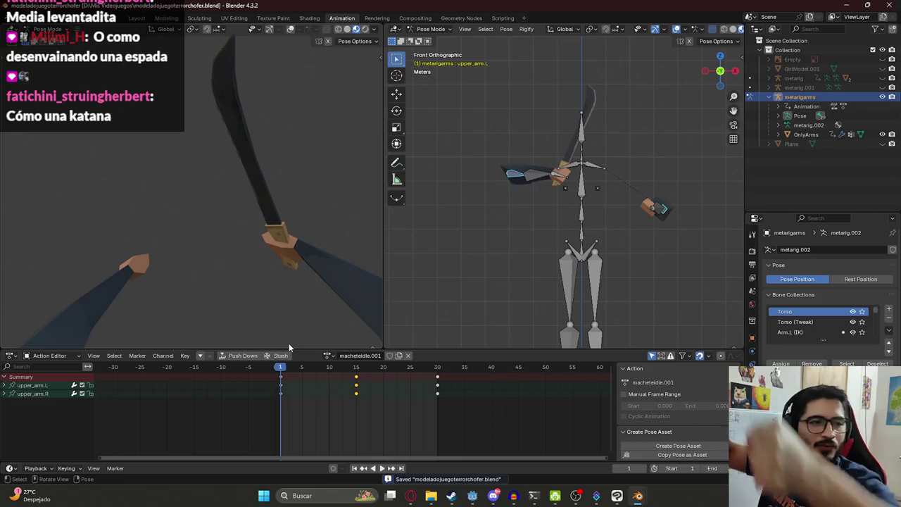
key(space)
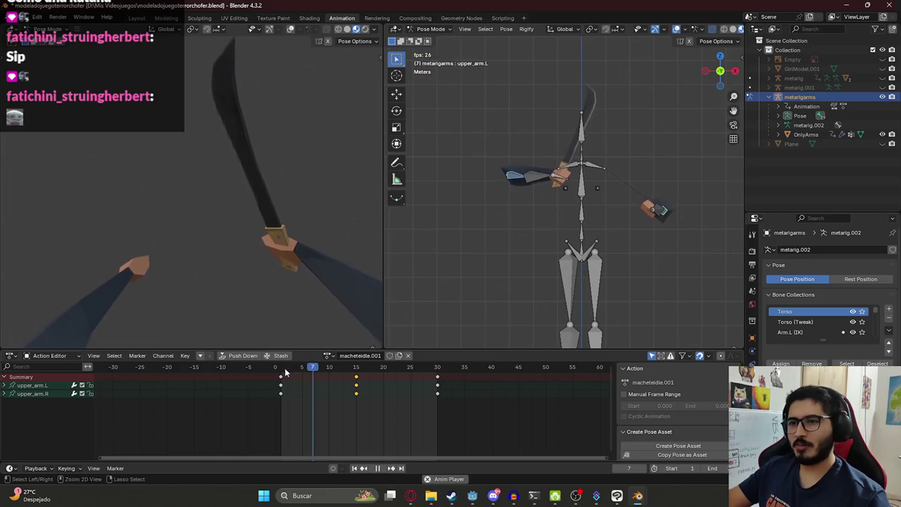
key(ctrl+s)
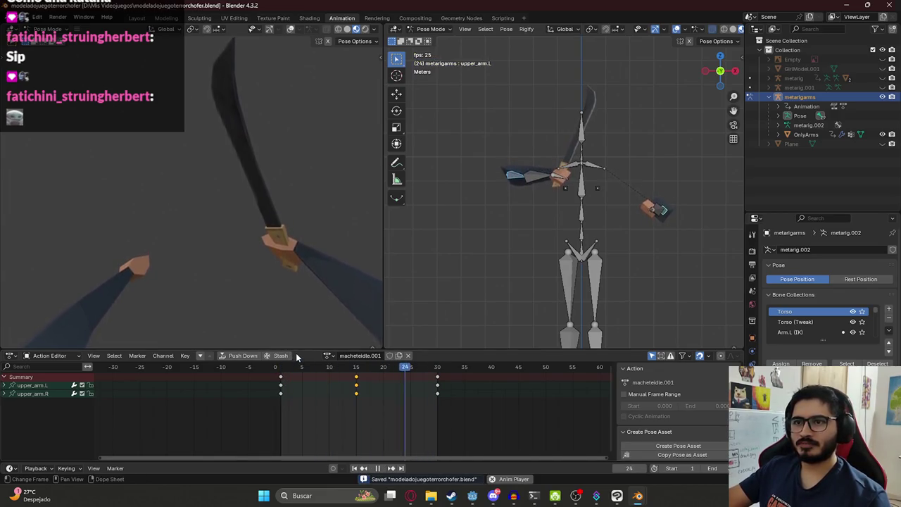
key(space)
Rename the action to macheteidle and save the file
click(360, 355)
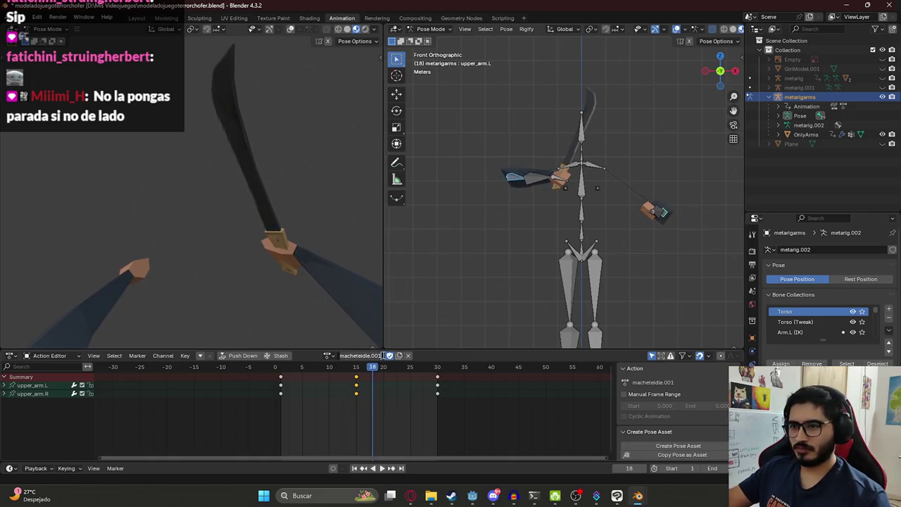
text(m)
text(le)
key(Return)
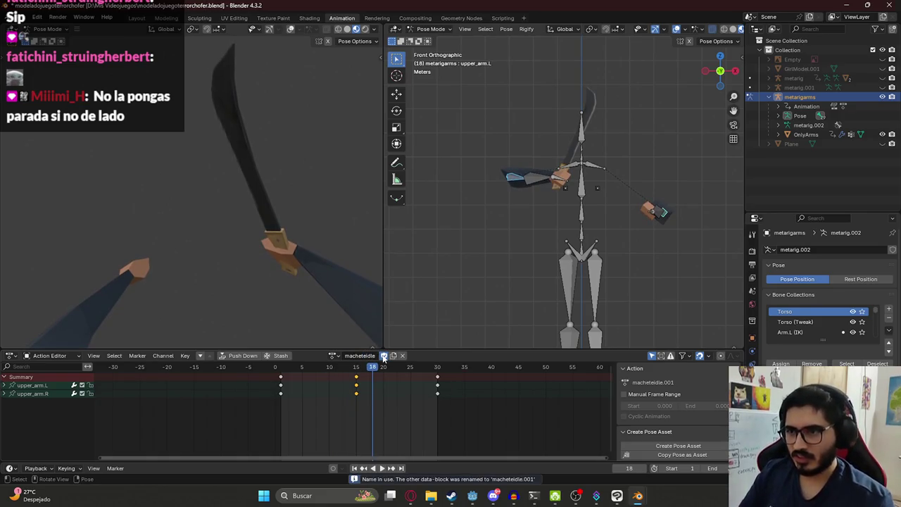
key(ctrl+s)
Duplicate the idle action and delete its frame 15 and 30 keyframes
click(393, 356)
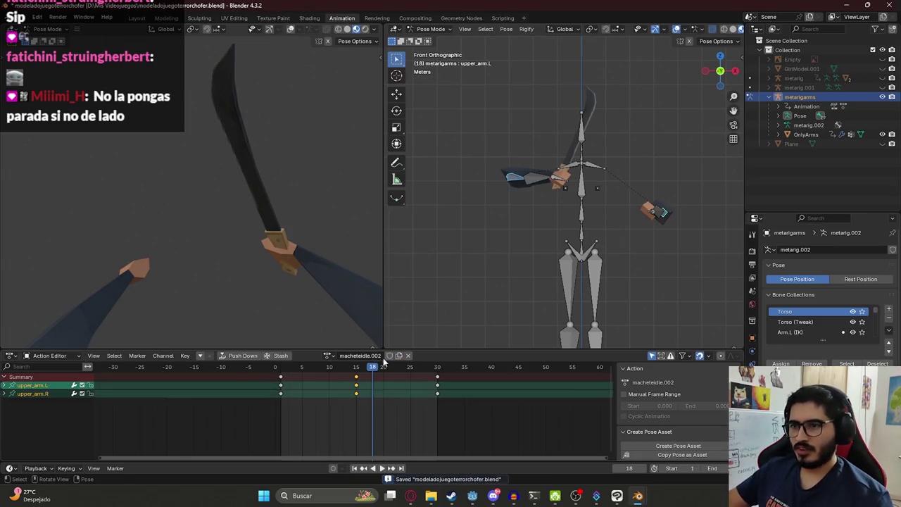
key(x)
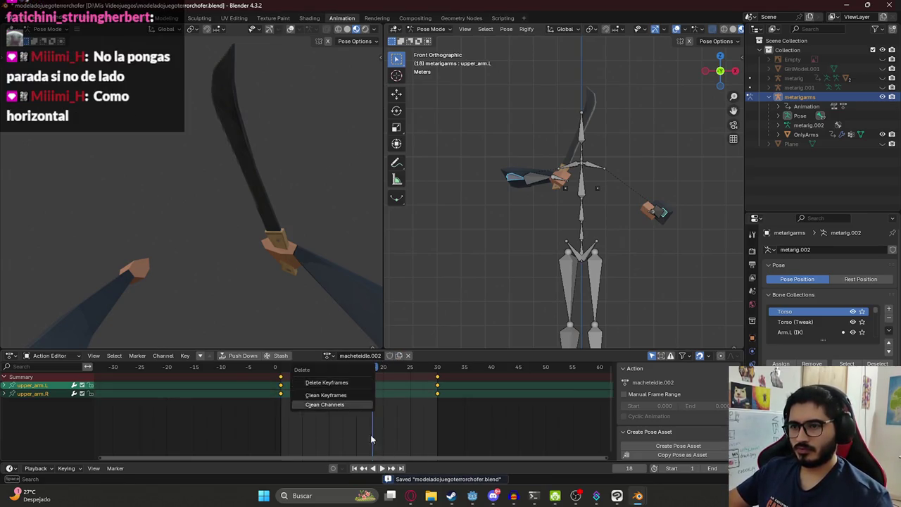
drag(468, 424, 332, 373)
key(Delete)
Rename the copy to macheteattack1, return to frame 1, and save
click(345, 357)
text(macheteat)
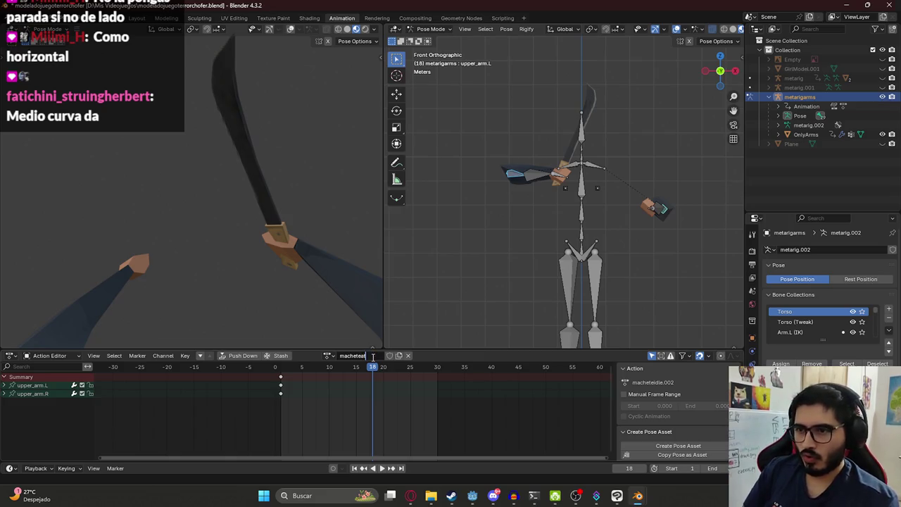
text(tack1)
key(Return)
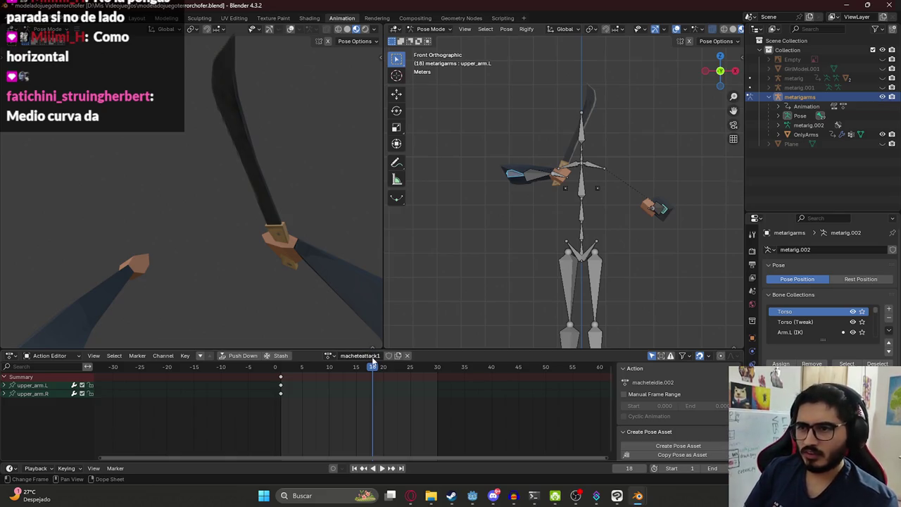
click(281, 369)
key(ctrl+s)
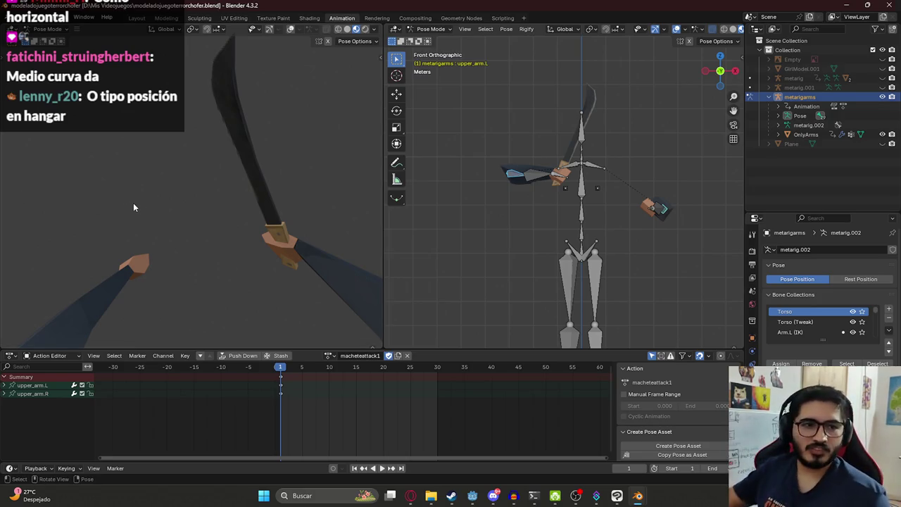
Switch back to the macheteidle action and view the rig from behind
click(328, 356)
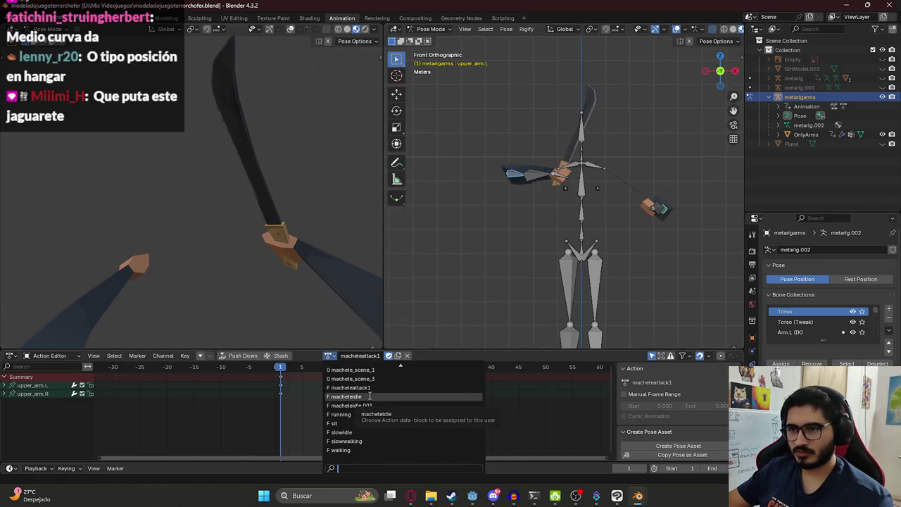
click(353, 397)
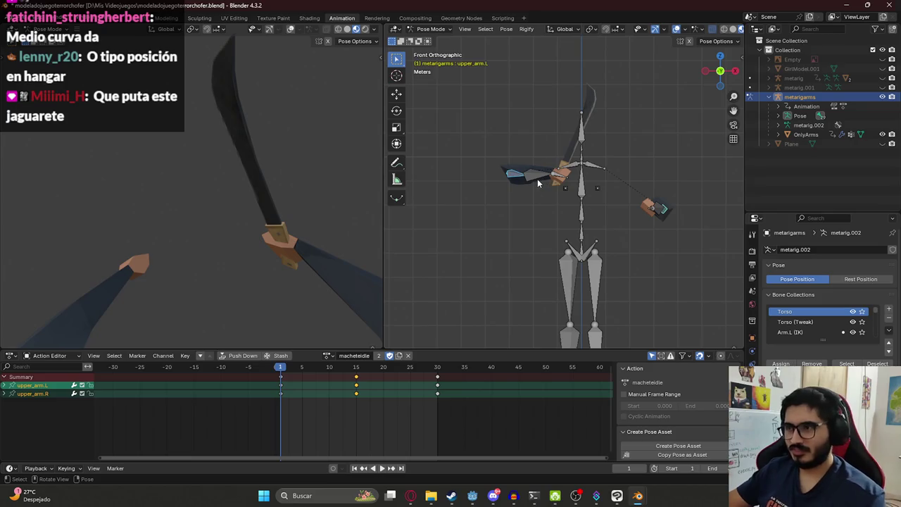
alt+middle_drag(538, 179, 623, 174)
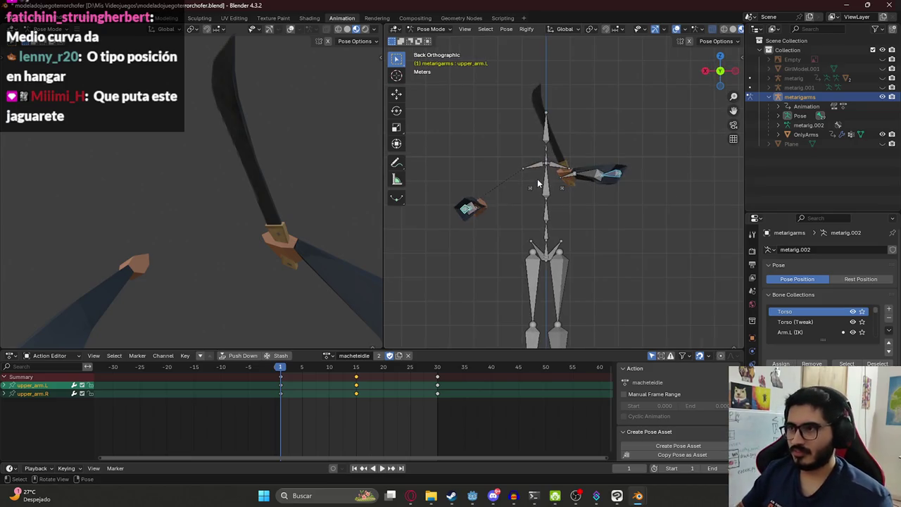
click(624, 174)
key(r)
key(z)
key(Escape)
Twist the right forearm bone around its local Y axis
click(597, 171)
key(r)
key(y)
key(y)
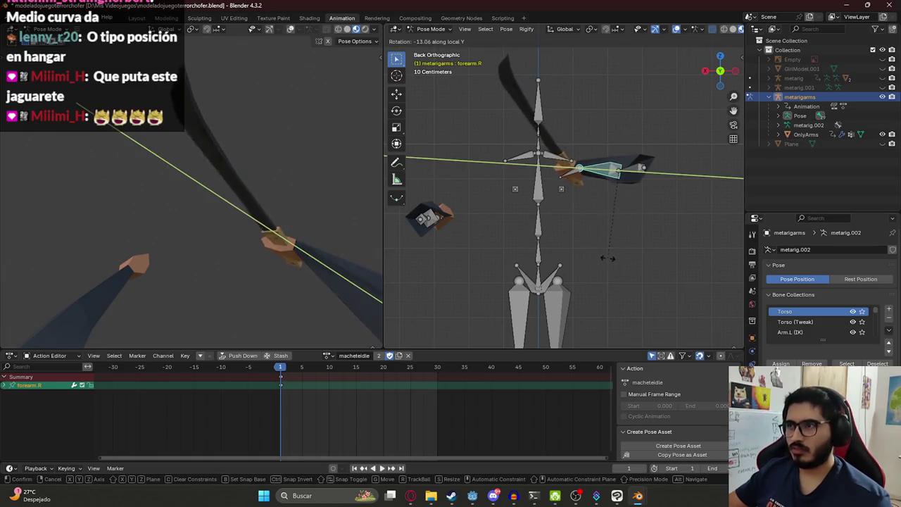
click(627, 167)
Rotate upper_arm.R around local Y toward a horizontal machete, then undo the last rotation
click(627, 167)
key(r)
key(y)
key(y)
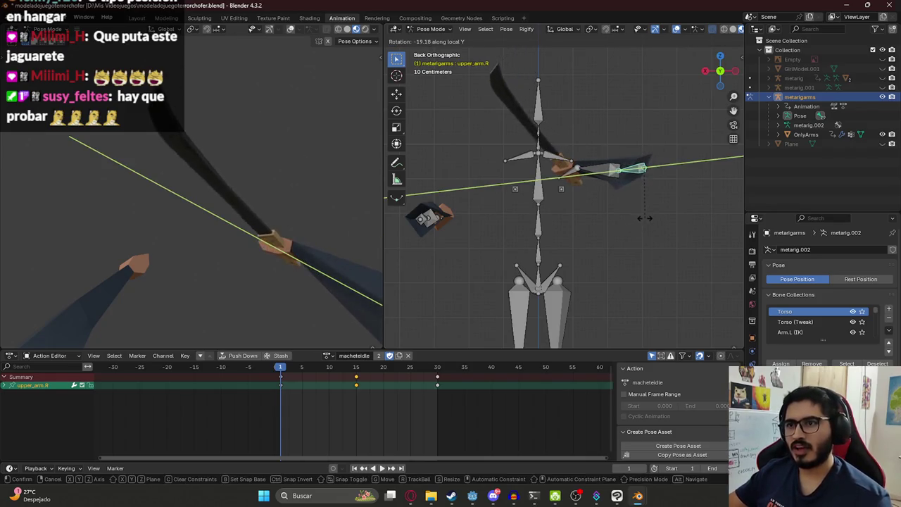
click(619, 208)
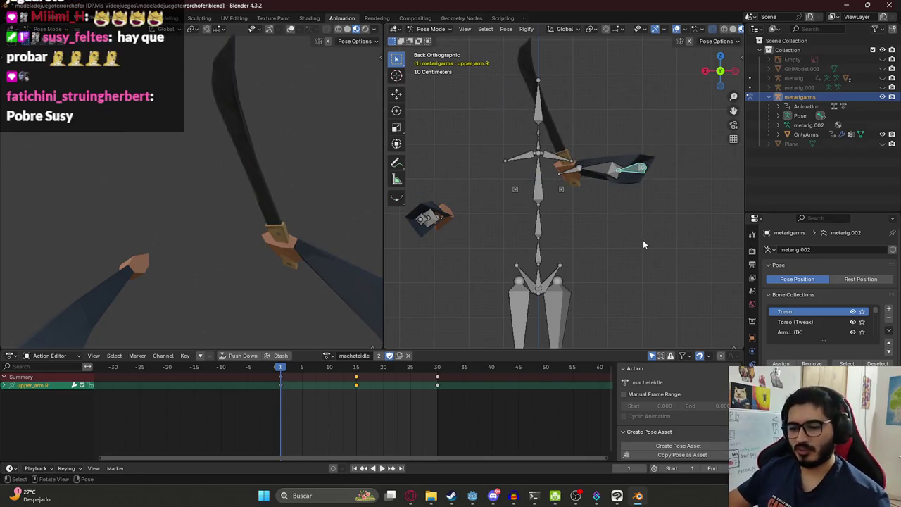
key(r)
key(y)
key(y)
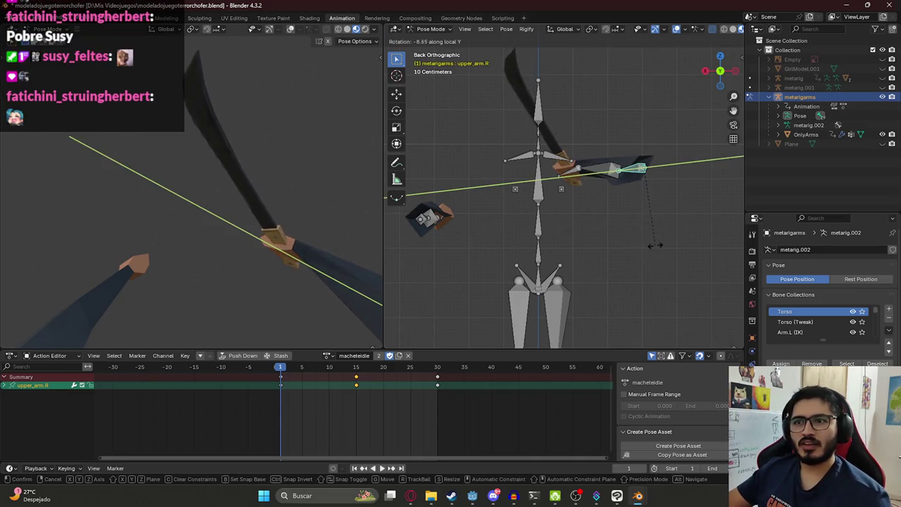
click(665, 250)
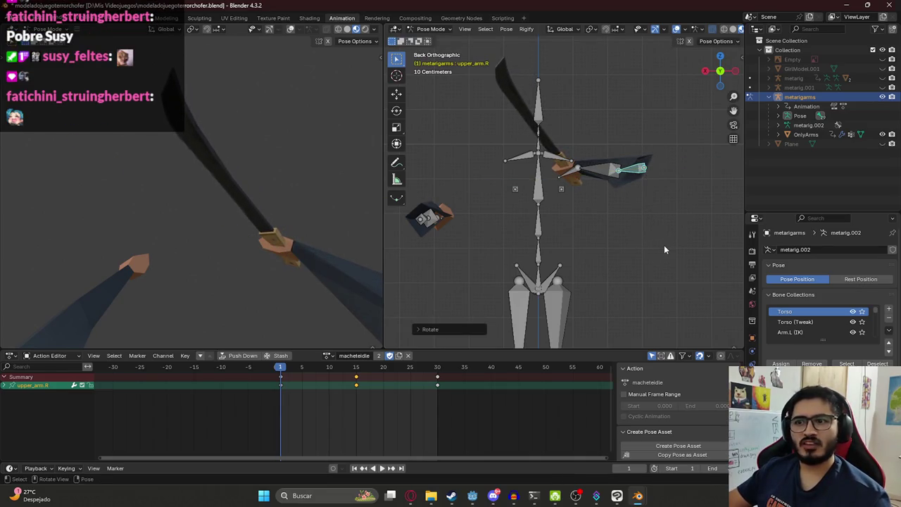
key(r)
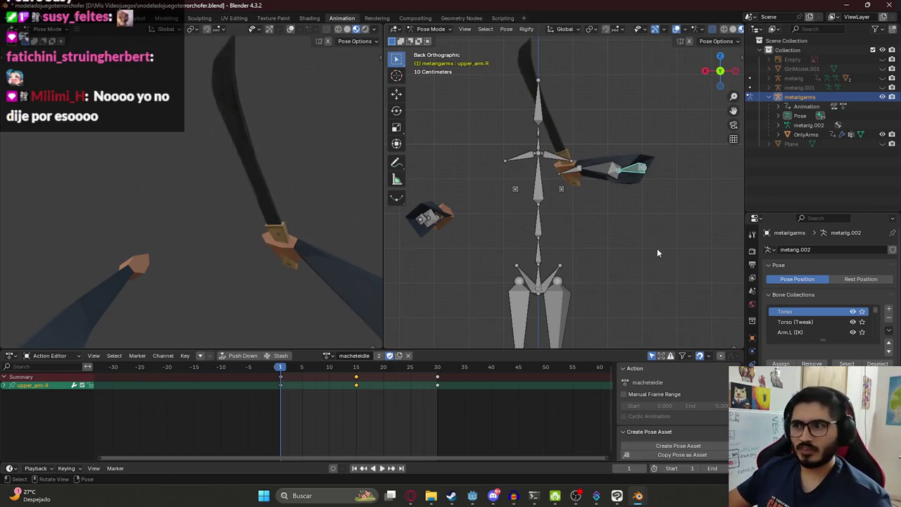
key(y)
key(y)
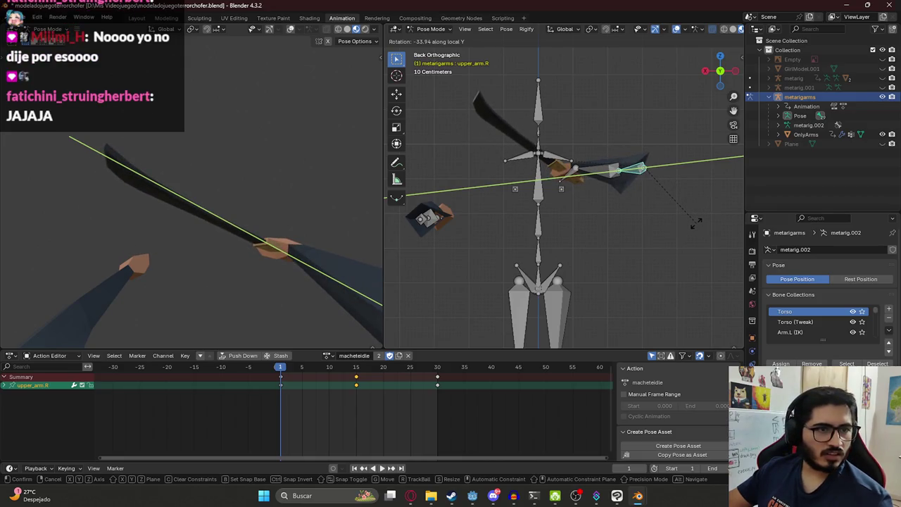
click(696, 222)
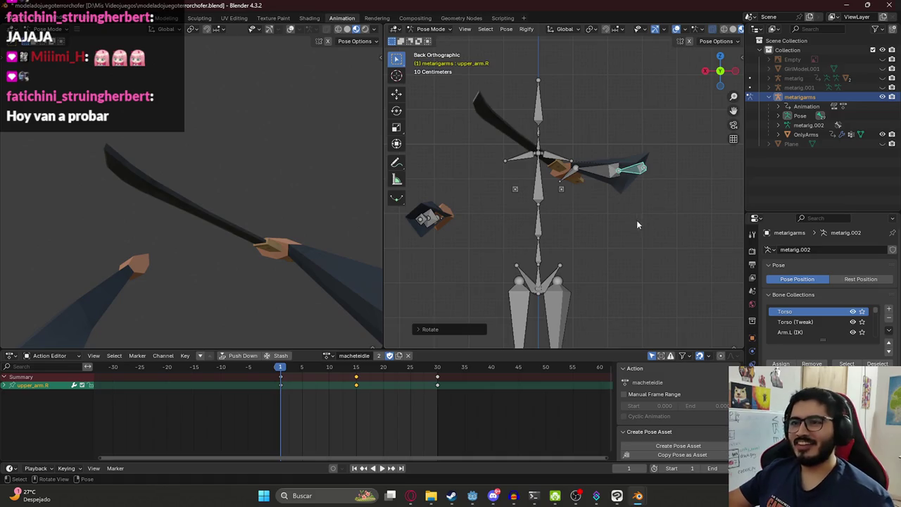
key(ctrl+z)
Twist upper_arm.R about -11° around its local Y so the machete leans upward
key(r)
key(y)
key(y)
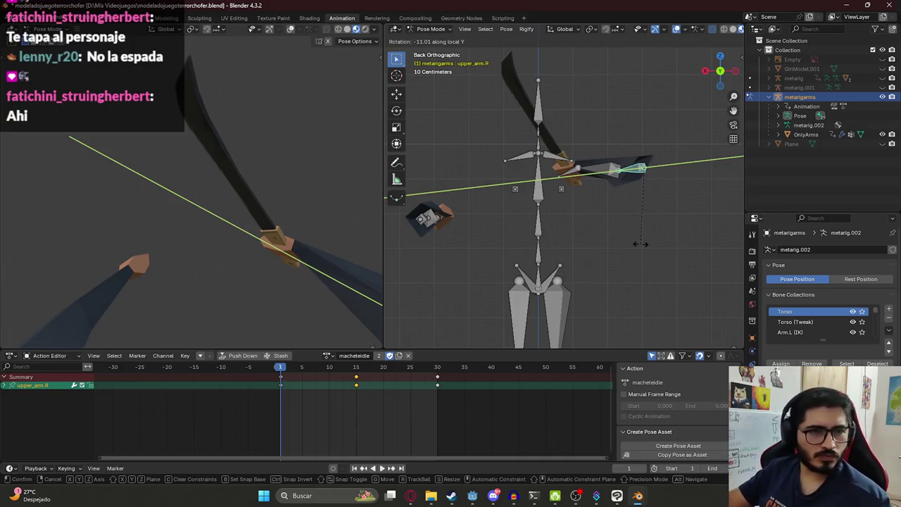
click(641, 243)
Copy the full frame 1 pose of all bones and paste and key it at frame 30
key(a)
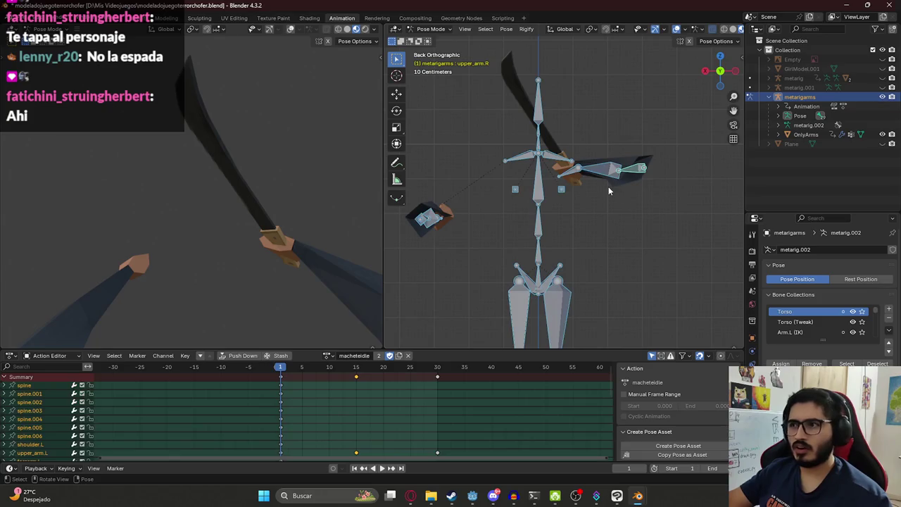
key(space)
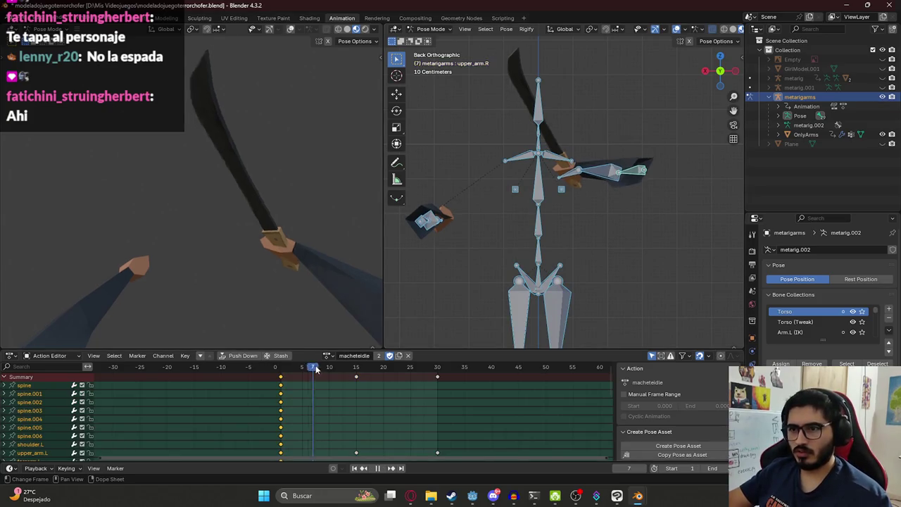
key(space)
key(ctrl+c)
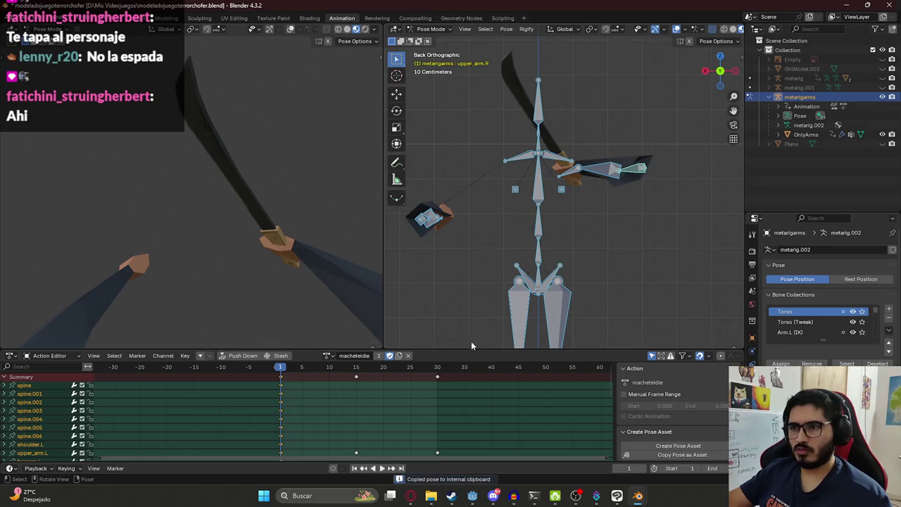
key(shift+Right)
key(ctrl+v)
key(i)
Shift the upper arms slightly along Z for the frame 15 bob
drag(305, 372, 356, 372)
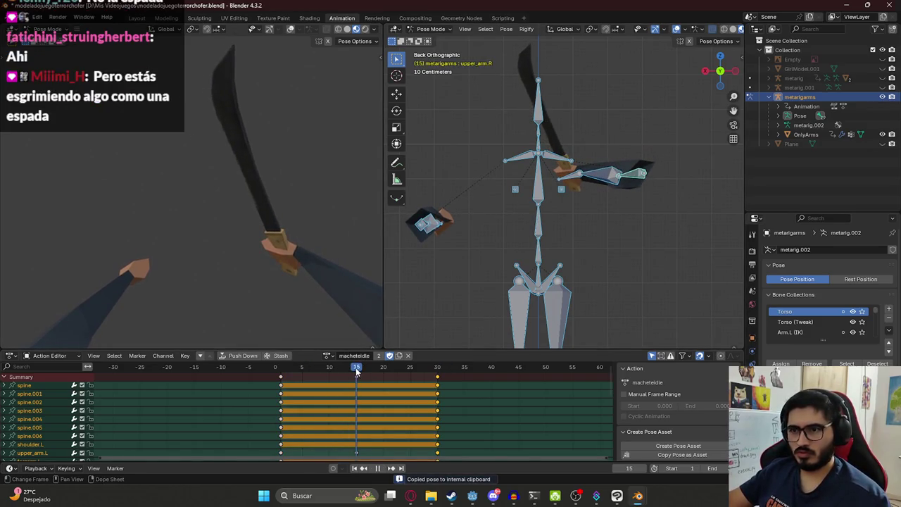
key(shift+Right)
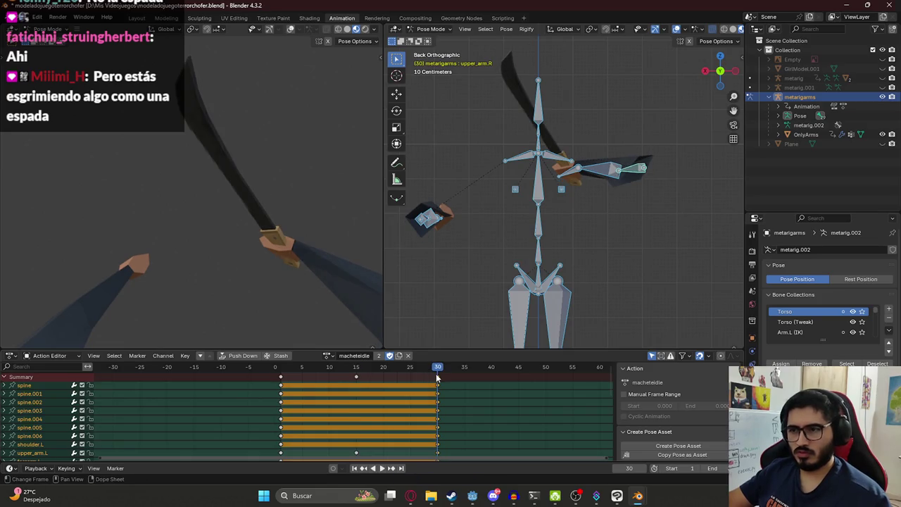
key(x)
click(436, 375)
key(ctrl+z)
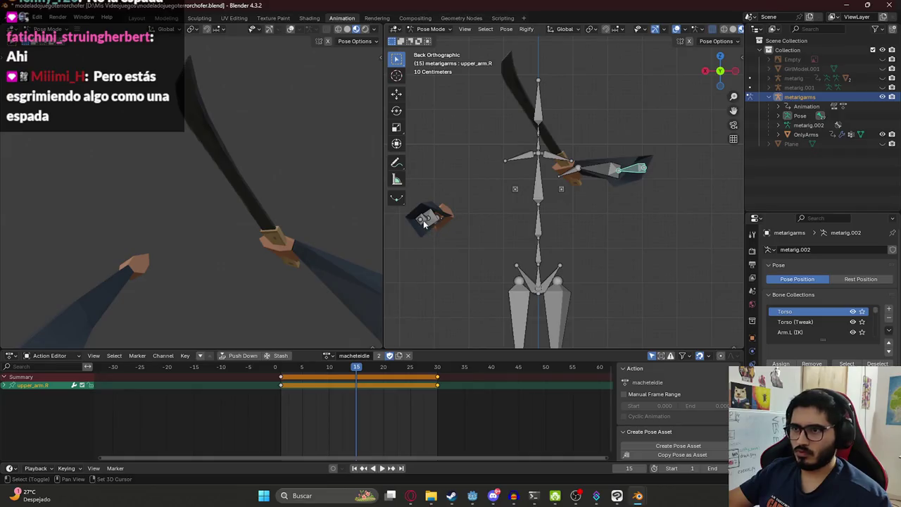
key(g)
key(z)
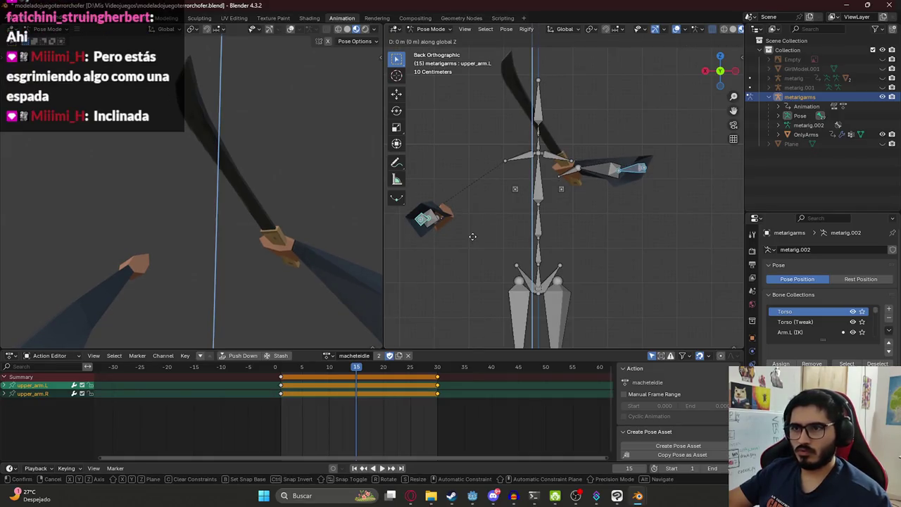
click(472, 235)
Preview the idle loop from frame 1 and save the file
click(296, 380)
click(282, 372)
key(space)
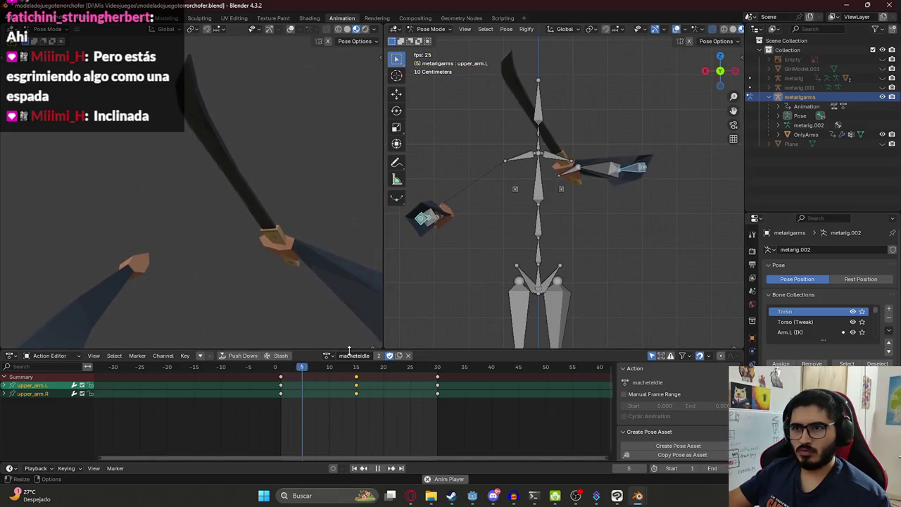
key(space)
key(ctrl+s)
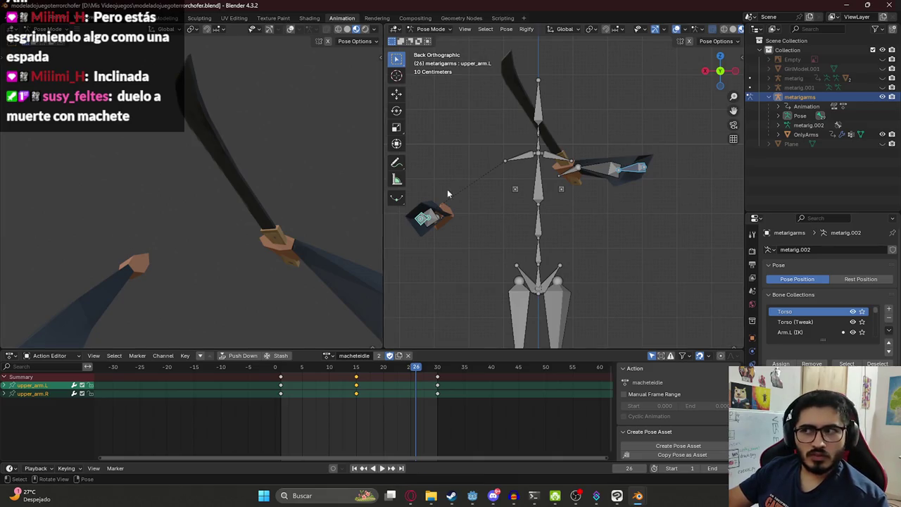
Try a local-Y twist on the right forearm, cancel it, and check the browser reference image
click(597, 170)
key(shift+Left)
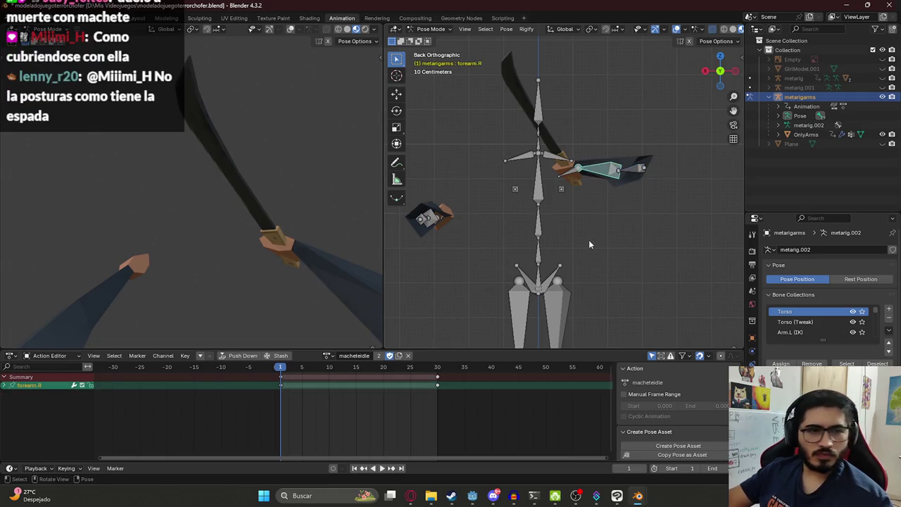
key(r)
key(y)
key(y)
right_click(610, 245)
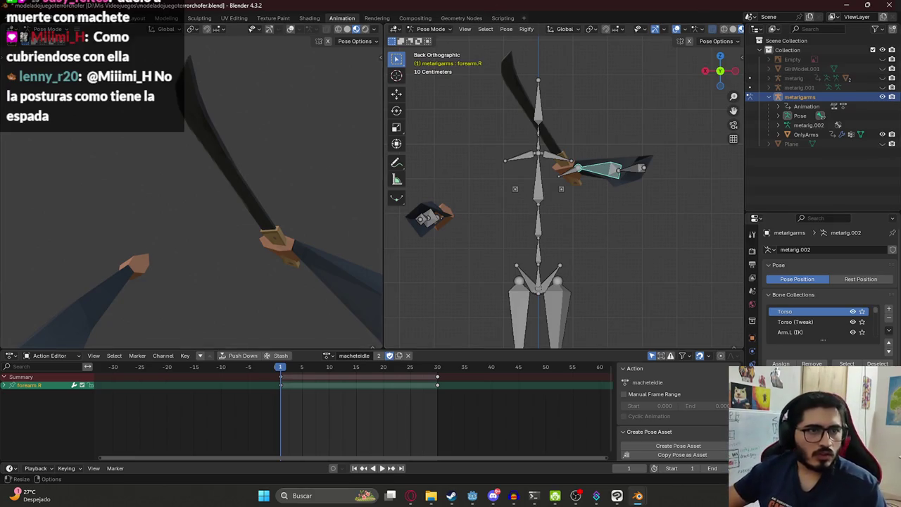
click(410, 496)
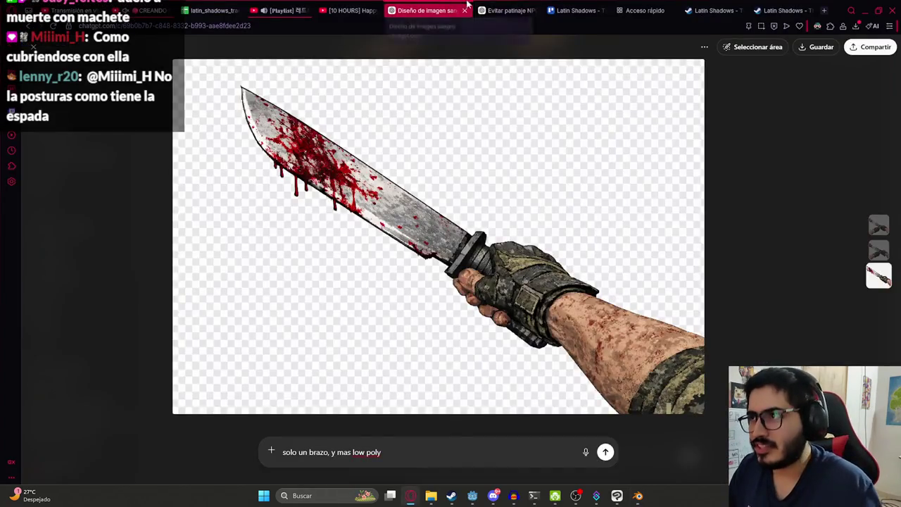
click(699, 26)
text(po)
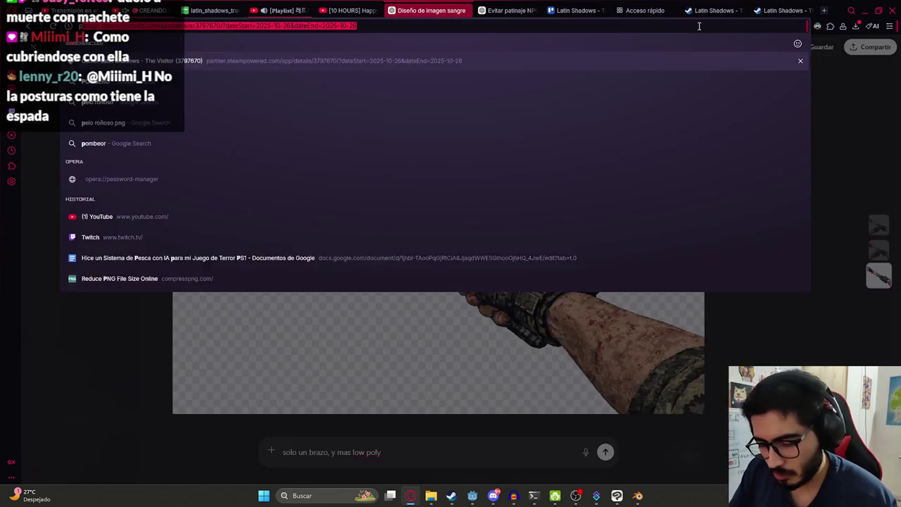
text(sicion esgrima)
key(Return)
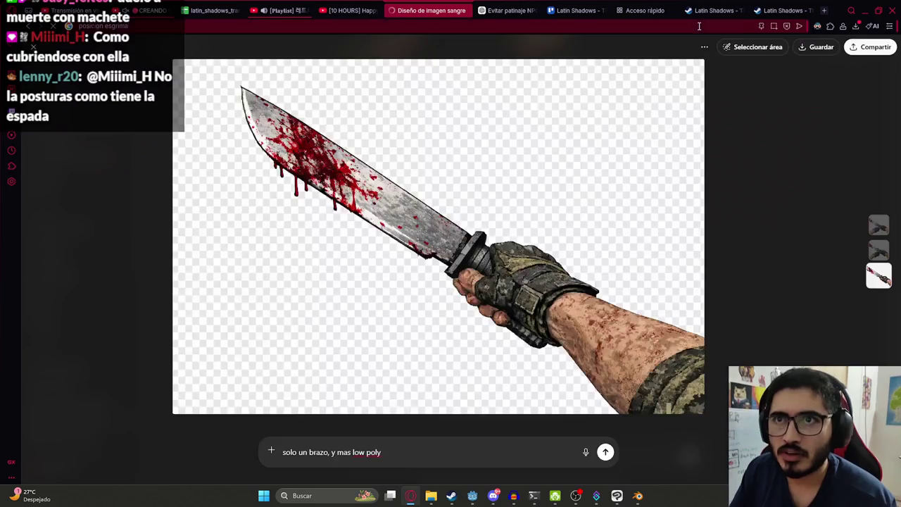
click(172, 90)
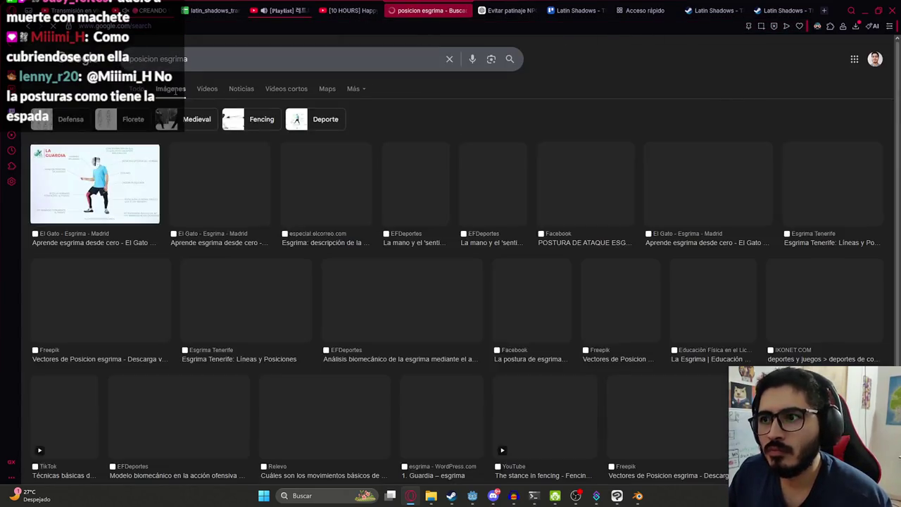
click(104, 199)
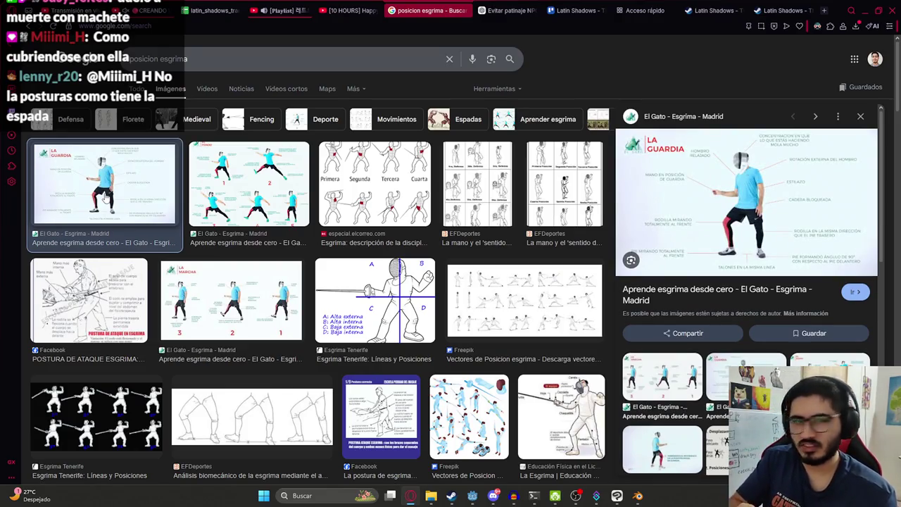
key(alt+Tab)
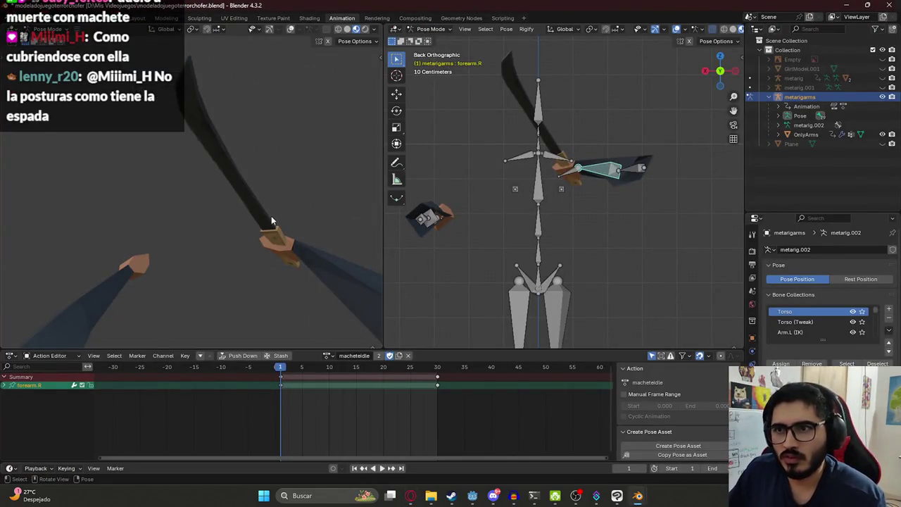
Twist forearm.R about -24° around its local Y, angling the machete diagonally upward
key(r)
key(y)
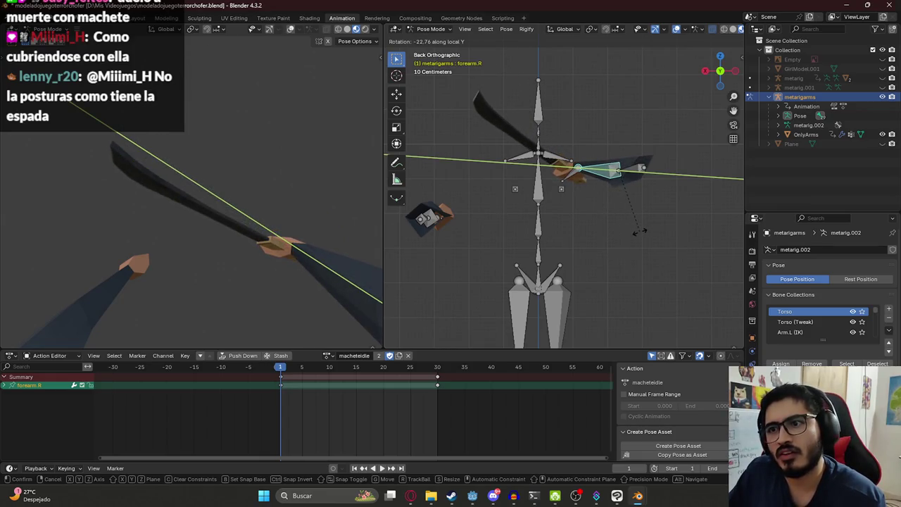
click(640, 231)
key(r)
key(y)
key(y)
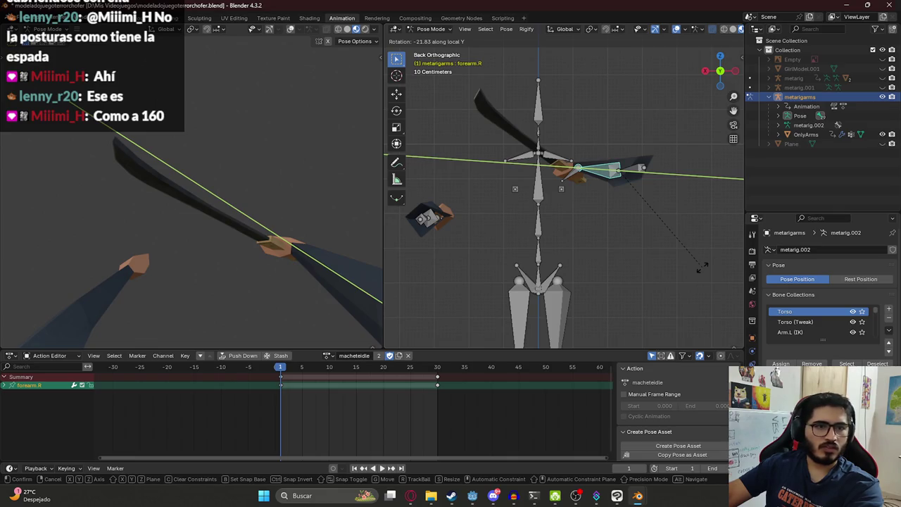
click(702, 266)
key(ctrl+z)
key(r)
key(y)
key(y)
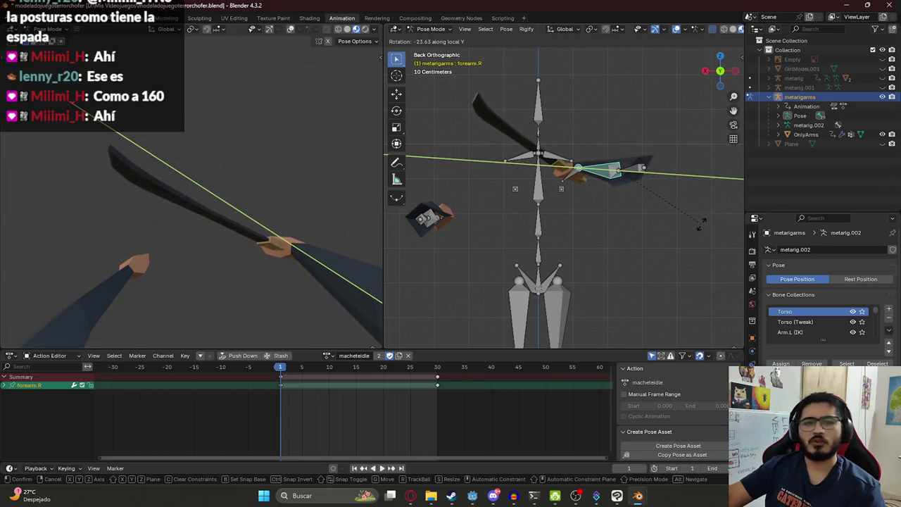
click(702, 224)
Key the adjusted pose at frame 1, then paste and key it at frame 31
key(i)
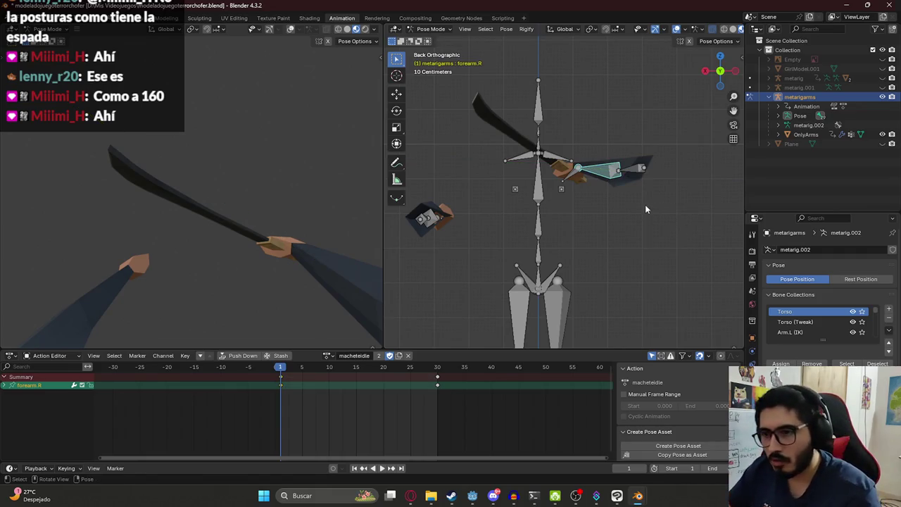
key(space)
mouse_move(341, 369)
mouse_down()
mouse_move(448, 371)
mouse_move(282, 381)
mouse_up()
key(ctrl+c)
click(442, 369)
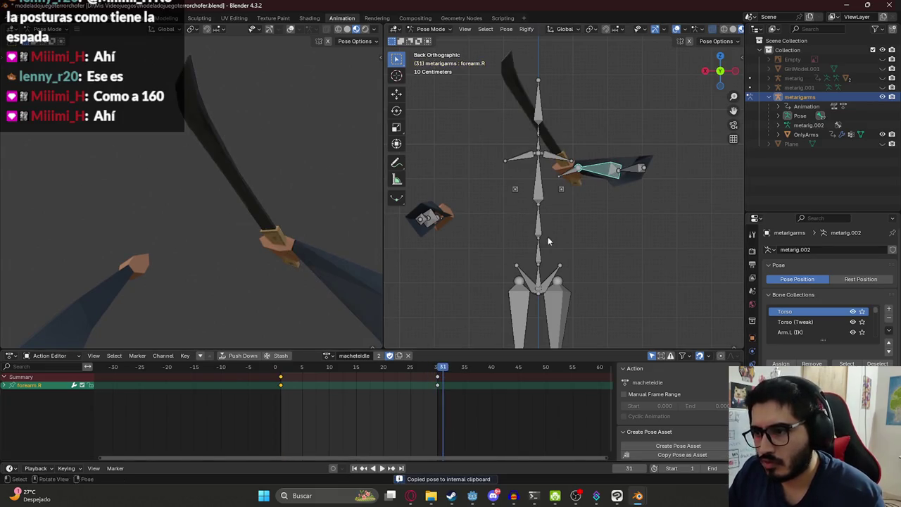
key(ctrl+v)
key(i)
Move the end keyframes from frame 31 to frame 30, preview the loop, and save
key(shift+Left)
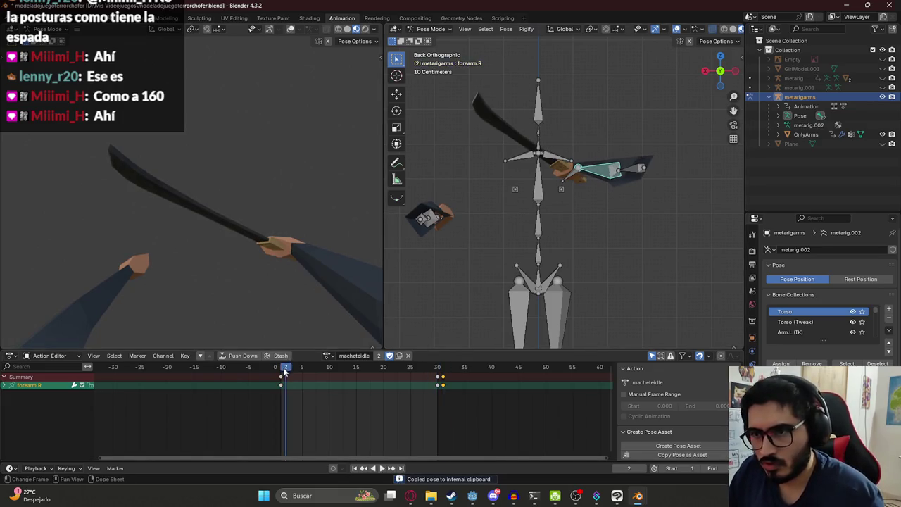
key(space)
key(space)
key(a)
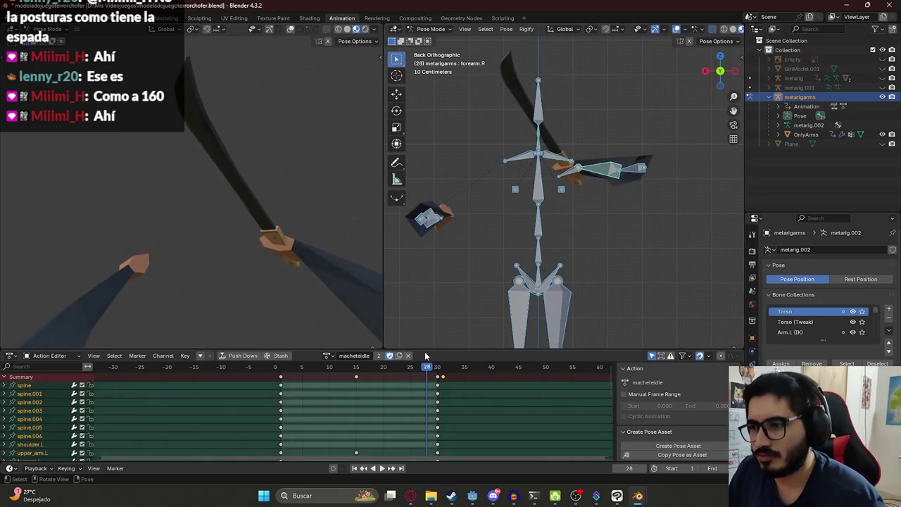
click(441, 378)
key(g)
click(437, 378)
key(space)
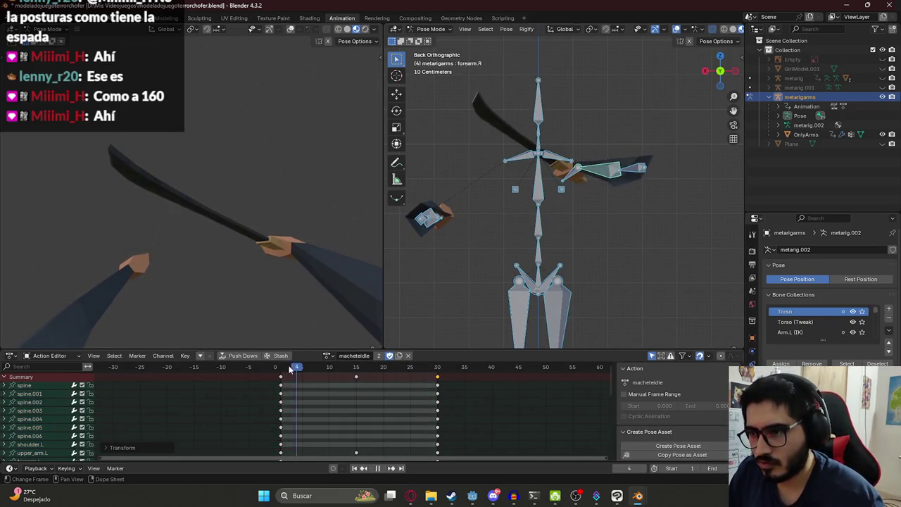
key(ctrl+s)
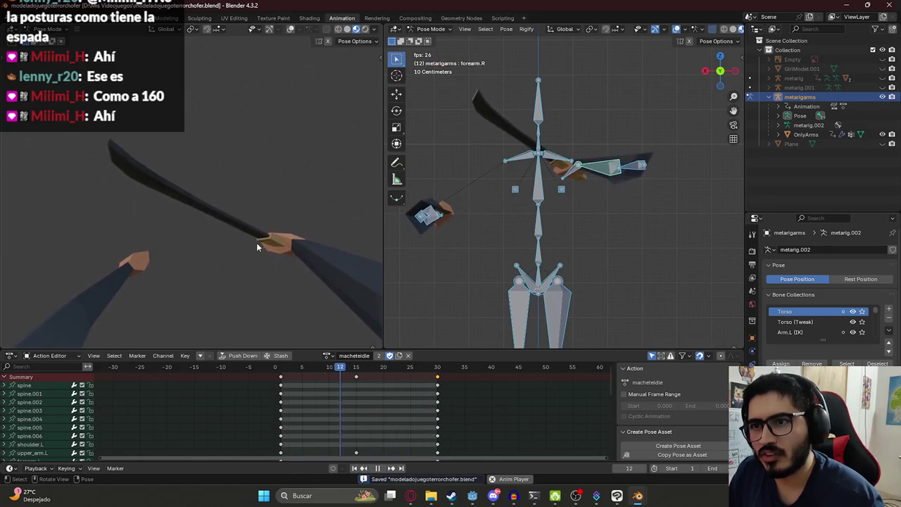
key(space)
Select all bones and copy the current rig pose
key(a)
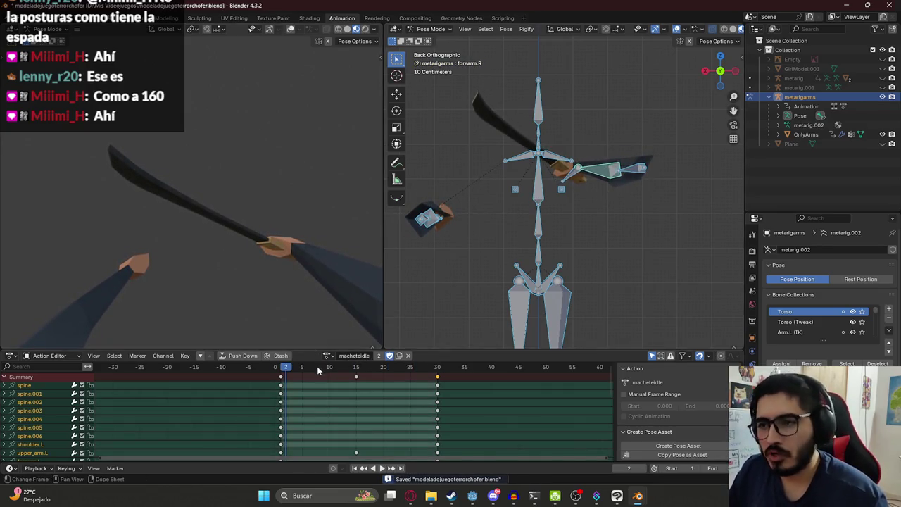
key(ctrl+c)
click(330, 356)
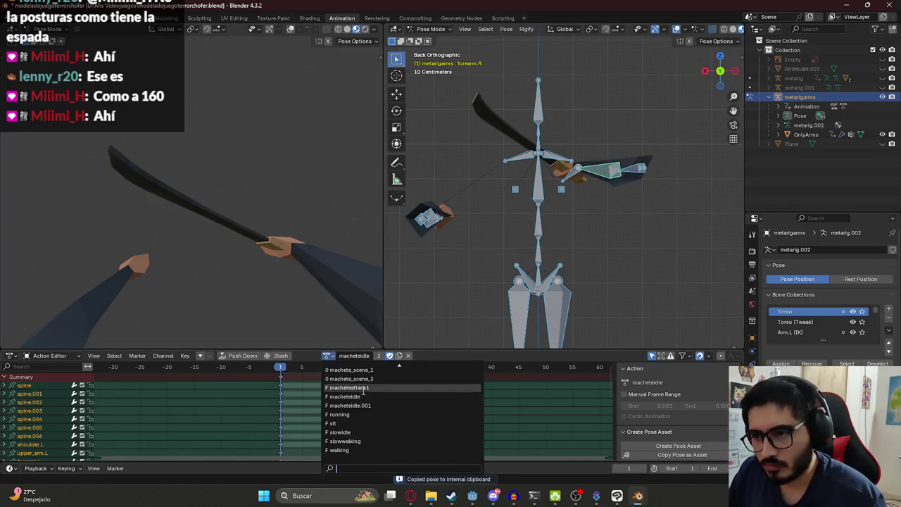
Load macheteattack1 and paste the idle's starting machete pose onto its bones
scroll(365, 415, up, 5)
click(367, 417)
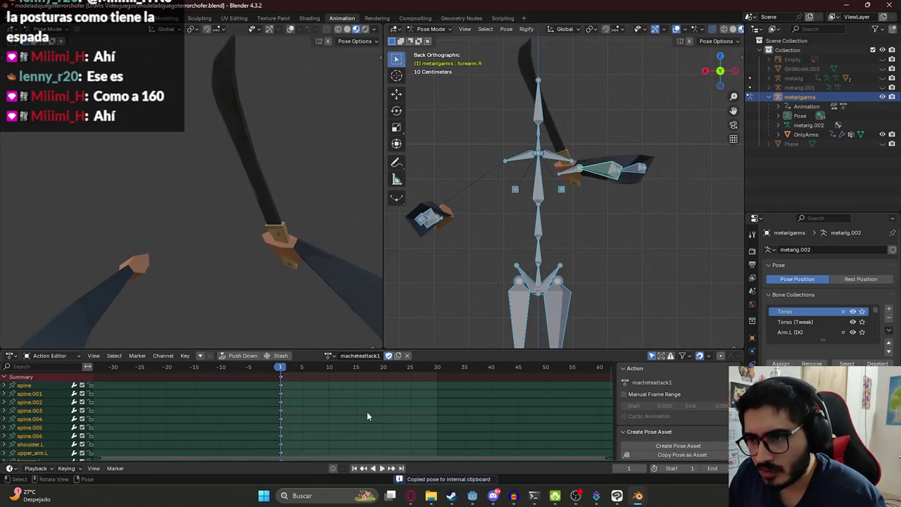
key(ctrl+v)
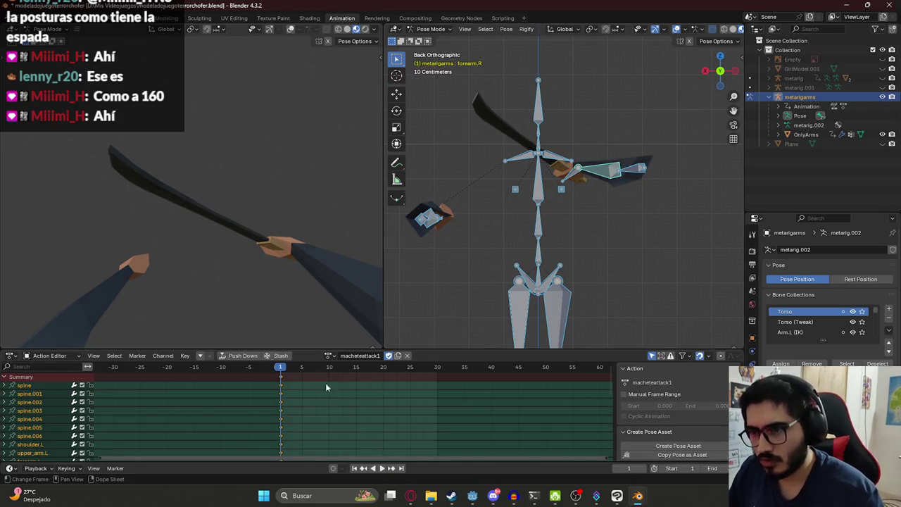
click(269, 207)
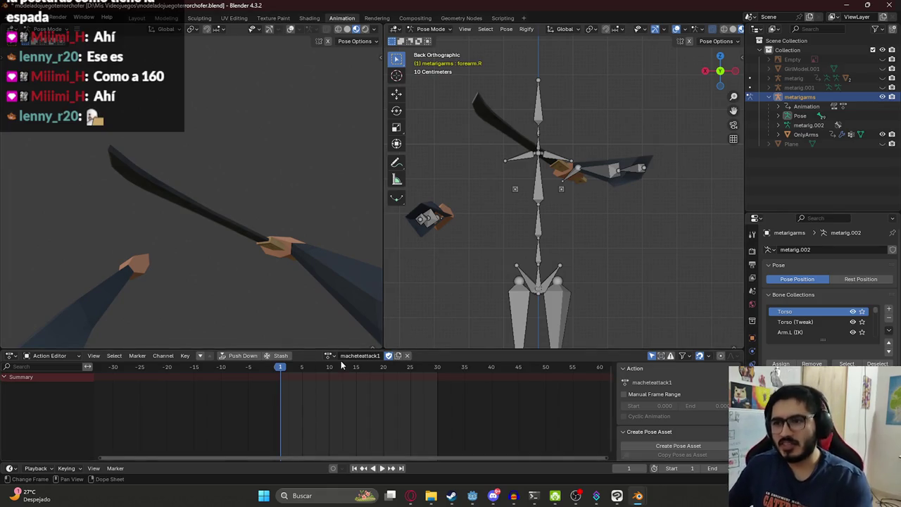
key(a)
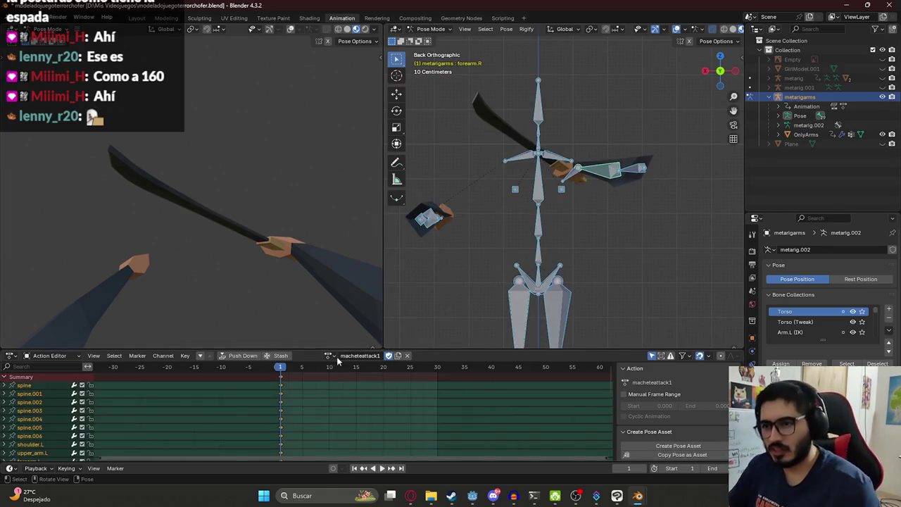
click(330, 355)
click(377, 397)
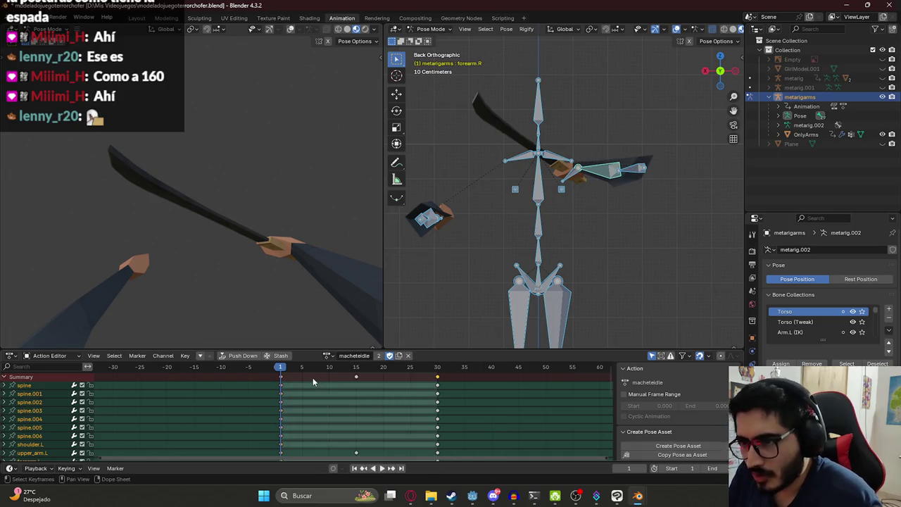
key(space)
key(ctrl+s)
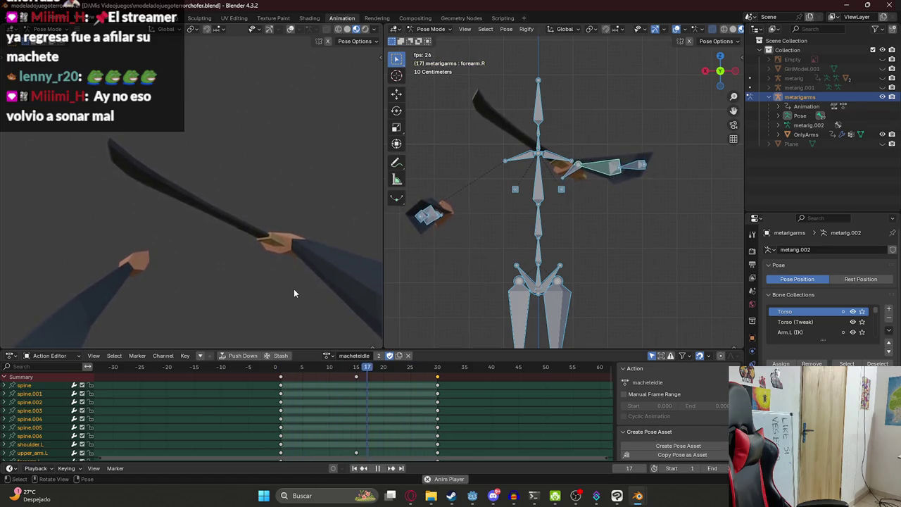
key(ctrl+z)
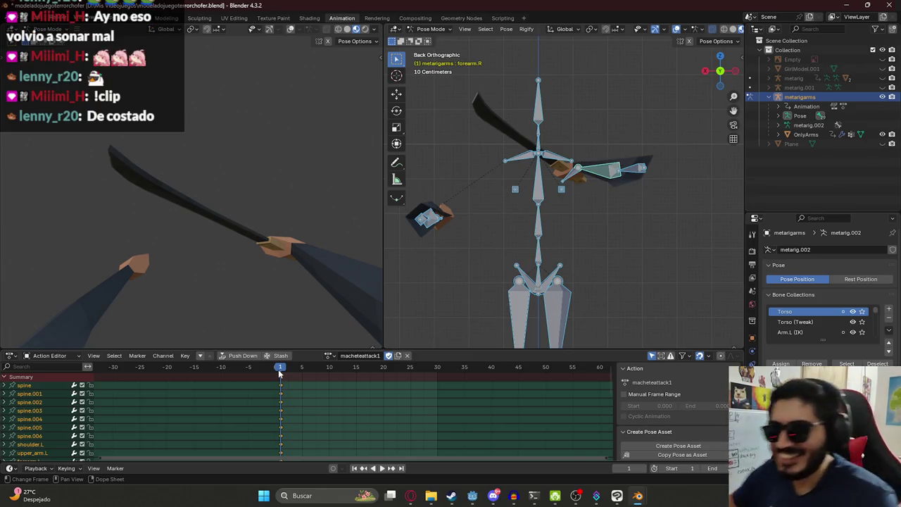
Raise the right forearm to a horizontal angle, checking the pose at frames 5 and 10
click(301, 375)
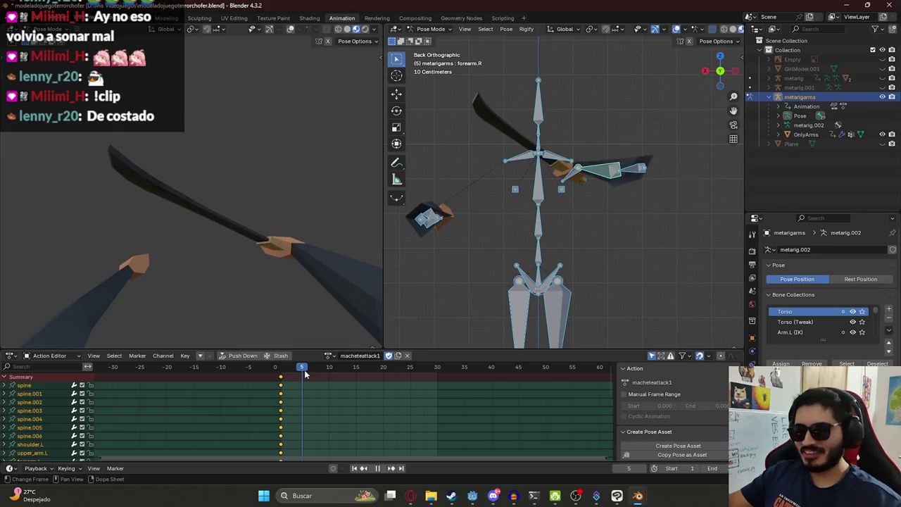
middle_drag(430, 196, 493, 204)
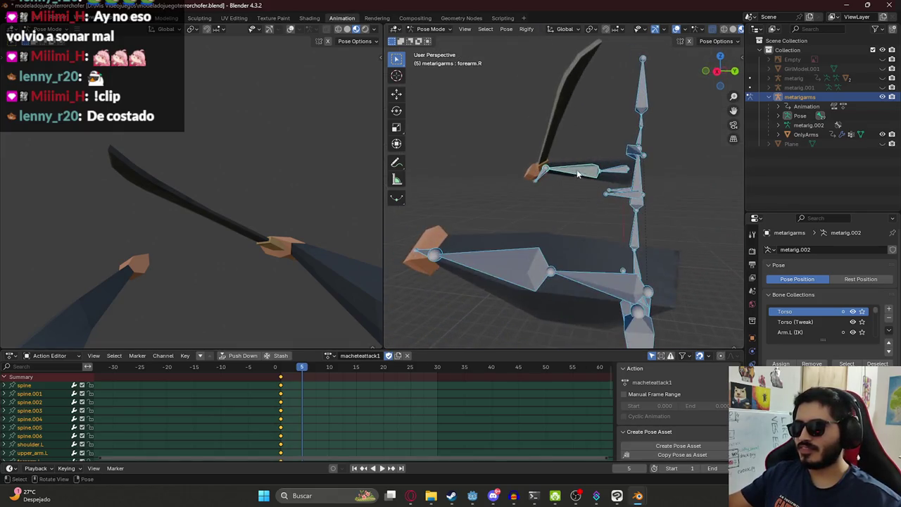
click(564, 175)
key(r)
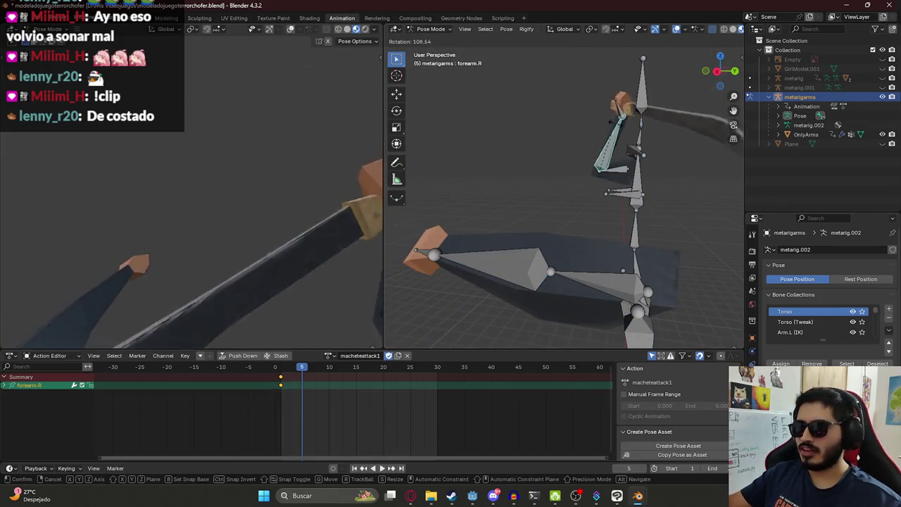
click(602, 167)
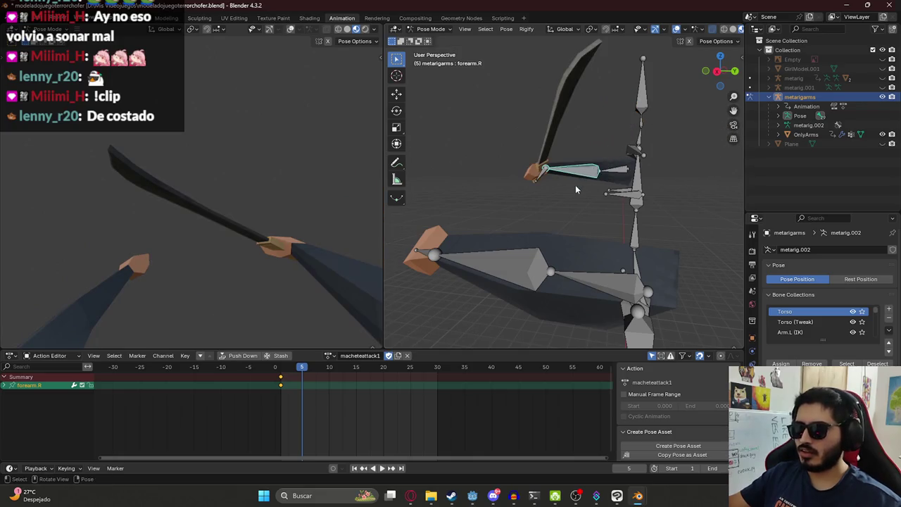
drag(352, 365, 329, 369)
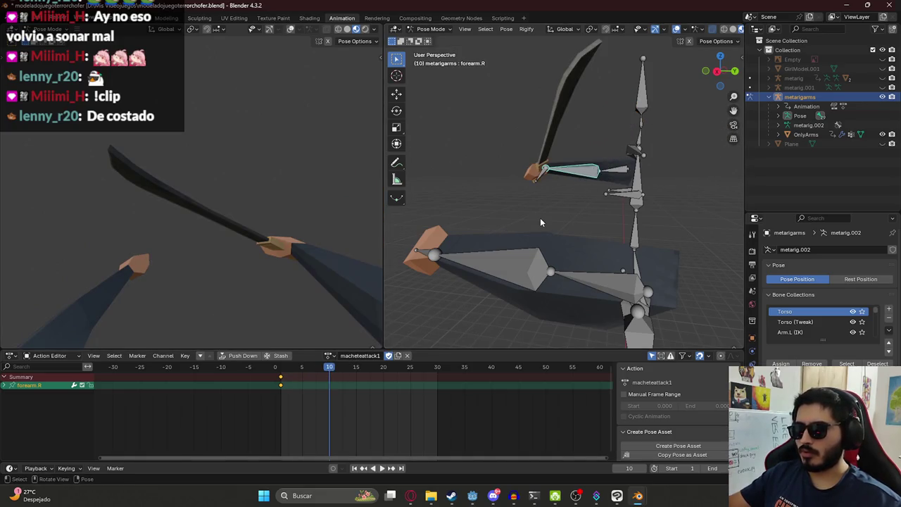
key(a)
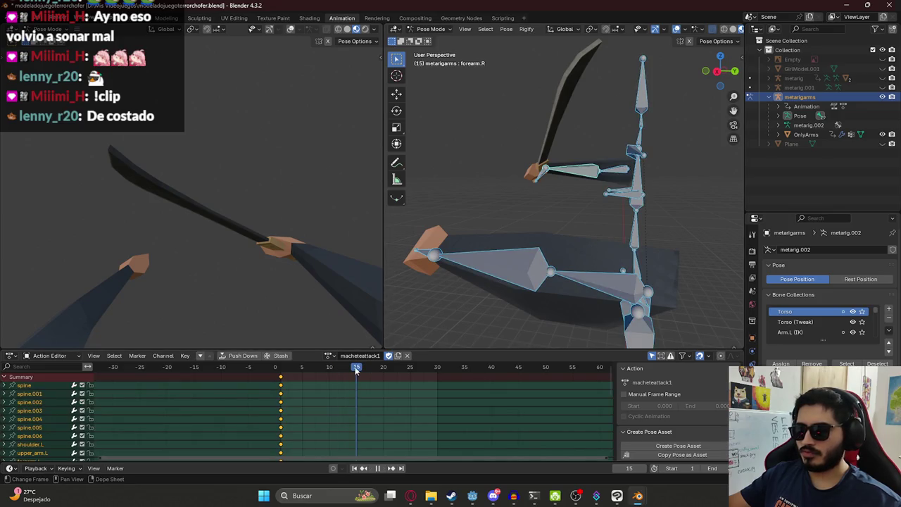
click(577, 180)
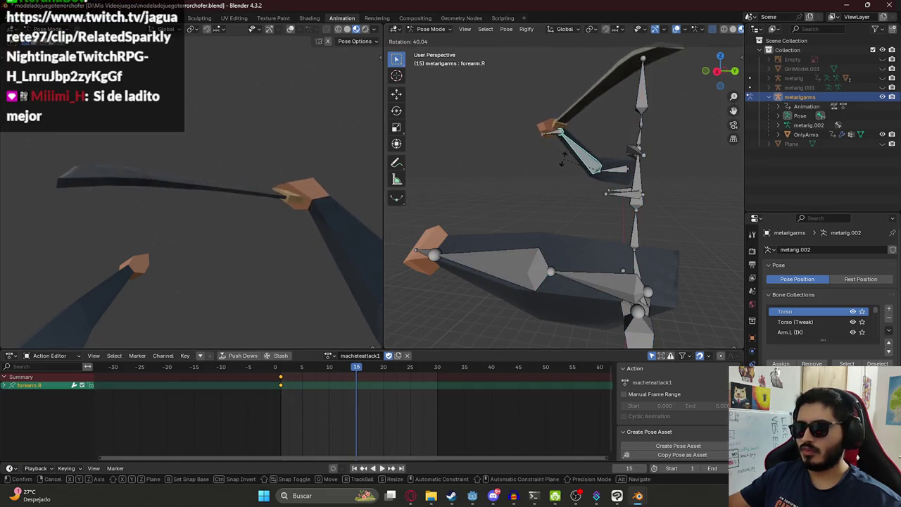
click(563, 158)
key(KP_3)
key(r)
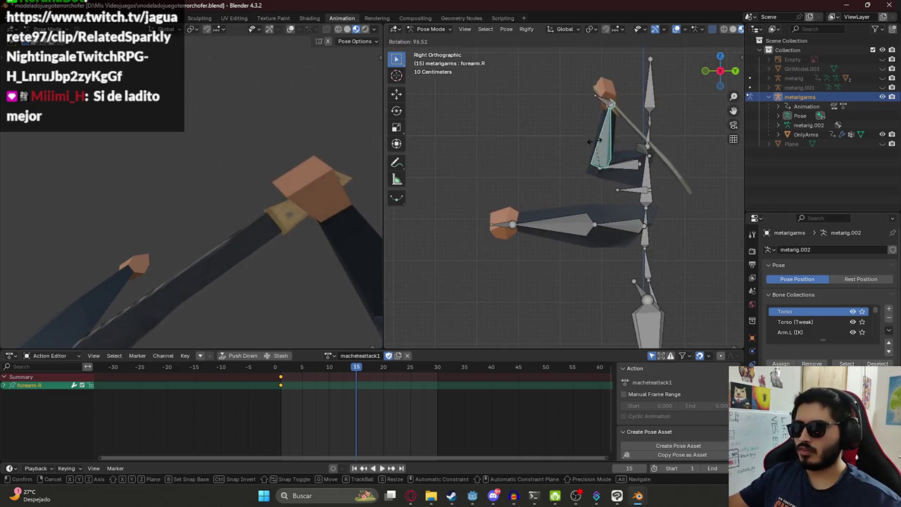
click(579, 163)
Raise upper_arm.R with rotations locked to the Z and then X axes
middle_drag(626, 169, 591, 229)
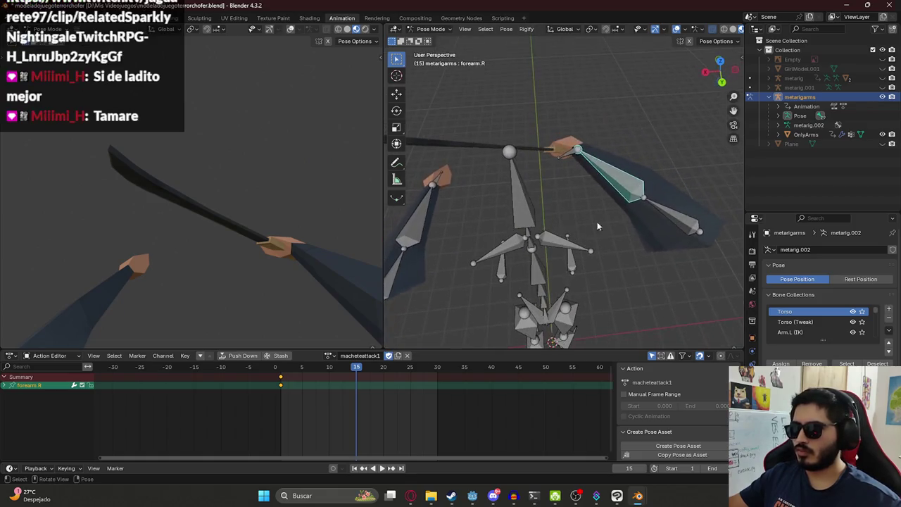
click(645, 202)
key(r)
key(z)
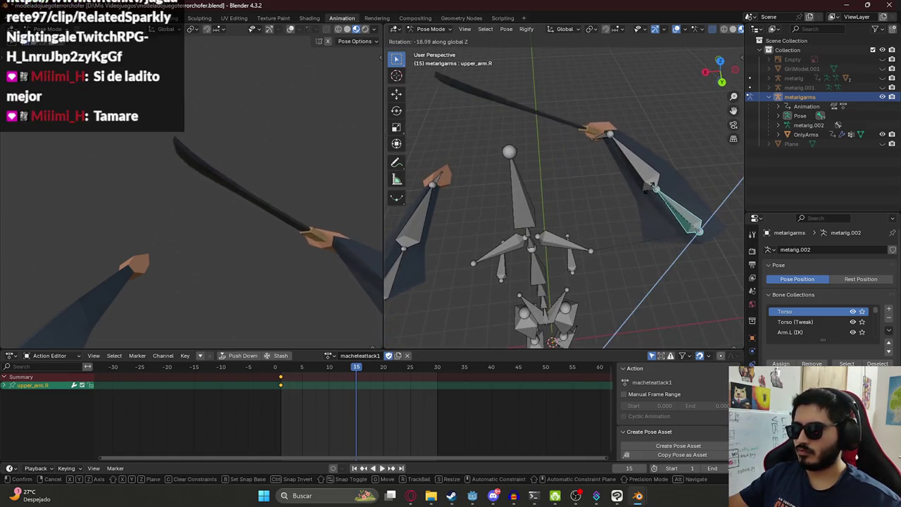
click(656, 190)
key(r)
key(x)
click(651, 135)
Re-angle forearm.R with rotations on its X axis and its own Y axis
click(680, 201)
key(r)
key(x)
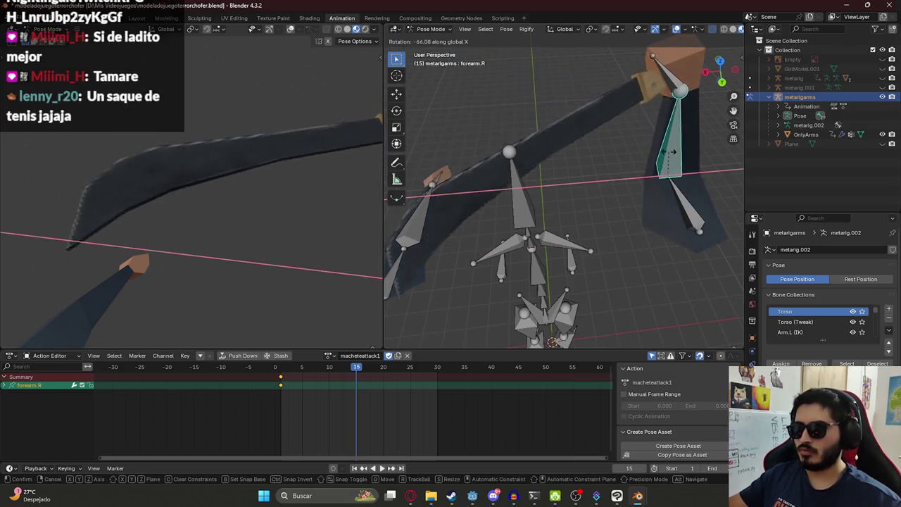
click(669, 125)
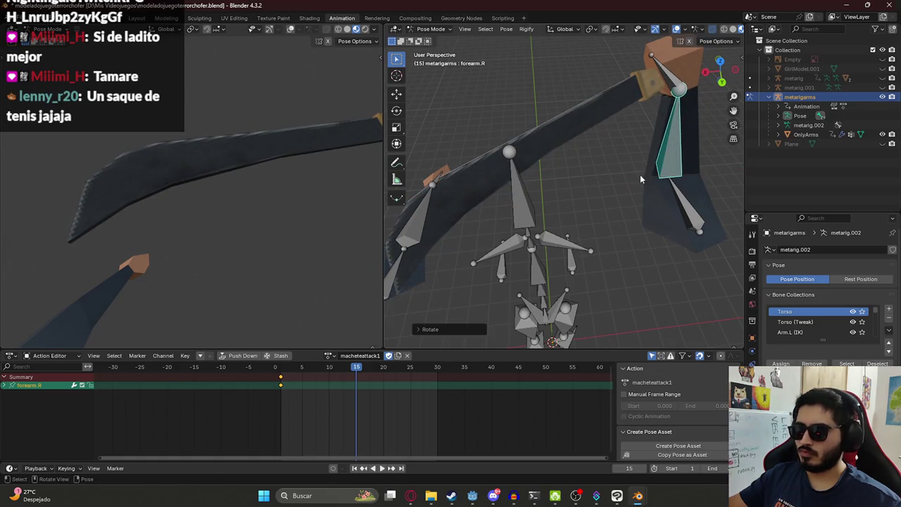
key(r)
key(y)
key(y)
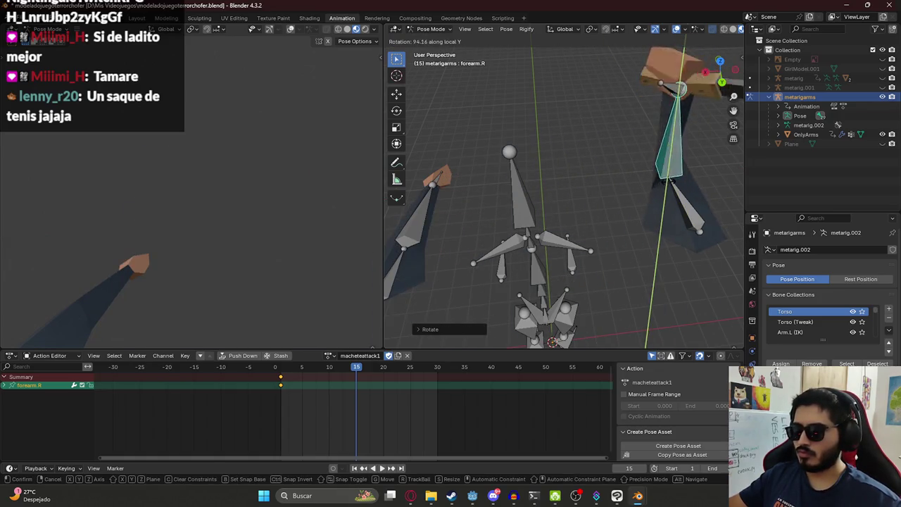
click(666, 185)
Keyframe upper_arm.R and forearm.R at frame 15, scrubbing back to check the swing
shift+click(689, 181)
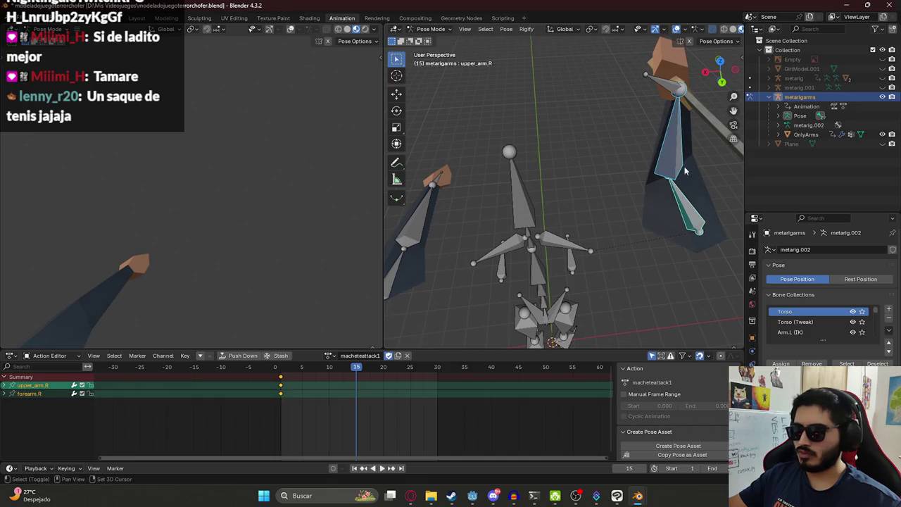
middle_drag(693, 106, 670, 119)
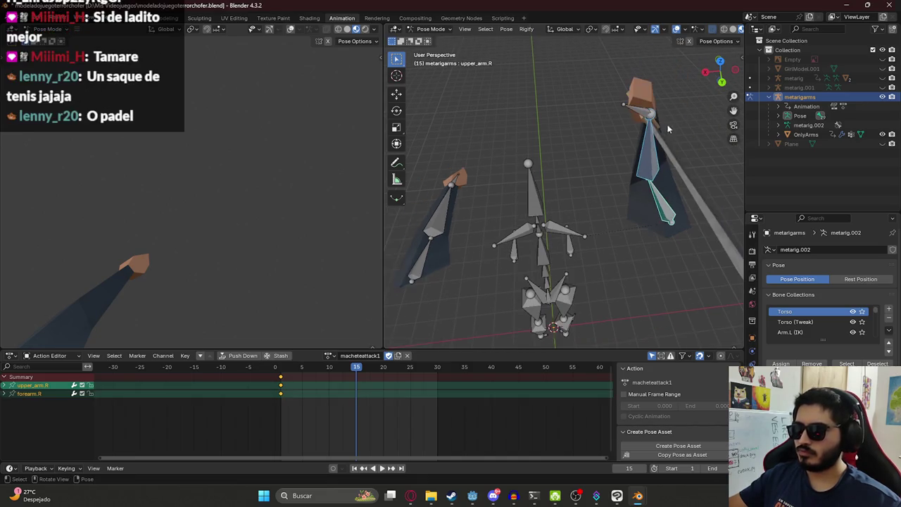
key(i)
mouse_move(284, 368)
mouse_down()
mouse_move(316, 375)
mouse_move(286, 390)
mouse_move(364, 398)
mouse_move(357, 404)
mouse_up()
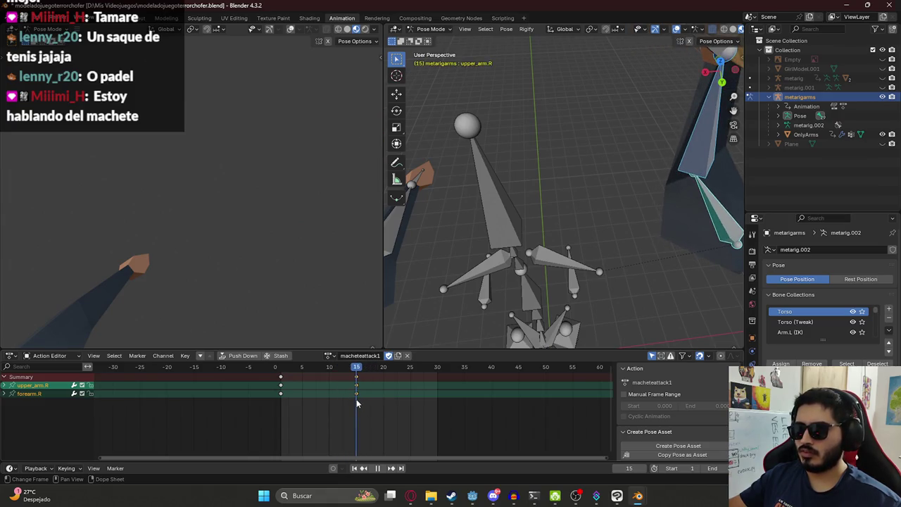
middle_drag(451, 225, 464, 219)
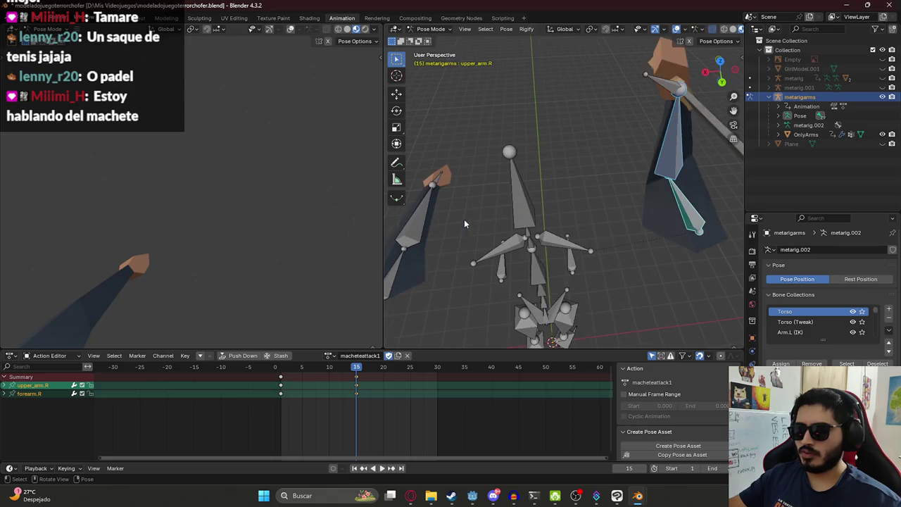
key(i)
key(space)
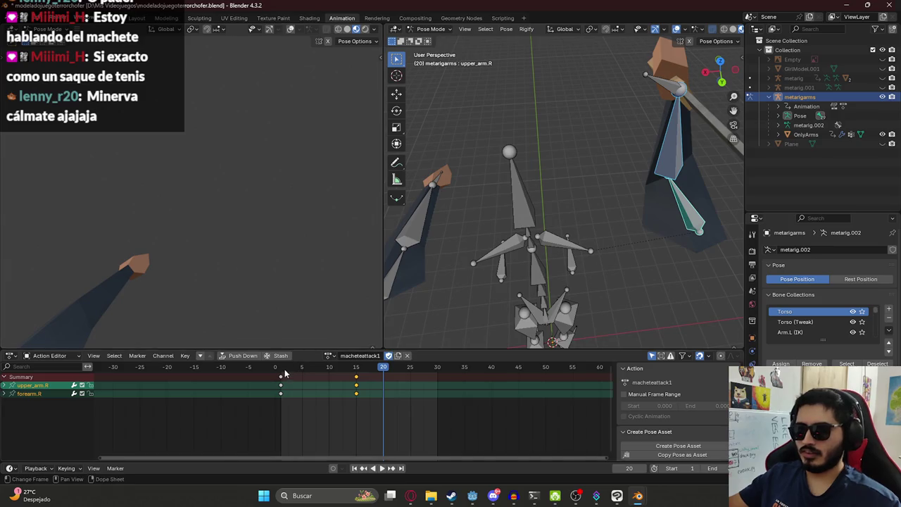
Copy the frame-1 arm pose, paste it at frame 20 and keyframe it
key(shift+Left)
key(ctrl+c)
key(shift+Right)
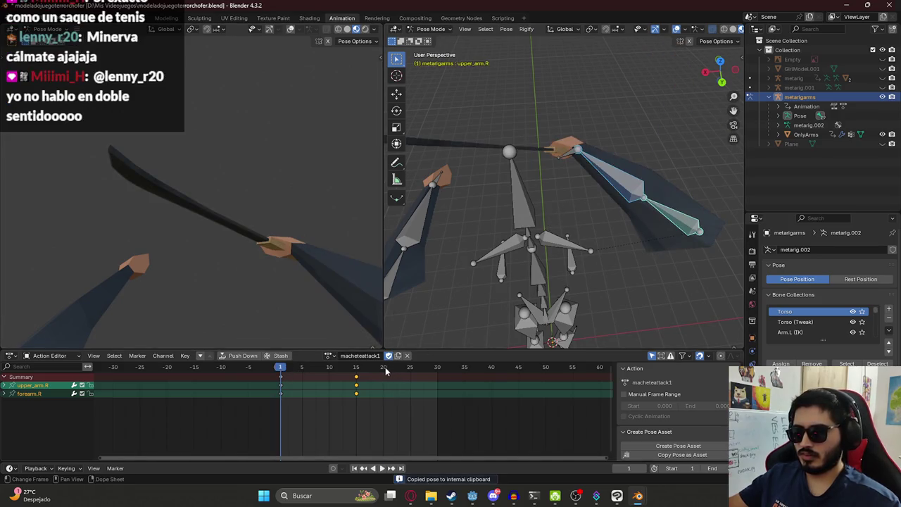
key(ctrl+v)
key(i)
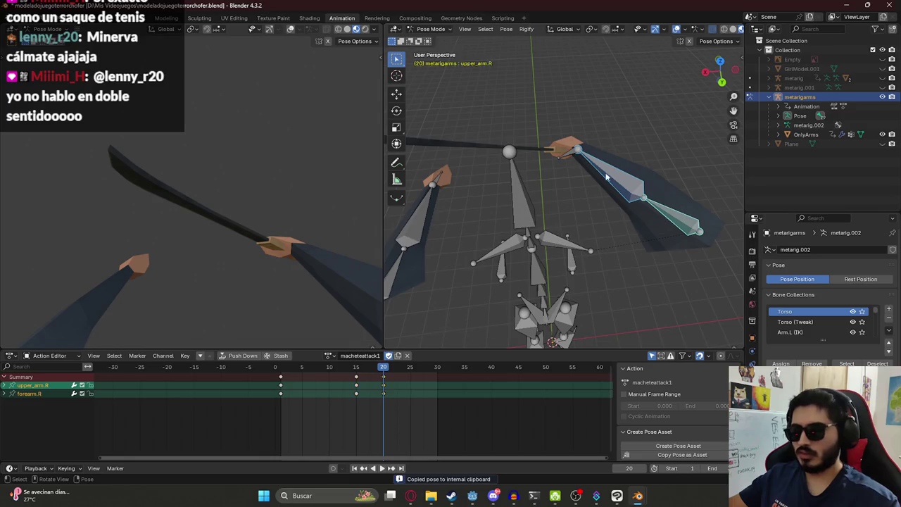
Select forearm.R and upper_arm.R, play the attack, and delete the frame-20 key
click(614, 184)
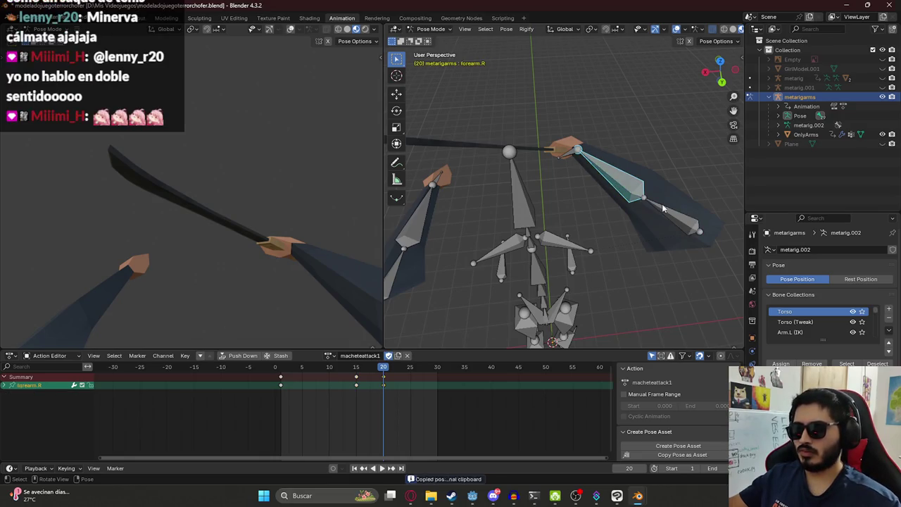
click(665, 211)
key(space)
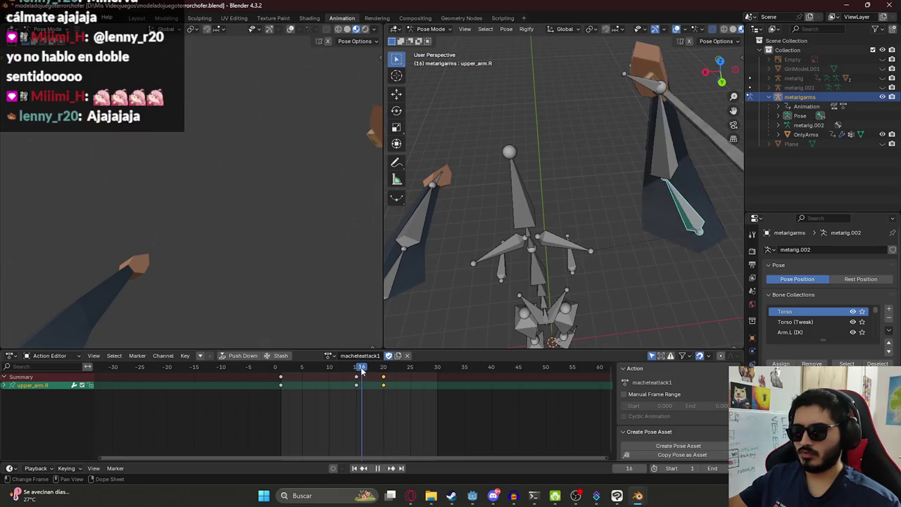
key(Escape)
key(Delete)
Copy the upper arm's frame-1 starting pose and paste it at frame 20
click(674, 129)
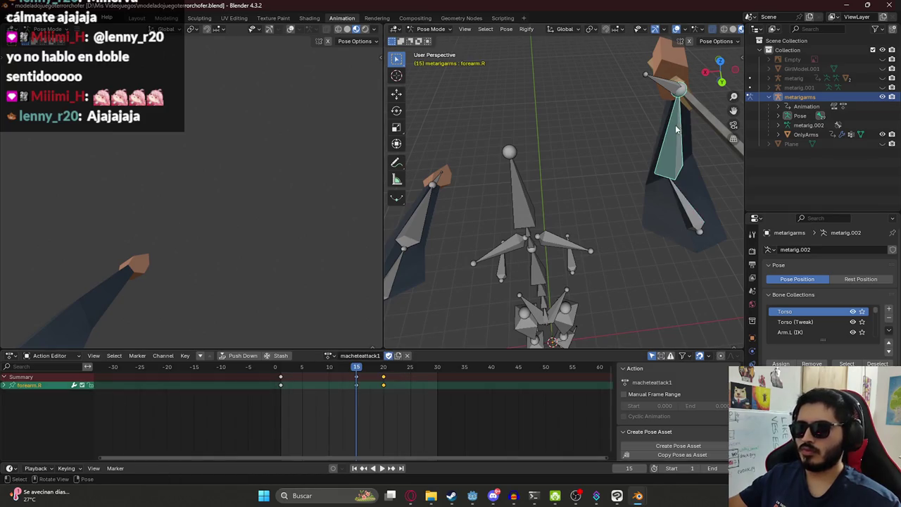
click(684, 193)
key(r)
key(Escape)
click(280, 367)
key(ctrl+c)
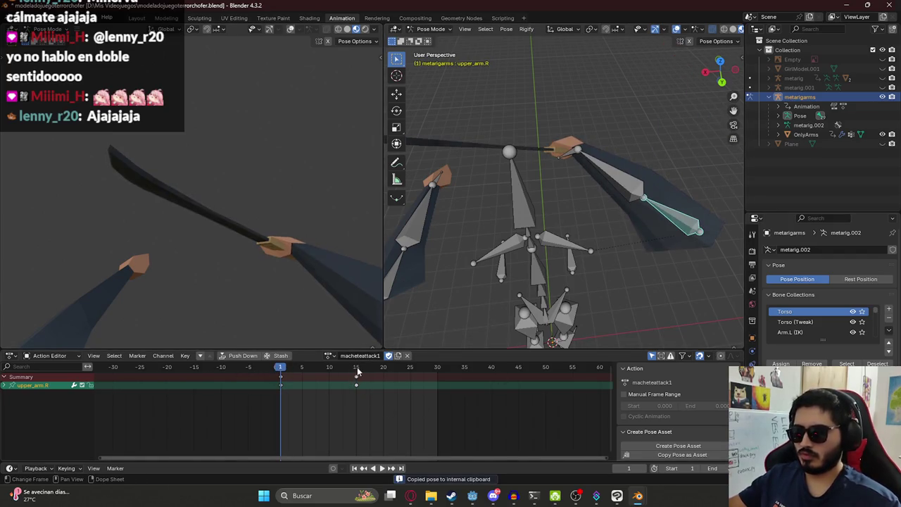
click(383, 367)
key(ctrl+v)
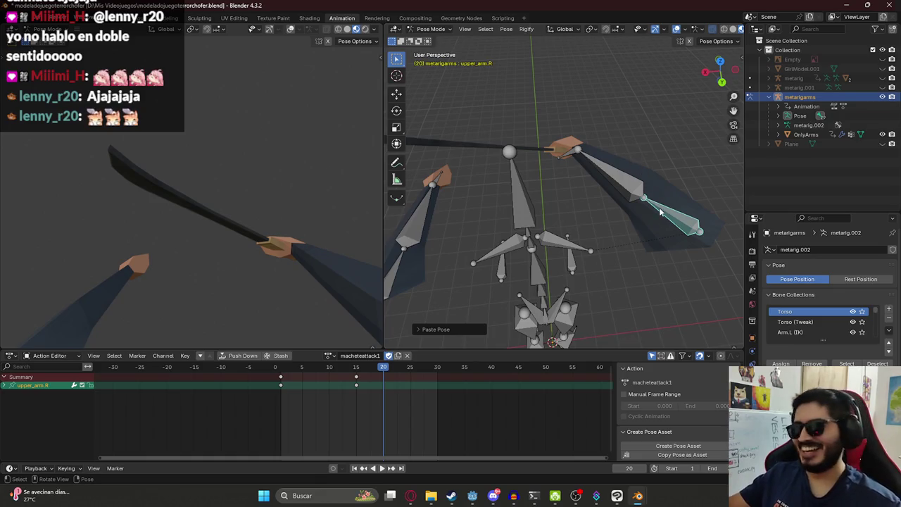
Rotate upper_arm.R along the global X axis, then play the attack to frame 20
key(r)
click(635, 183)
mouse_move(635, 183)
middle_down()
mouse_move(604, 210)
mouse_move(612, 174)
middle_up()
key(r)
key(x)
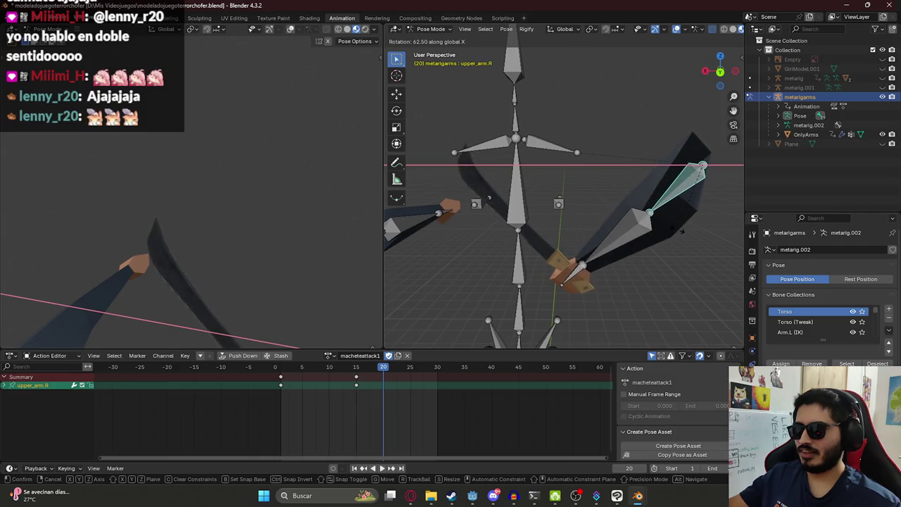
click(640, 227)
click(640, 227)
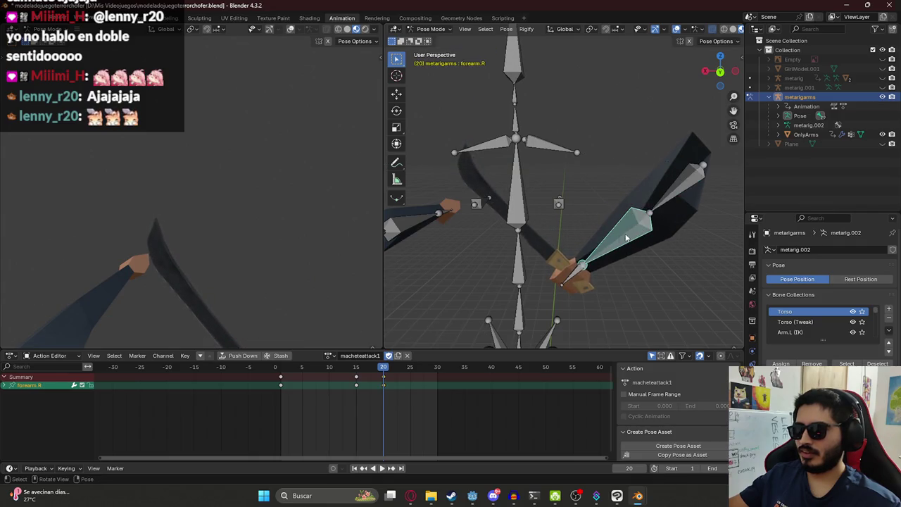
click(659, 203)
key(space)
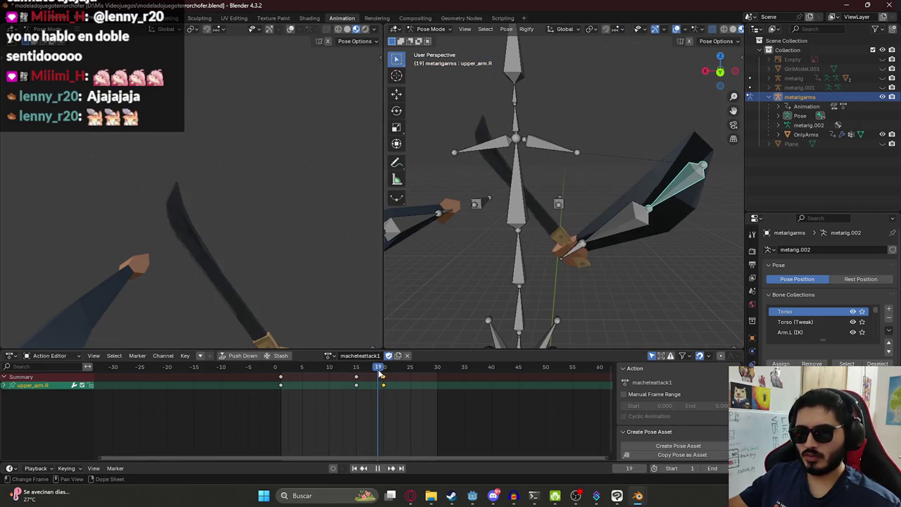
key(space)
Review the swing from frame 17 to 20 with orbiting, playback and scrubbing
mouse_move(535, 212)
middle_down()
mouse_move(598, 230)
mouse_move(610, 212)
mouse_move(613, 225)
middle_up()
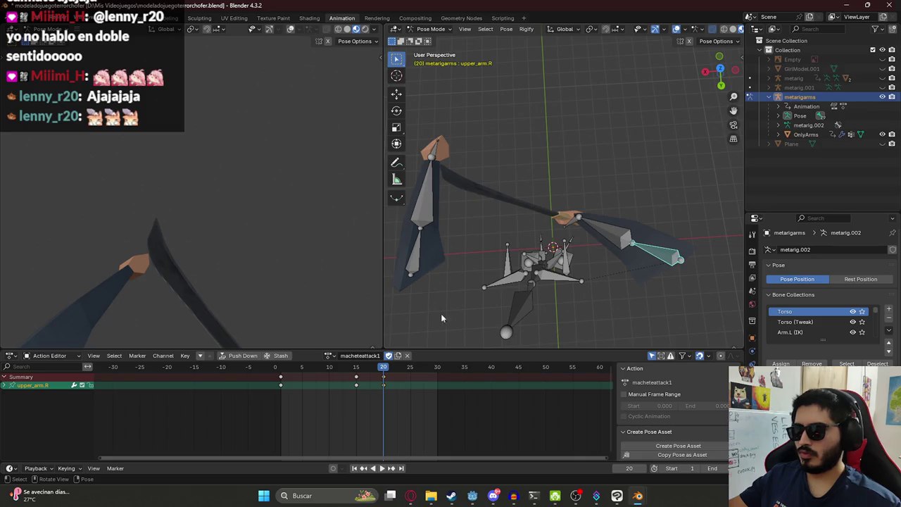
click(368, 372)
key(space)
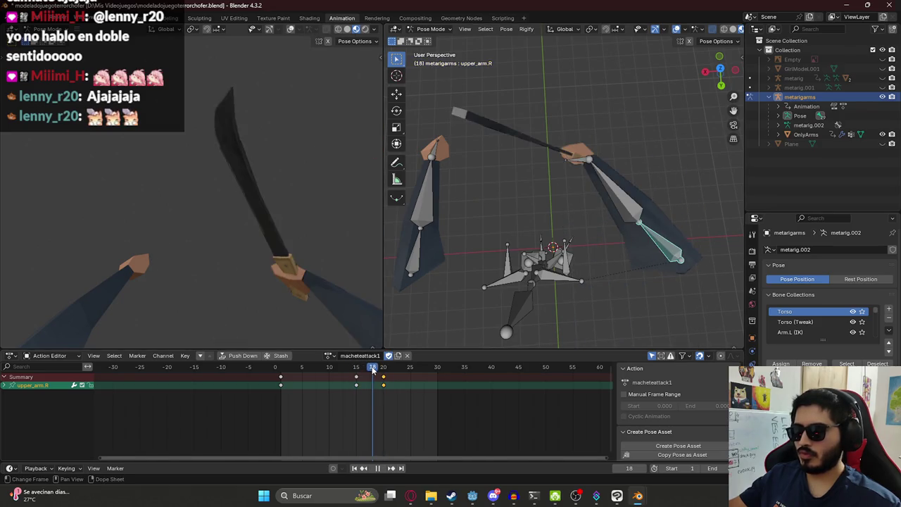
key(space)
click(584, 159)
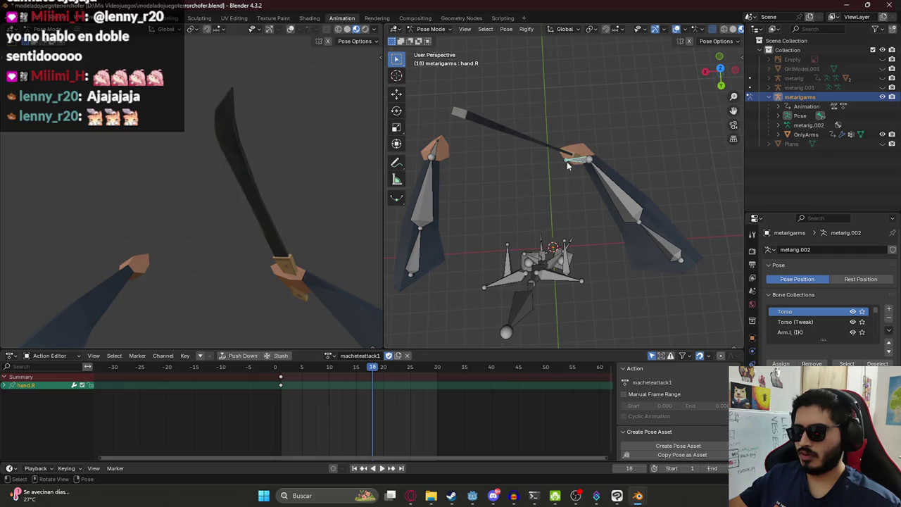
key(a)
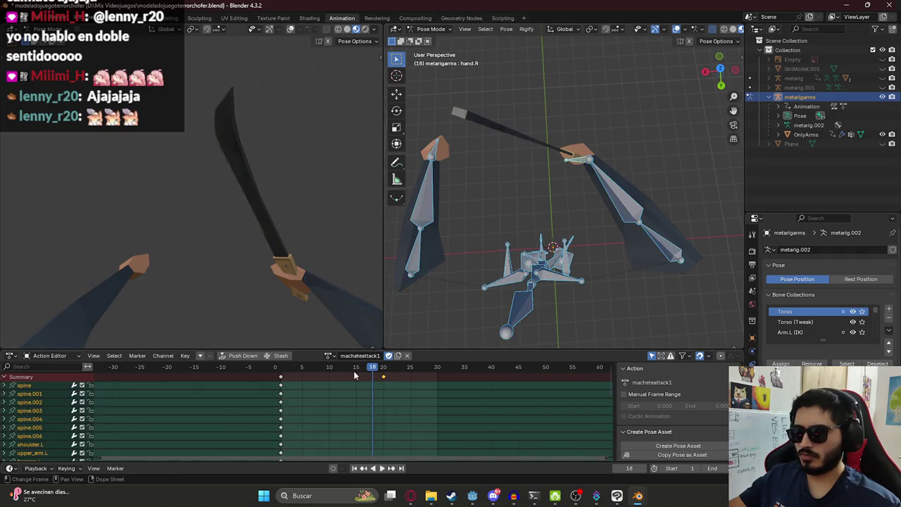
key(space)
drag(354, 368, 381, 373)
key(space)
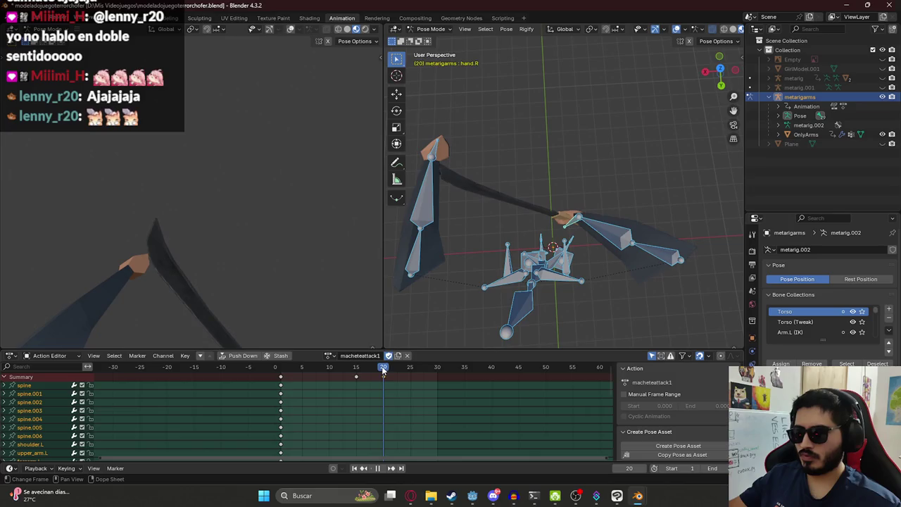
Rotate hand.R, then keyframe hand, forearm and upper arm at frame 20
click(572, 201)
key(r)
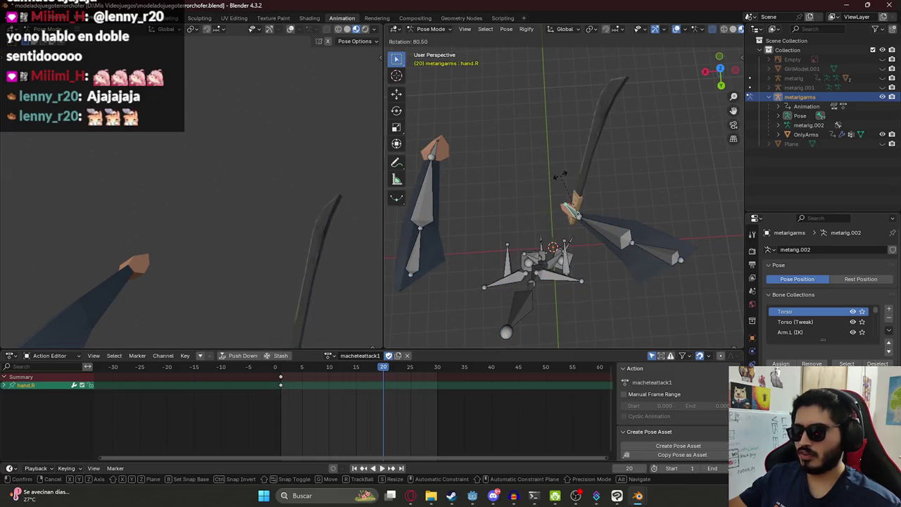
click(619, 208)
shift+click(606, 232)
shift+click(662, 260)
key(i)
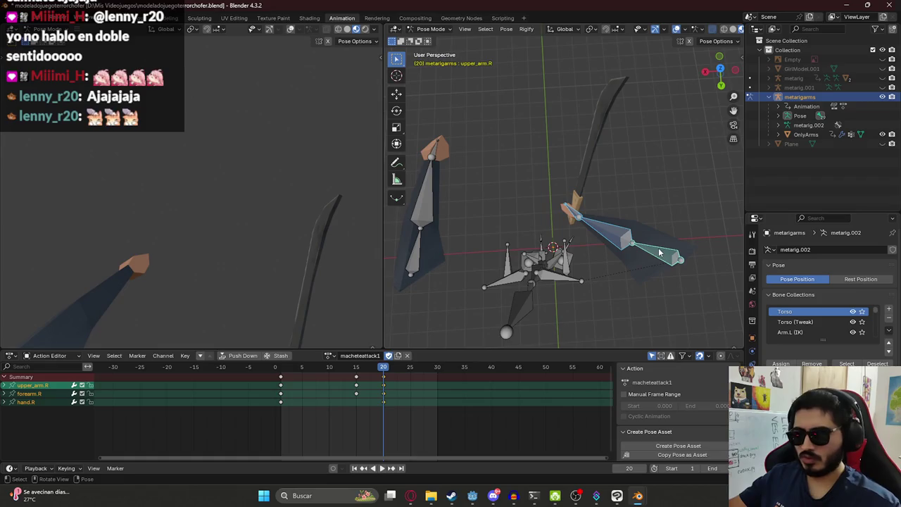
Scrub frames 16–20 in back orthographic view and rotate the upper arm toward horizontal
key(space)
click(367, 374)
mouse_move(367, 373)
mouse_down()
mouse_move(361, 379)
mouse_move(383, 383)
mouse_up()
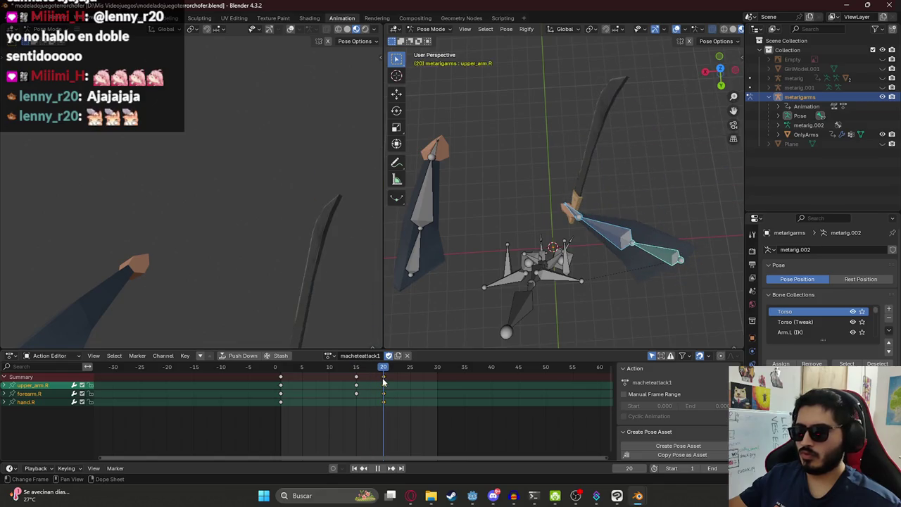
key(KP_6)
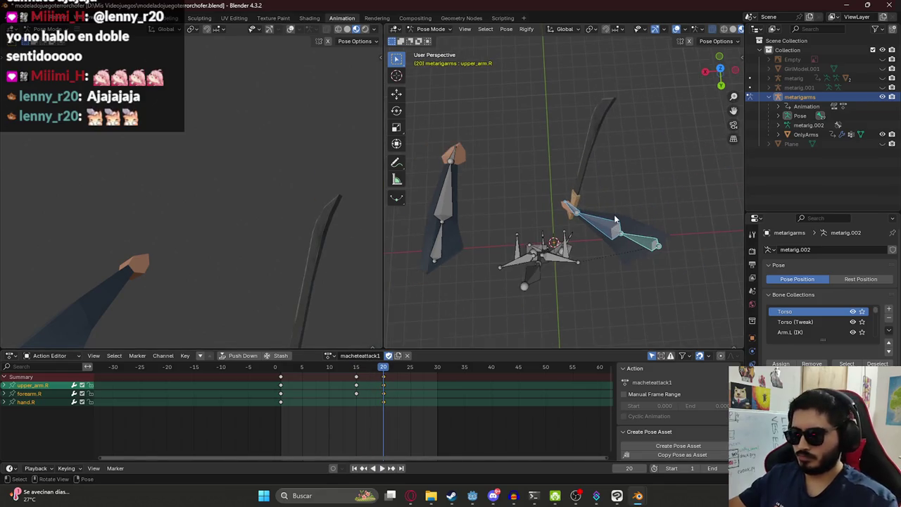
key(KP_6)
key(KP_6)
key(ctrl+KP_1)
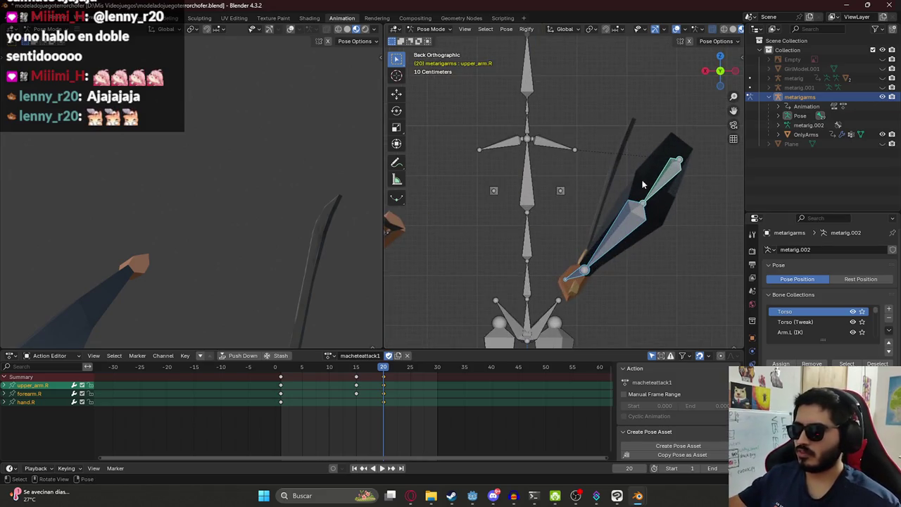
key(r)
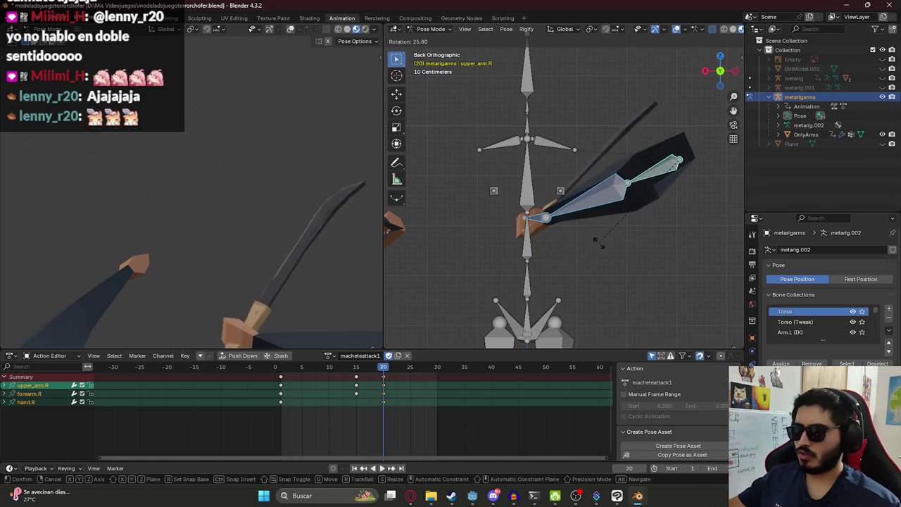
click(556, 225)
Tilt hand.R on local X and turn forearm.R on local Y and Z
click(538, 226)
key(r)
key(x)
key(x)
click(555, 255)
click(578, 215)
key(r)
key(x)
key(x)
key(y)
key(y)
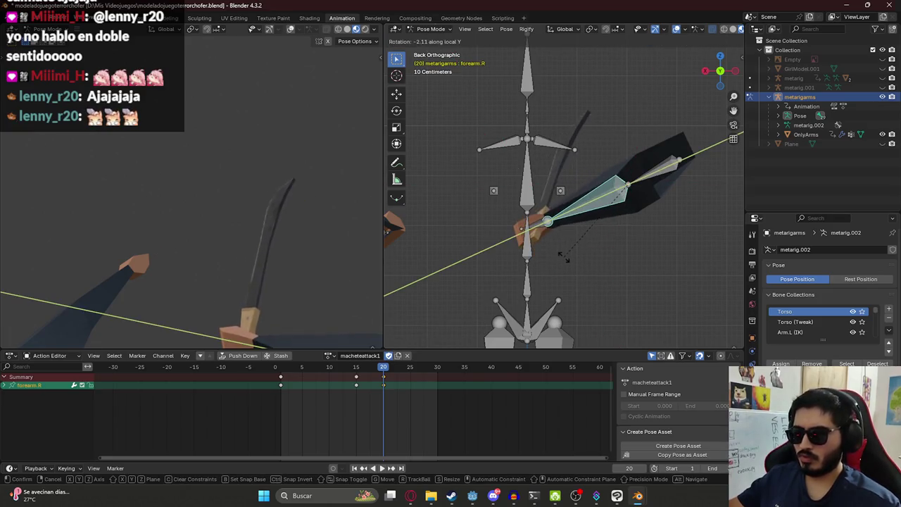
key(z)
key(z)
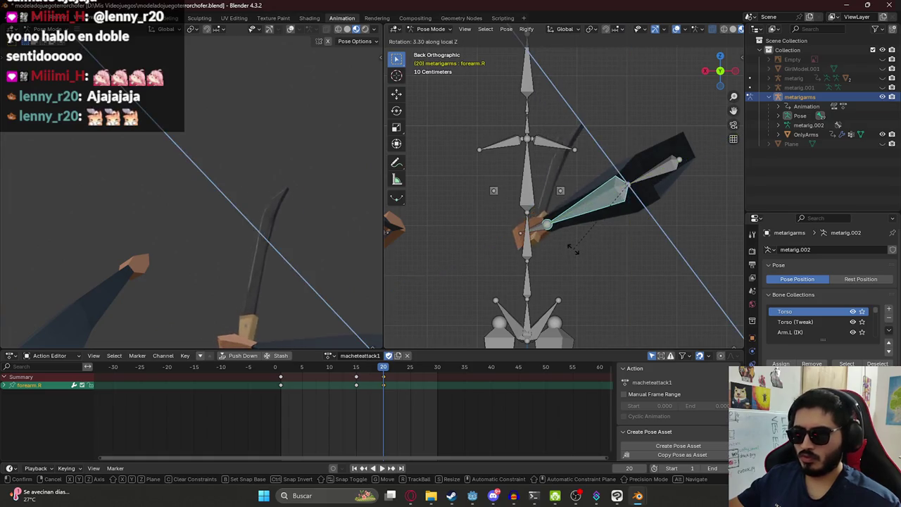
click(701, 301)
Select upper_arm.R and hand.R with the forearm and play the machete attack
shift+click(638, 192)
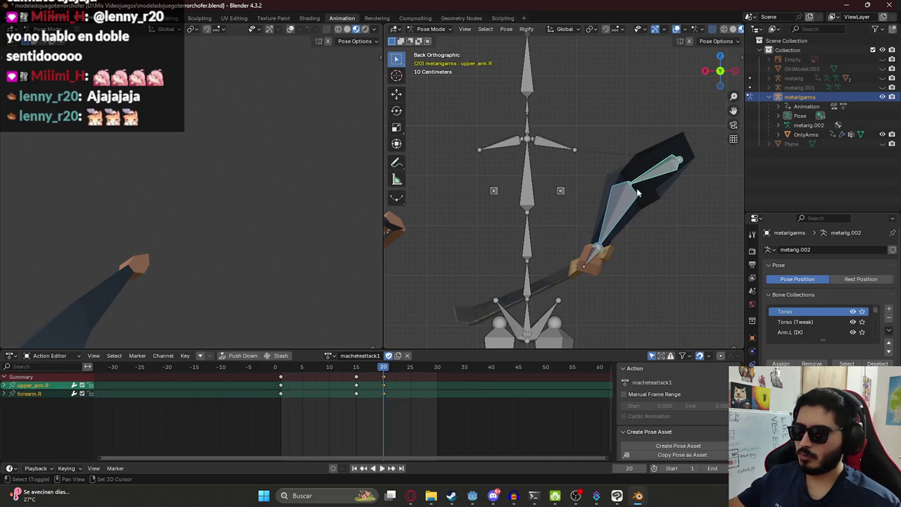
shift+click(595, 264)
key(space)
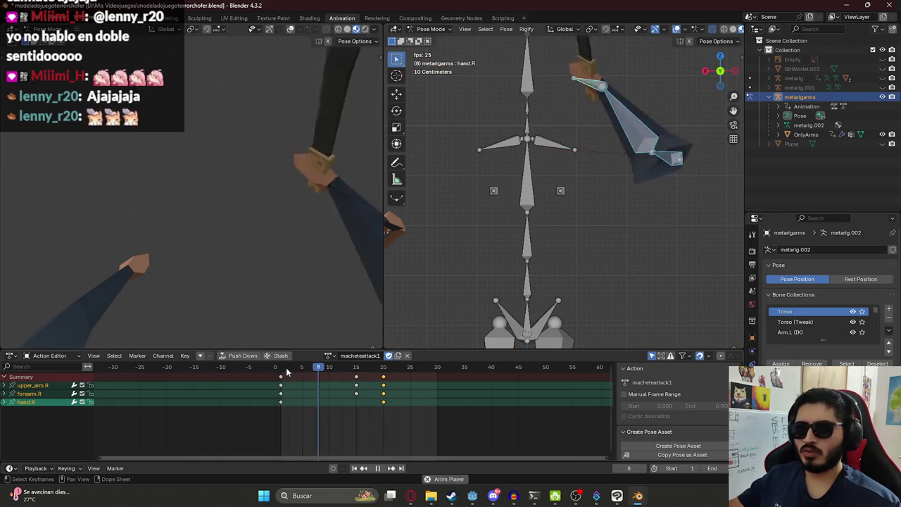
key(Escape)
Review the attack by scrubbing frames 3 to 20, settling around frame 18
key(space)
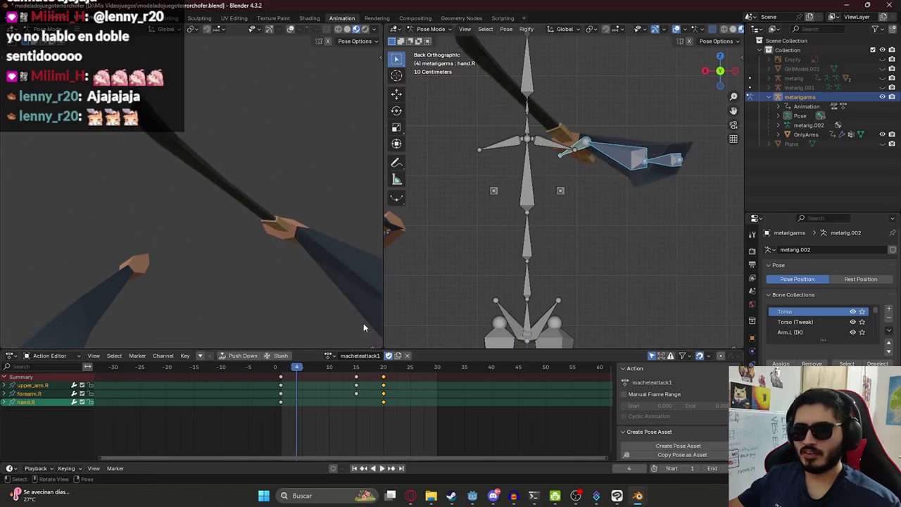
drag(383, 296, 453, 296)
click(291, 369)
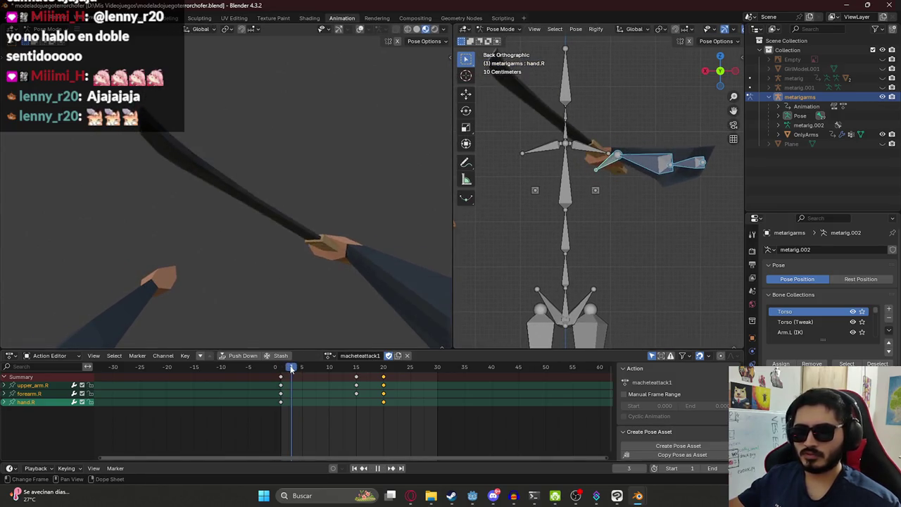
mouse_move(293, 368)
mouse_down()
mouse_move(390, 371)
mouse_move(350, 371)
mouse_move(379, 369)
mouse_move(357, 369)
mouse_up()
mouse_move(613, 197)
middle_down()
mouse_move(631, 176)
mouse_move(616, 170)
middle_up()
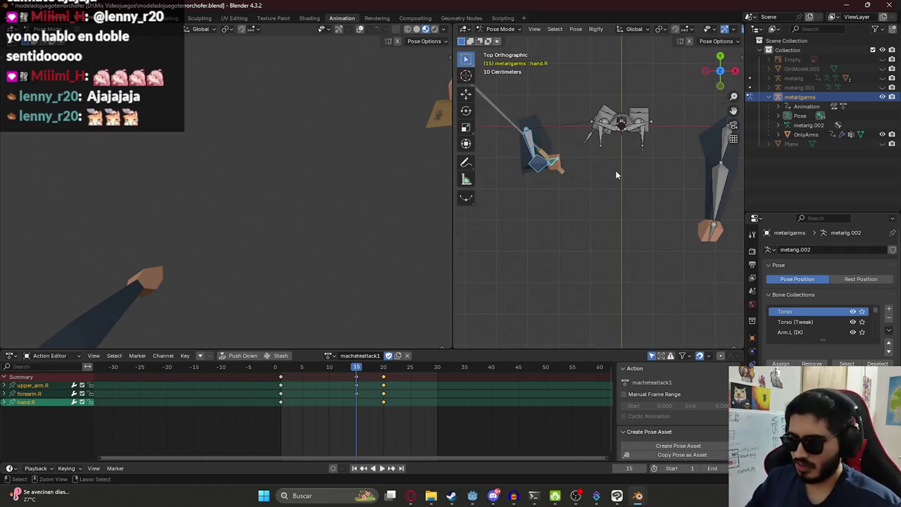
click(384, 371)
mouse_move(384, 371)
mouse_down()
mouse_move(352, 371)
mouse_move(373, 371)
mouse_up()
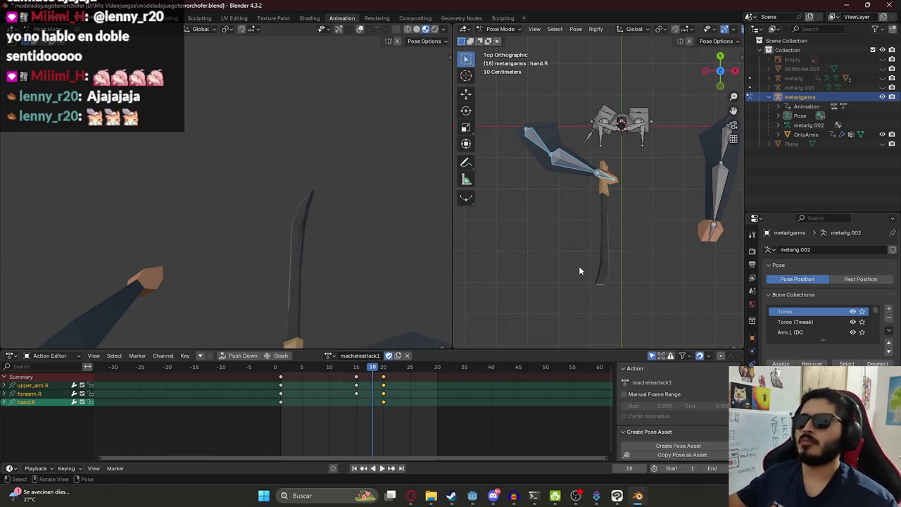
key(space)
drag(362, 369, 374, 374)
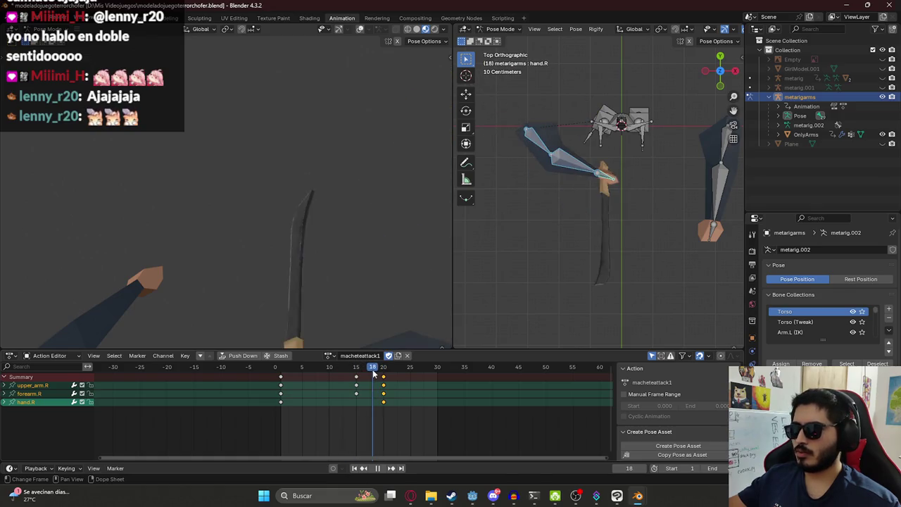
mouse_move(374, 374)
mouse_down()
mouse_move(358, 377)
mouse_move(372, 378)
mouse_up()
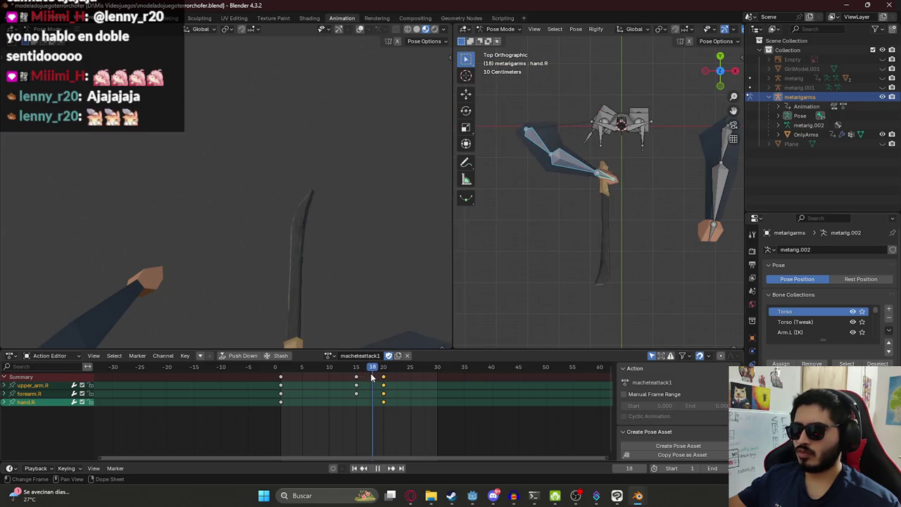
Swing the machete up at frame 18 by rotating forearm.R, upper_arm.R, then forearm.R again
click(576, 162)
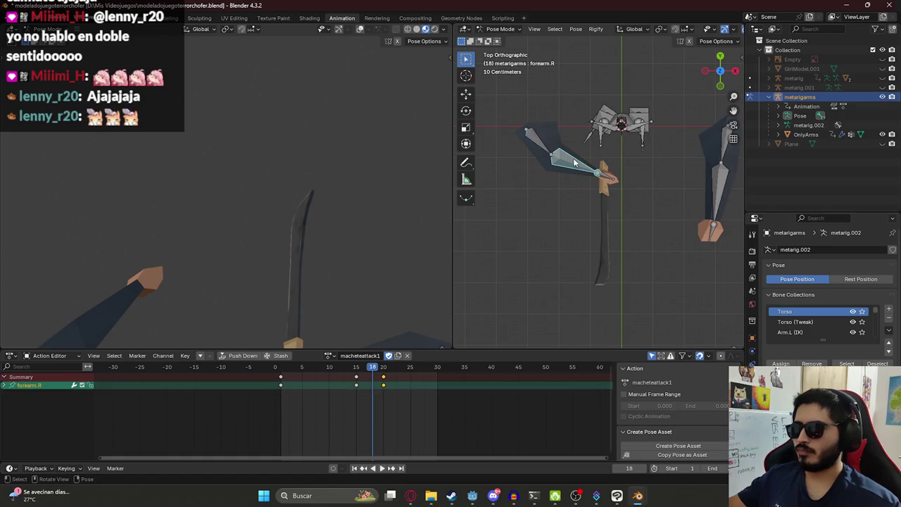
key(r)
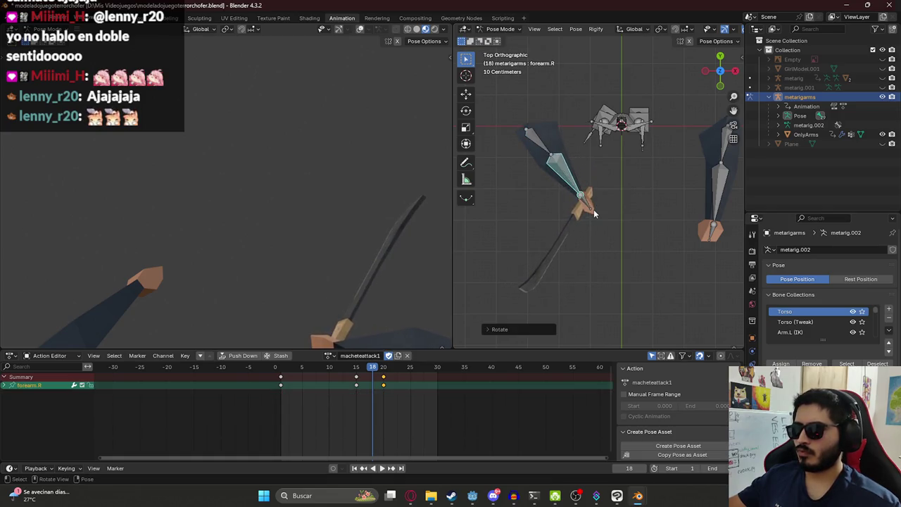
click(590, 210)
mouse_move(630, 200)
middle_down()
mouse_move(483, 111)
mouse_move(662, 145)
mouse_move(641, 232)
middle_up()
click(652, 257)
key(r)
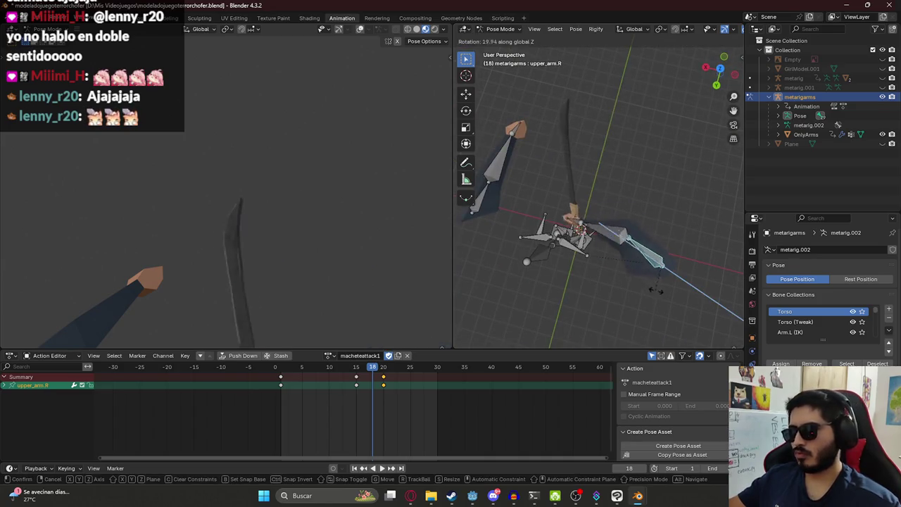
click(655, 216)
click(655, 216)
key(r)
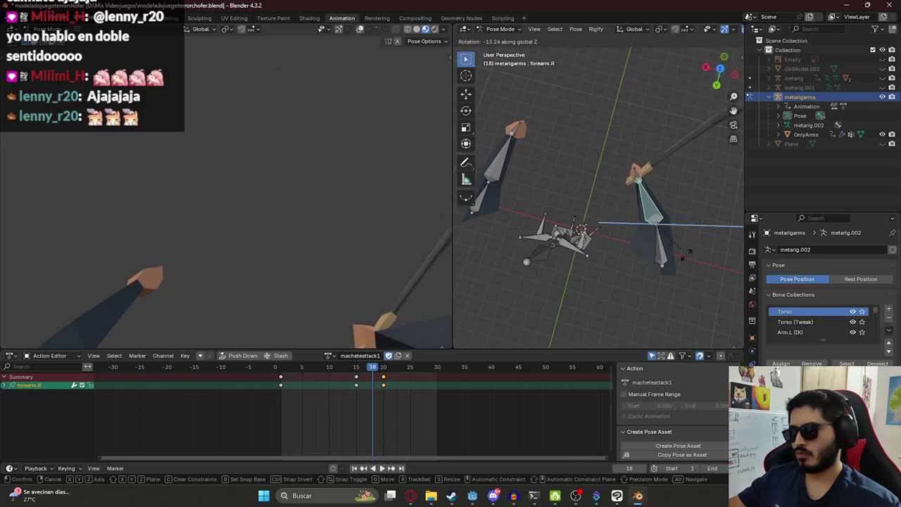
click(678, 270)
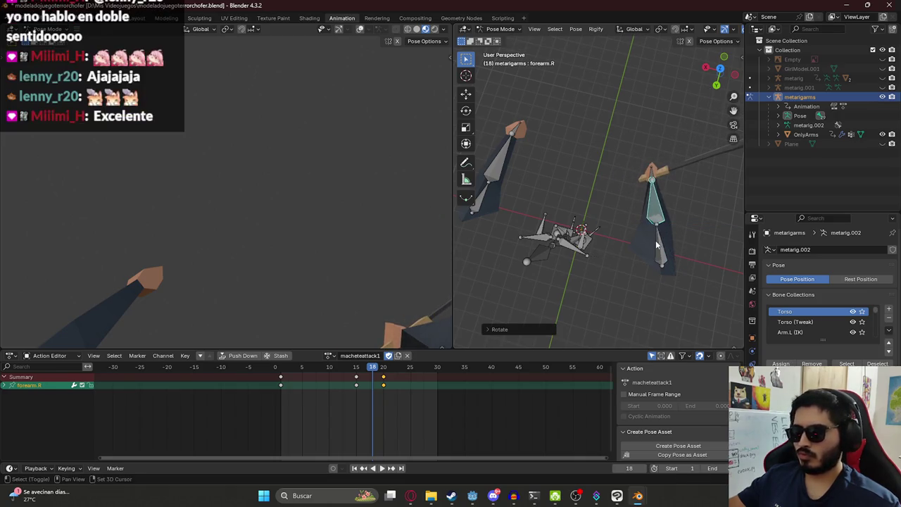
Key upper_arm.R, forearm.R and hand.R at frame 18 and play the attack
shift+click(654, 180)
shift+click(653, 176)
key(i)
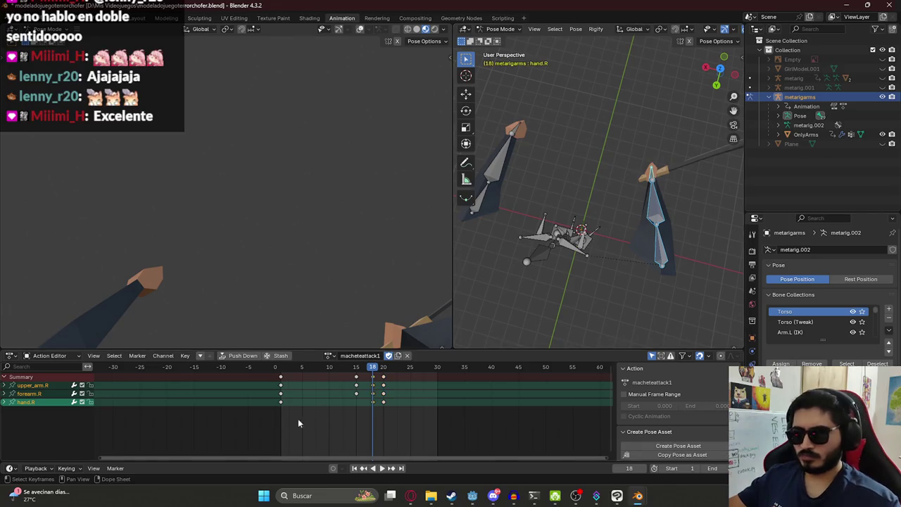
key(space)
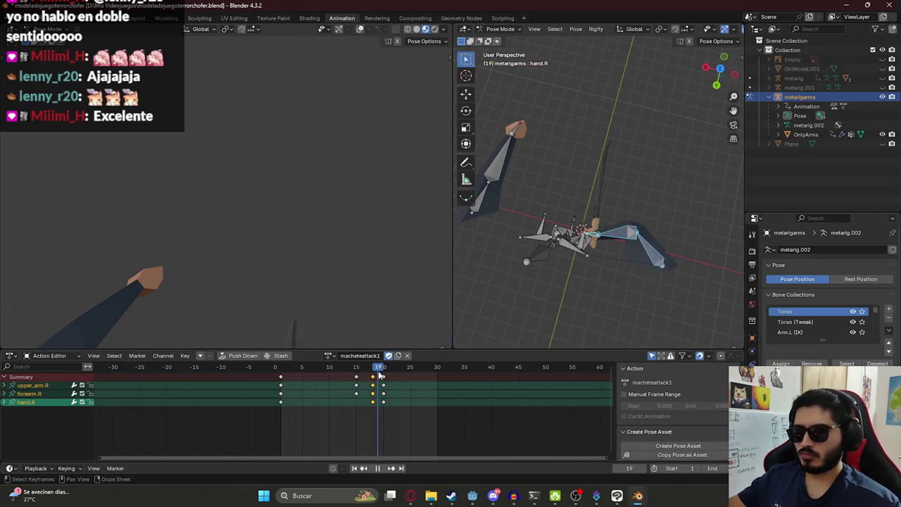
drag(386, 376, 373, 378)
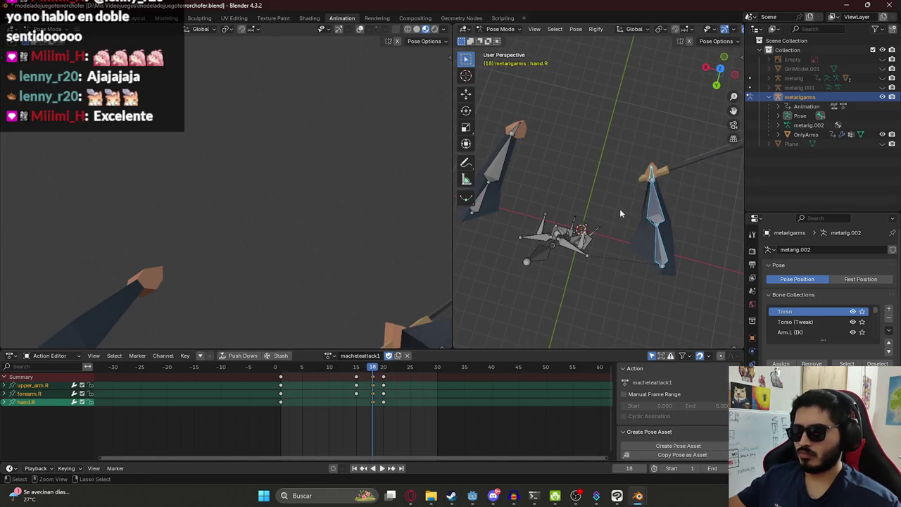
Undo the hand.R keying, replay the swing back to frame 15, and save the file
key(ctrl+z)
key(space)
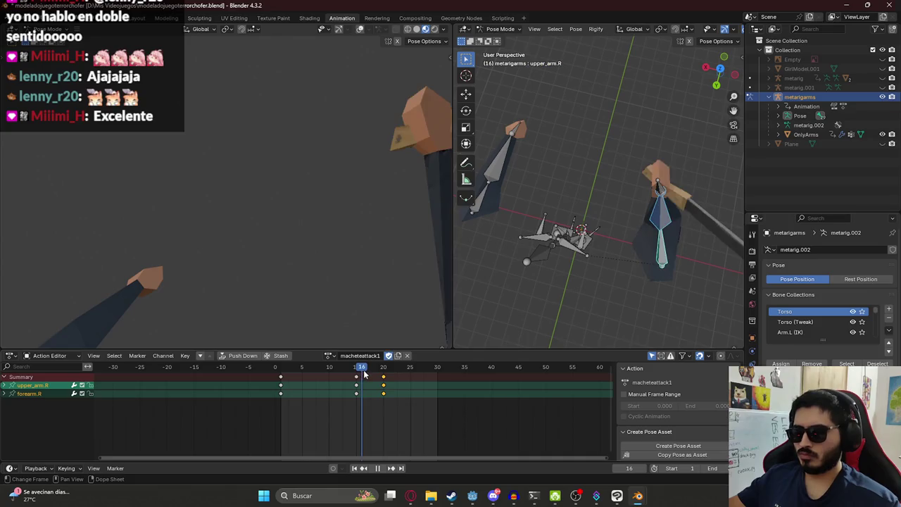
drag(373, 371, 357, 365)
key(space)
key(ctrl+s)
alt+middle_drag(609, 212, 517, 236)
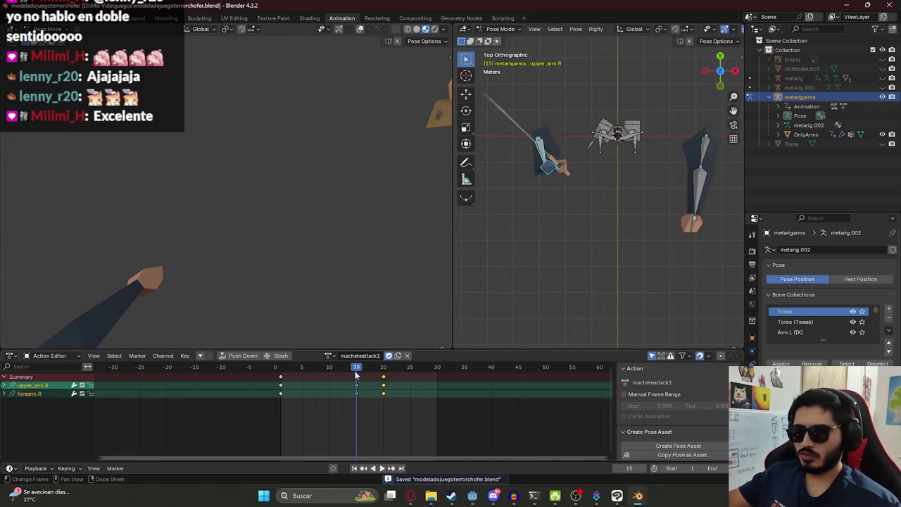
Move the frame 15 and 20 keys ten frames earlier to 5 and 10, then replay
key(space)
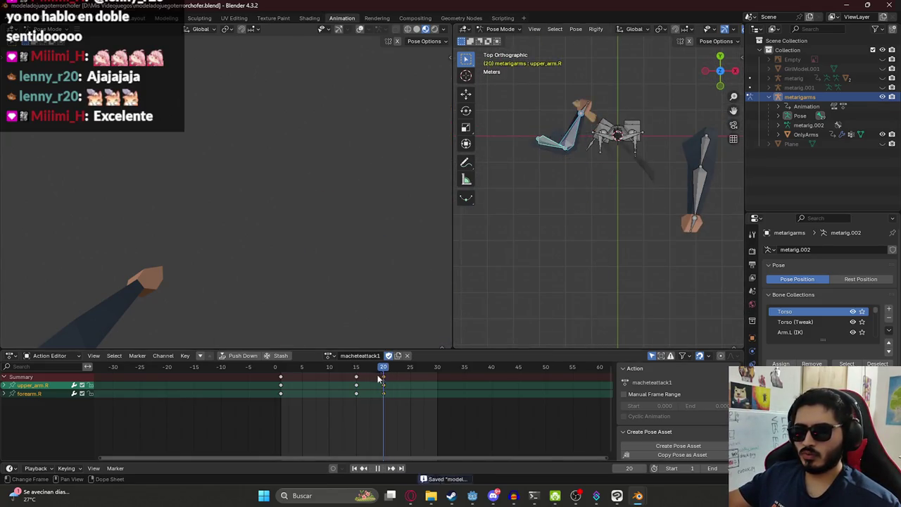
key(space)
mouse_move(351, 367)
mouse_down()
mouse_move(393, 417)
mouse_move(352, 392)
mouse_up()
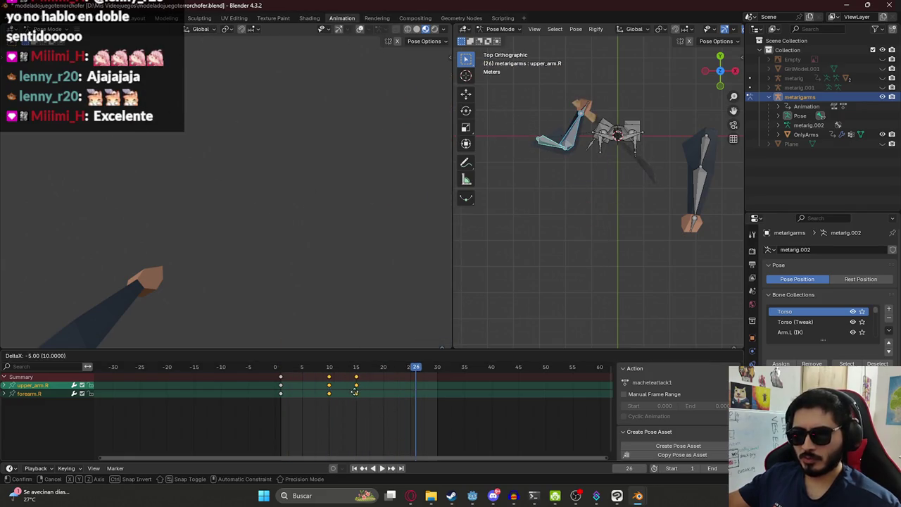
key(space)
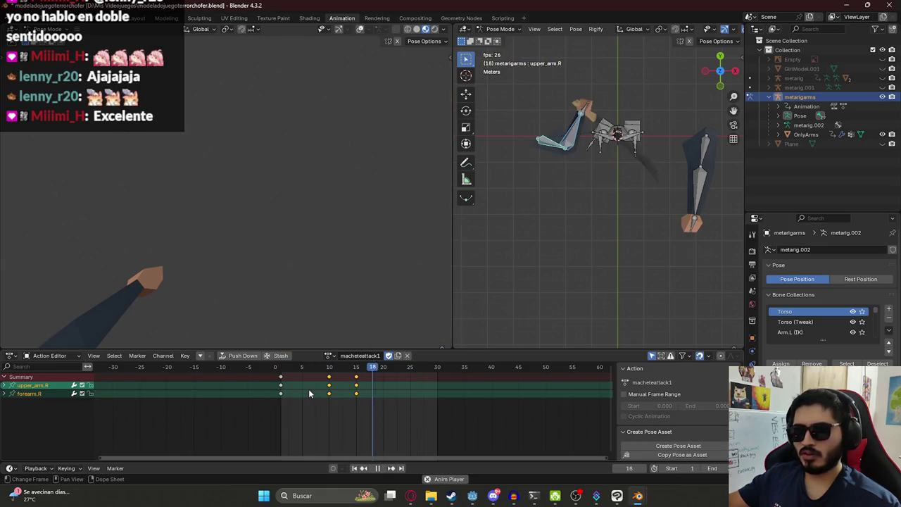
key(space)
key(g)
click(328, 395)
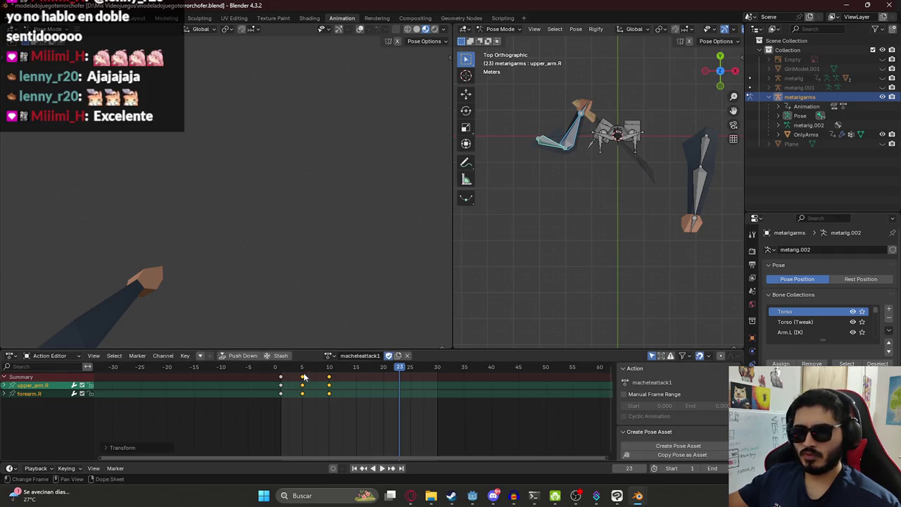
key(space)
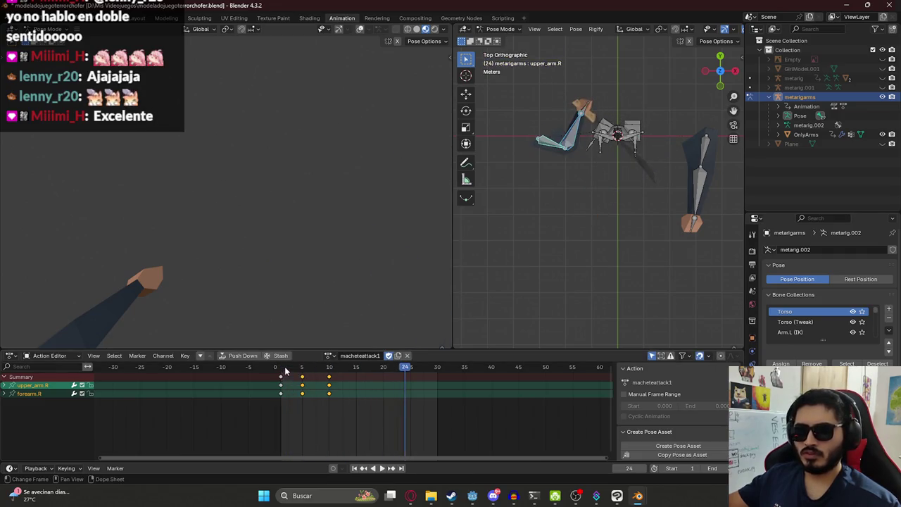
click(291, 373)
drag(291, 373, 303, 373)
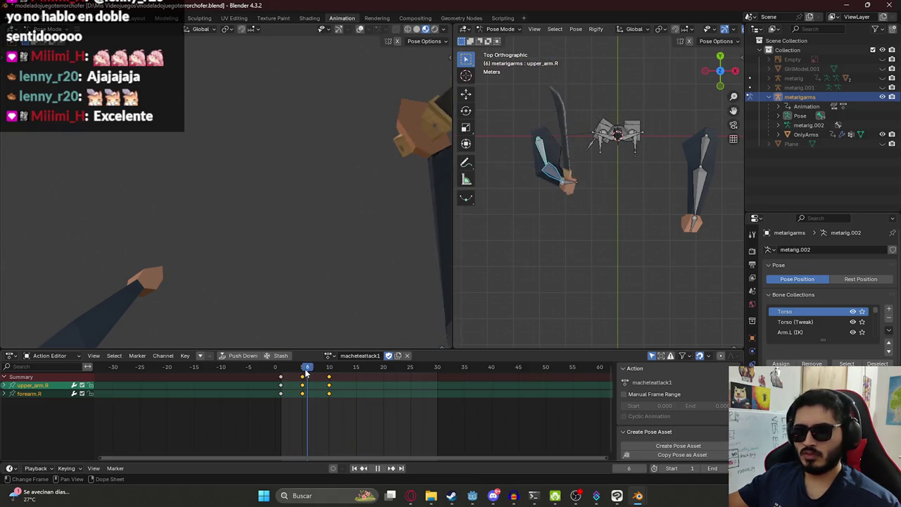
Rotate forearm.R around its local Y axis and raise the right upper arm
click(549, 167)
key(r)
key(x)
key(x)
key(z)
key(z)
key(y)
key(y)
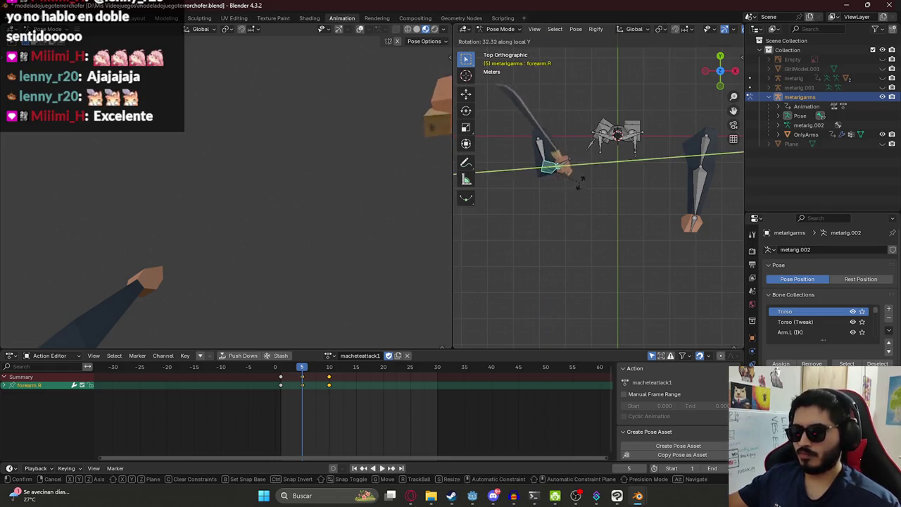
click(546, 158)
key(r)
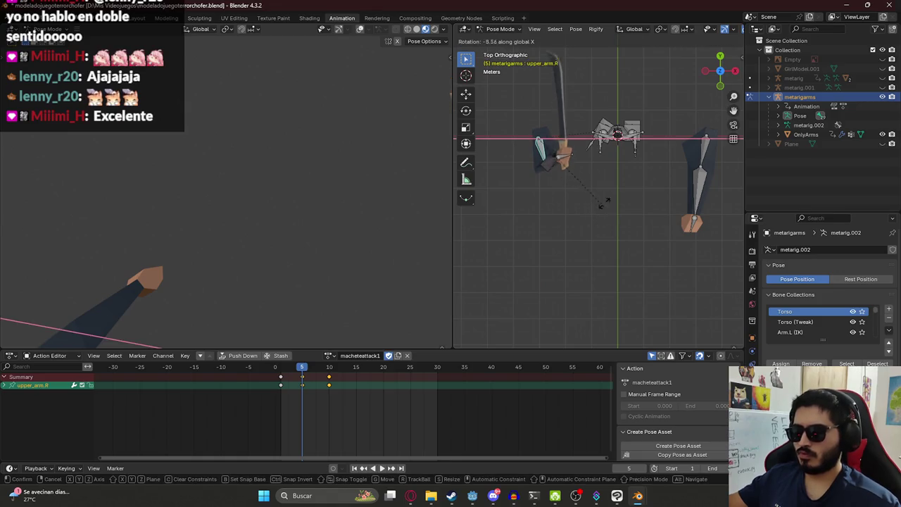
click(581, 119)
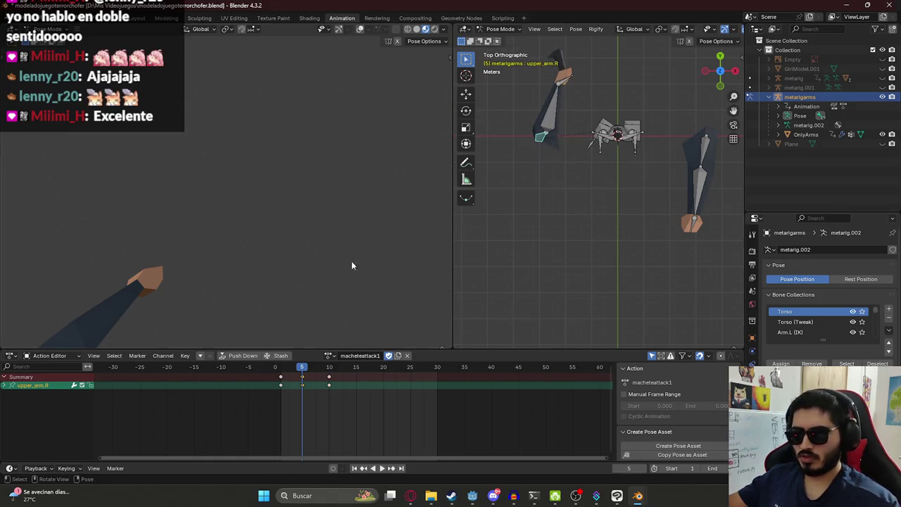
Rotate the right forearm into the swing pose and keyframe it at frame 5
key(space)
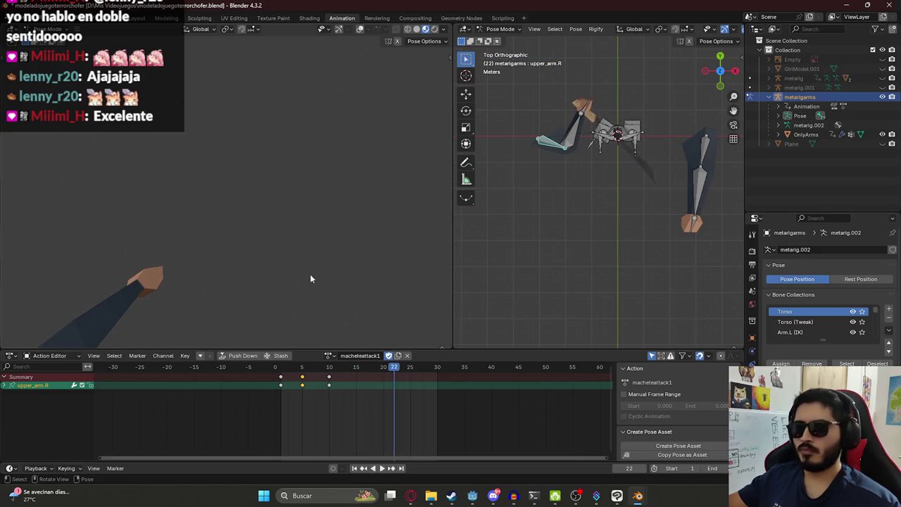
key(space)
click(303, 377)
mouse_move(302, 377)
mouse_down()
mouse_move(291, 378)
mouse_move(303, 381)
mouse_up()
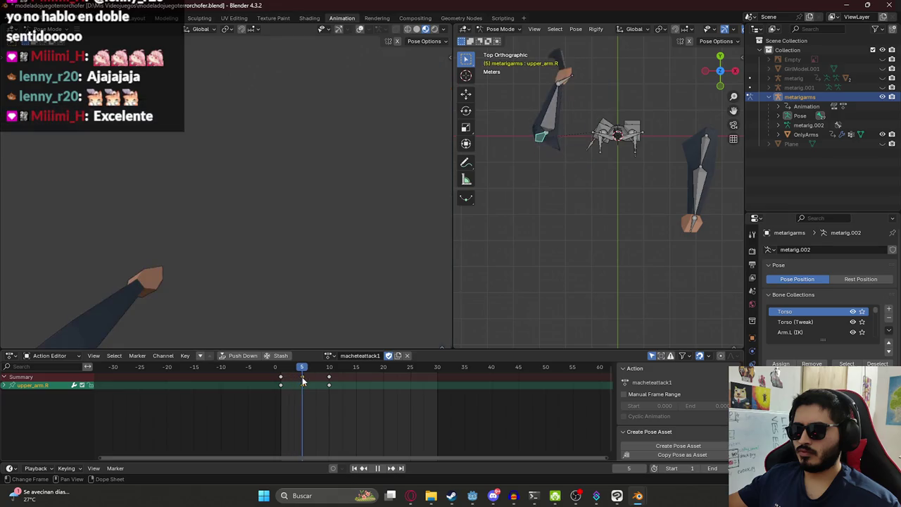
key(r)
click(634, 167)
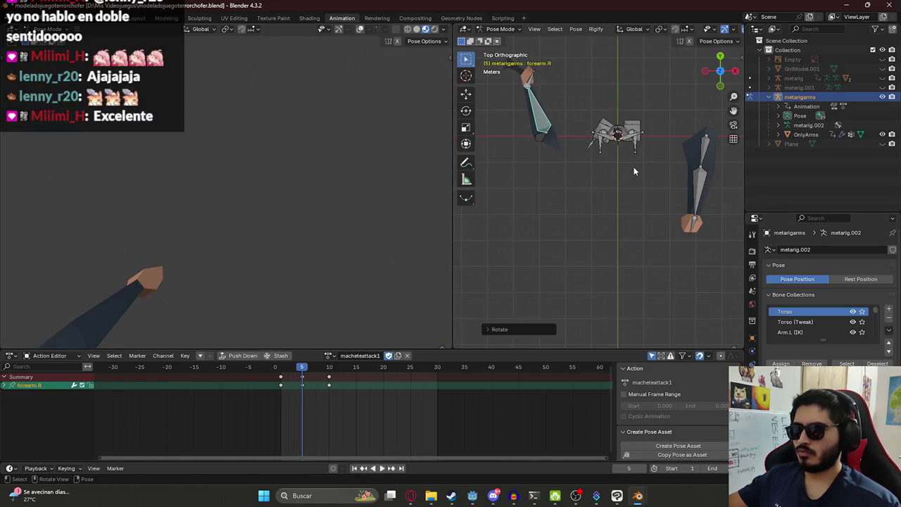
key(i)
Move the frame-5 and frame-10 keys later to frames 10 and 15, then preview
drag(302, 368, 280, 369)
key(space)
click(277, 367)
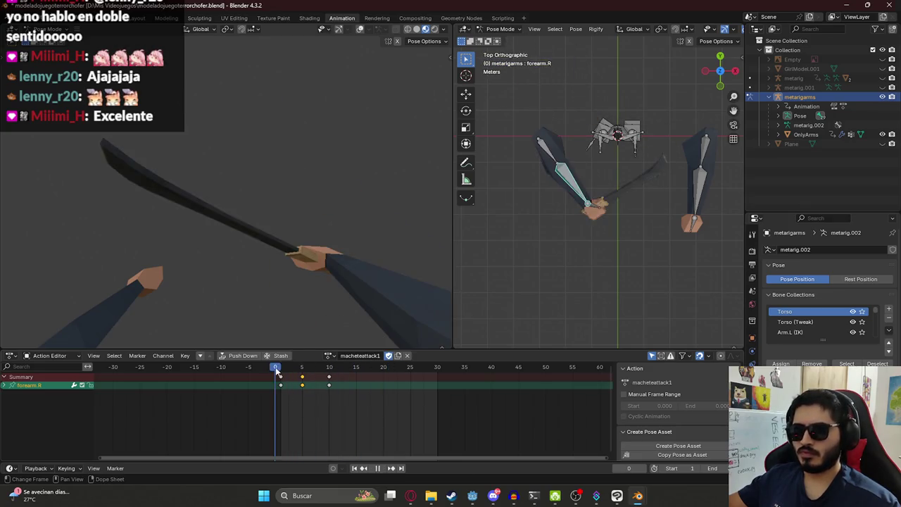
drag(359, 407, 300, 361)
key(g)
click(336, 388)
key(space)
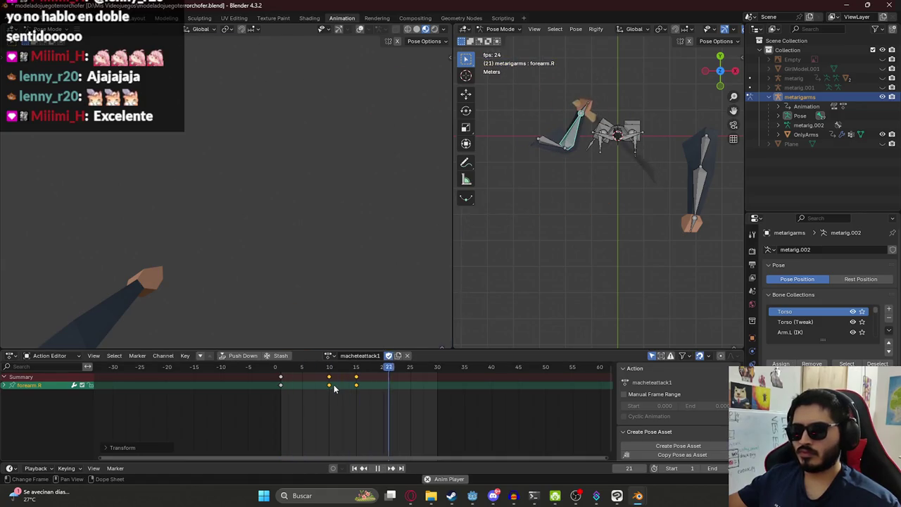
key(space)
key(space)
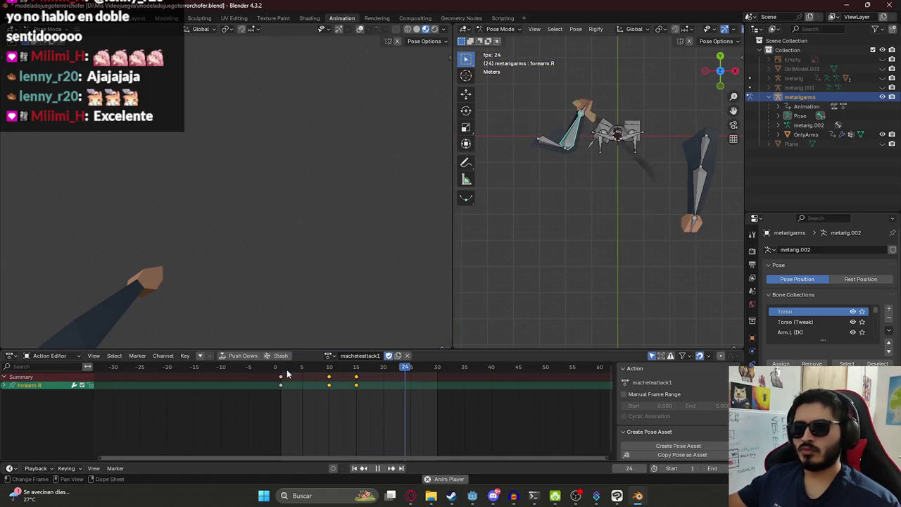
drag(305, 371, 327, 371)
Undo the key move so the swing keys return to frames 5 and 10
key(ctrl+z)
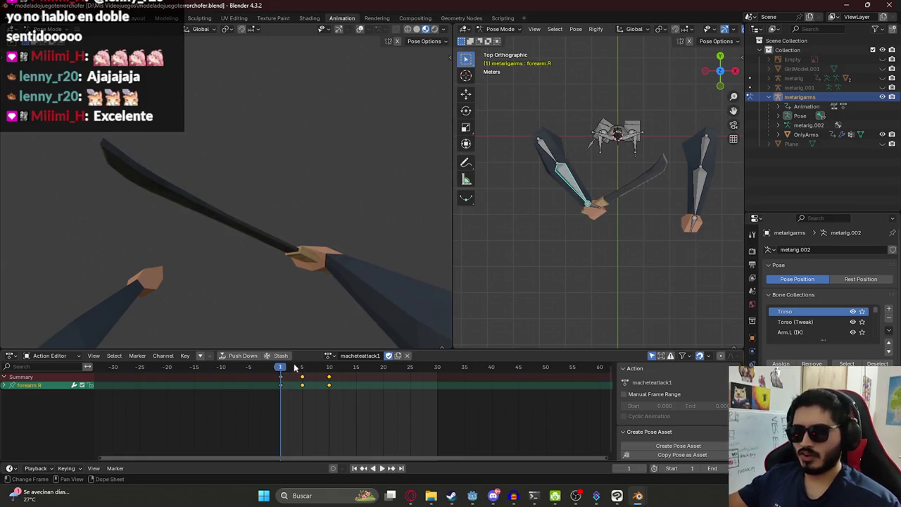
click(297, 367)
key(ctrl+z)
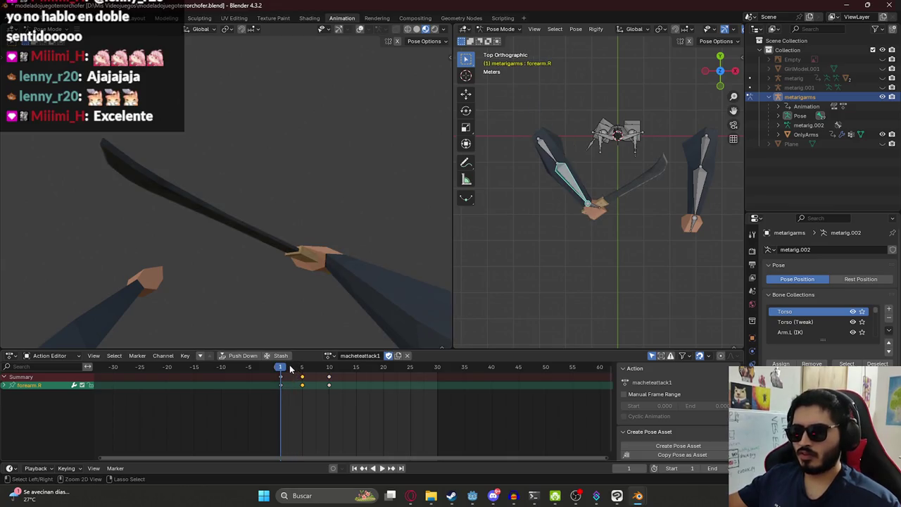
drag(287, 369, 321, 371)
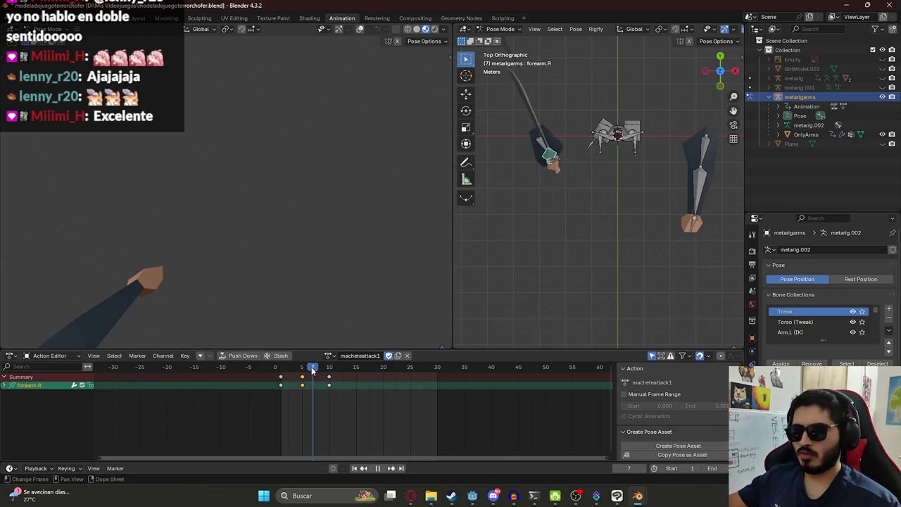
key(space)
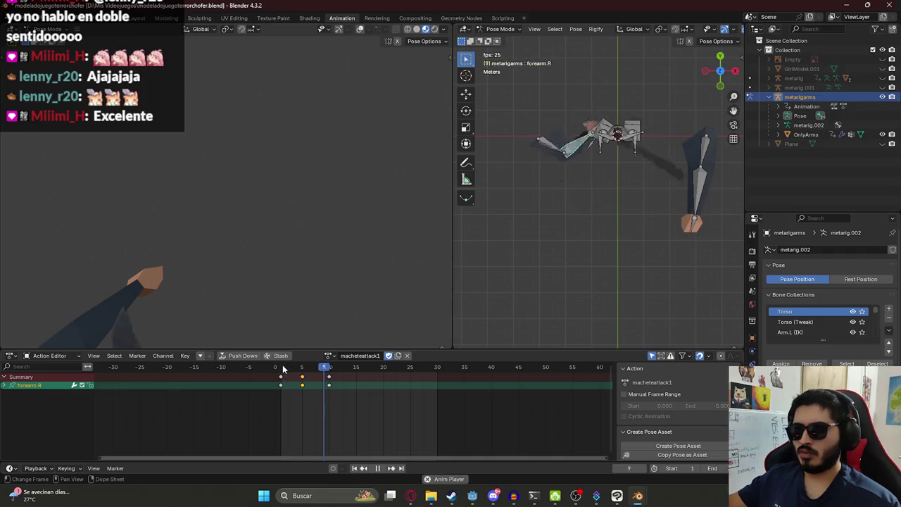
click(278, 366)
Delete the frame-20 keyframe for all bones and check the swing at frame 10
key(a)
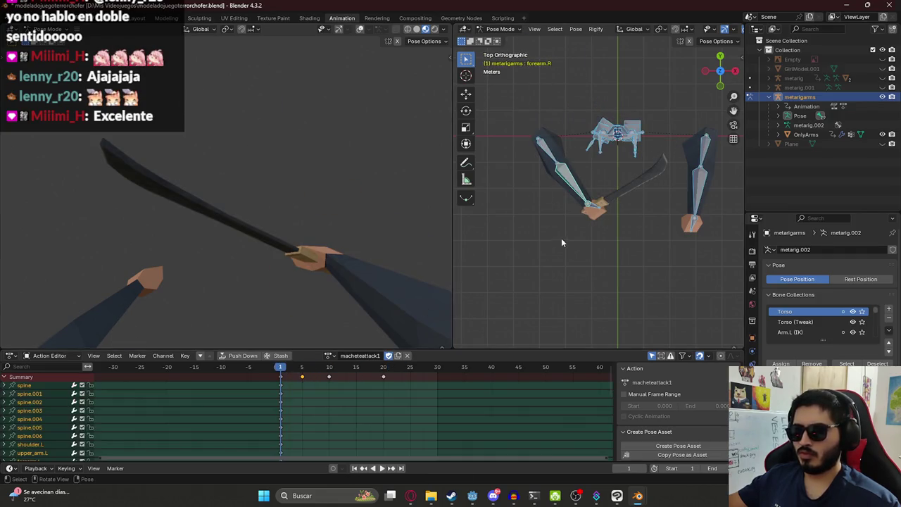
click(383, 377)
key(x)
click(388, 384)
key(space)
drag(314, 371, 330, 371)
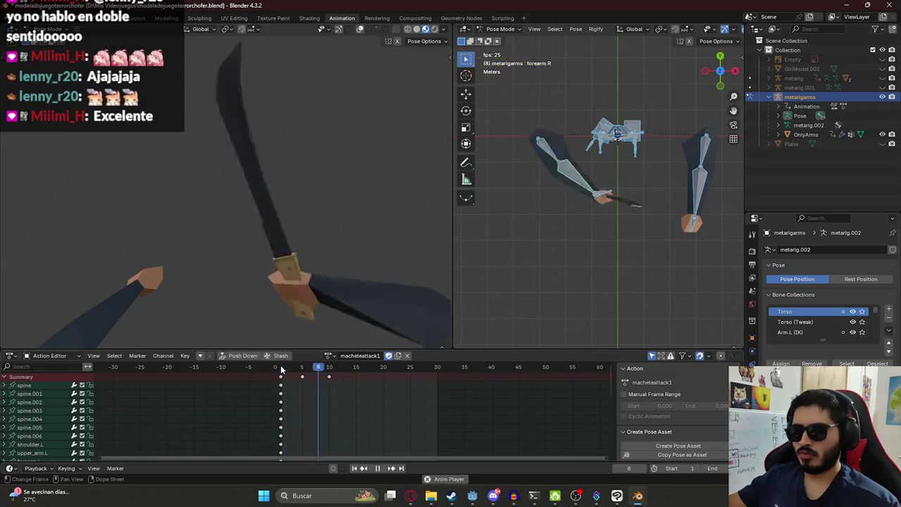
key(space)
key(shift+Left)
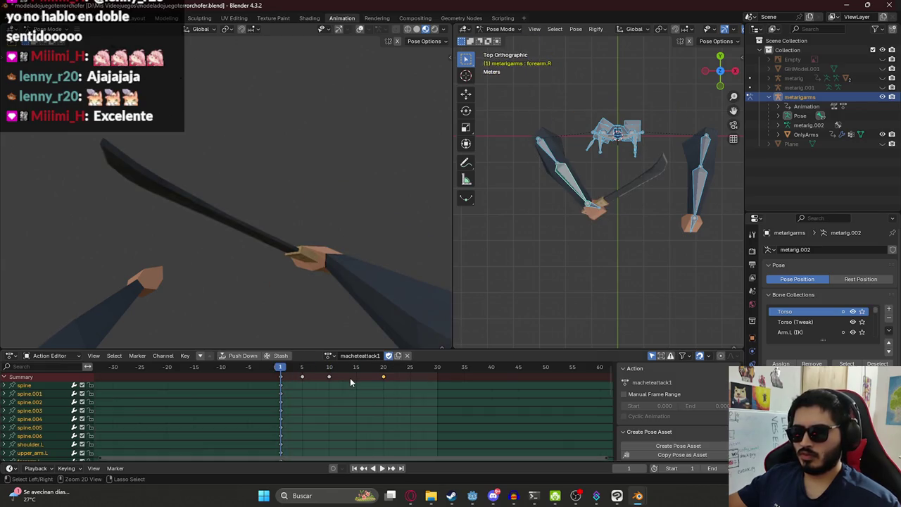
Undo back to the right-arm keys and replay the attack
key(ctrl+z)
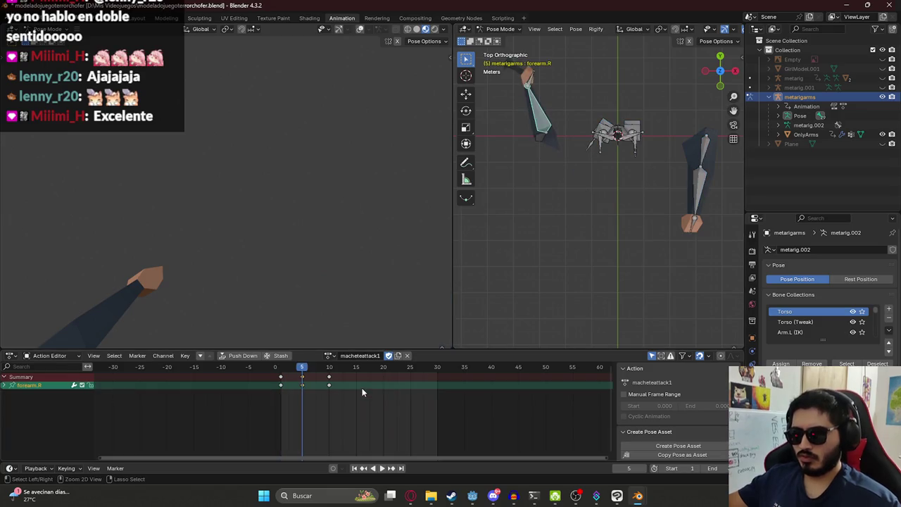
key(a)
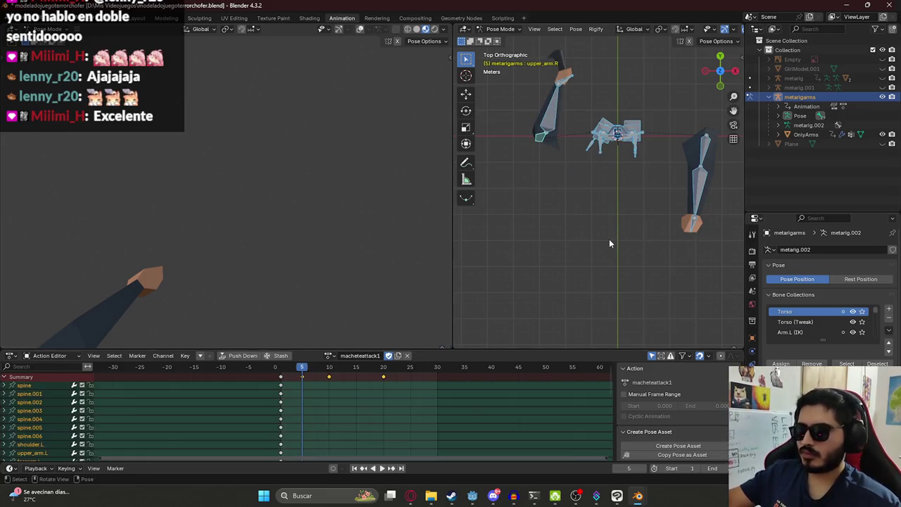
key(ctrl+z)
key(ctrl+z)
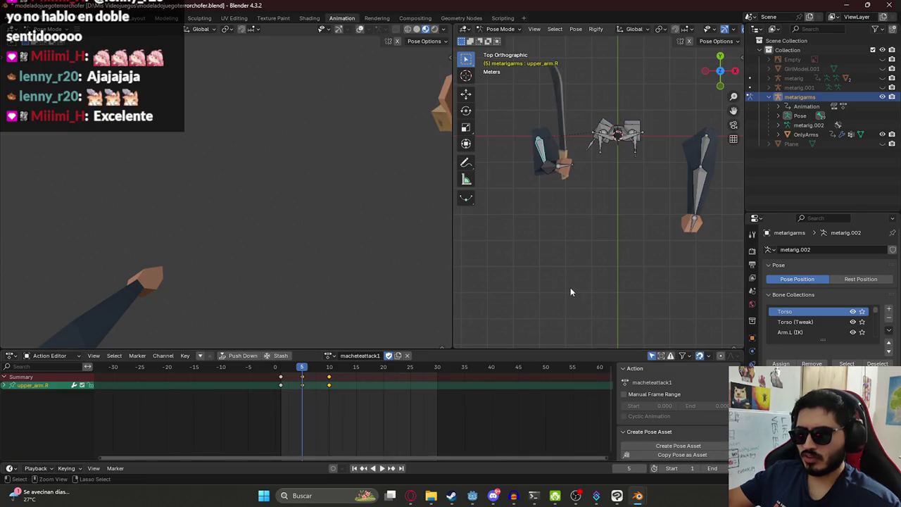
key(ctrl+z)
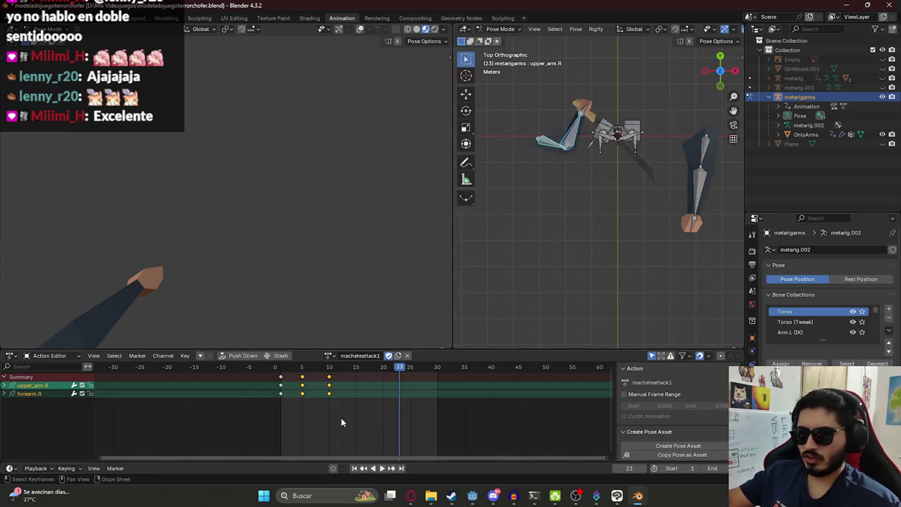
key(a)
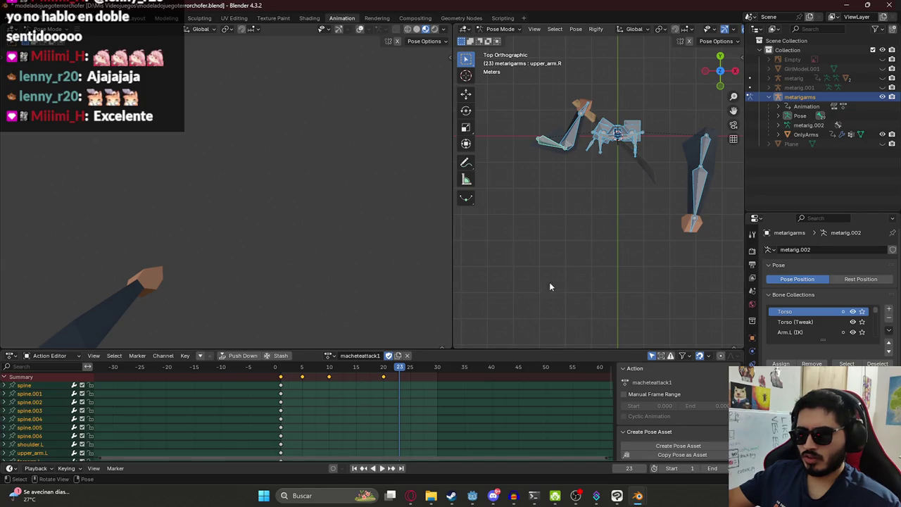
key(ctrl+z)
key(ctrl+z)
key(ctrl+z)
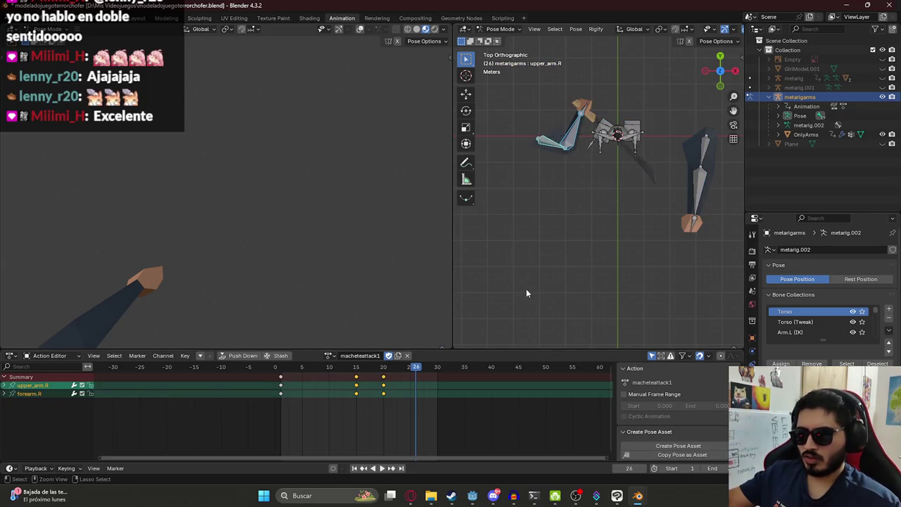
key(a)
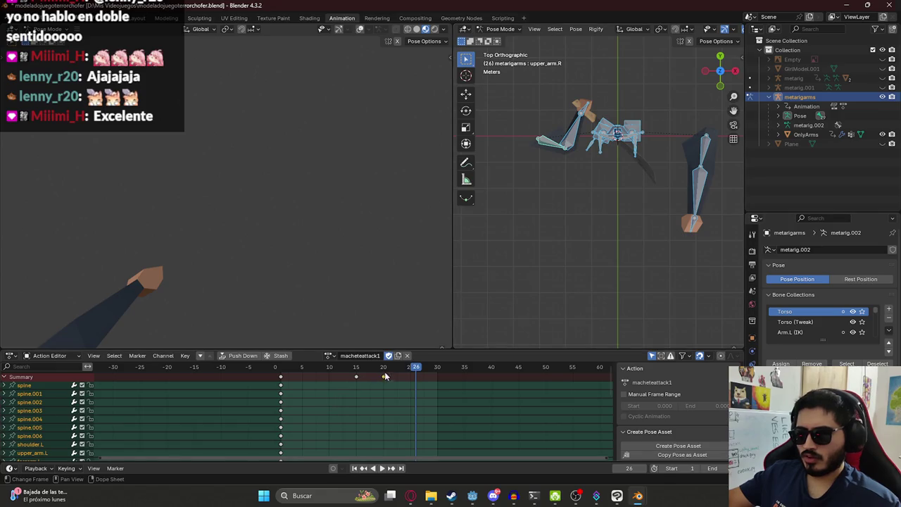
key(space)
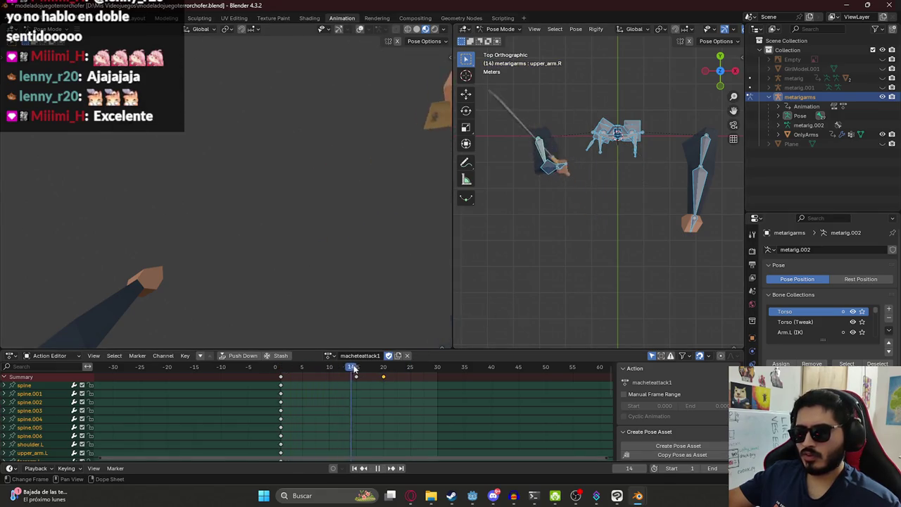
drag(380, 374, 357, 381)
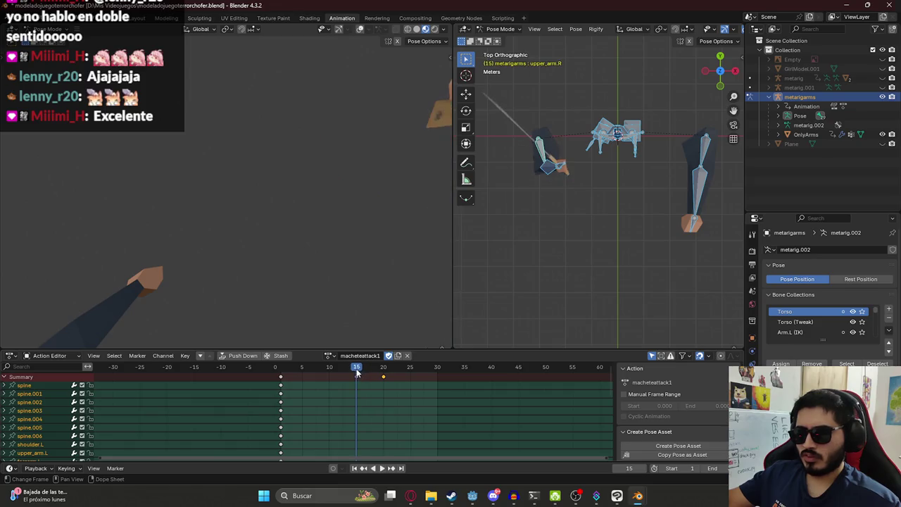
Select the frame-20 key and slide the selected keys earlier in the Action Editor
click(385, 377)
scroll(388, 402, down, 5)
shift+scroll(369, 437, down, 5)
scroll(376, 419, up, 5)
key(g)
click(345, 387)
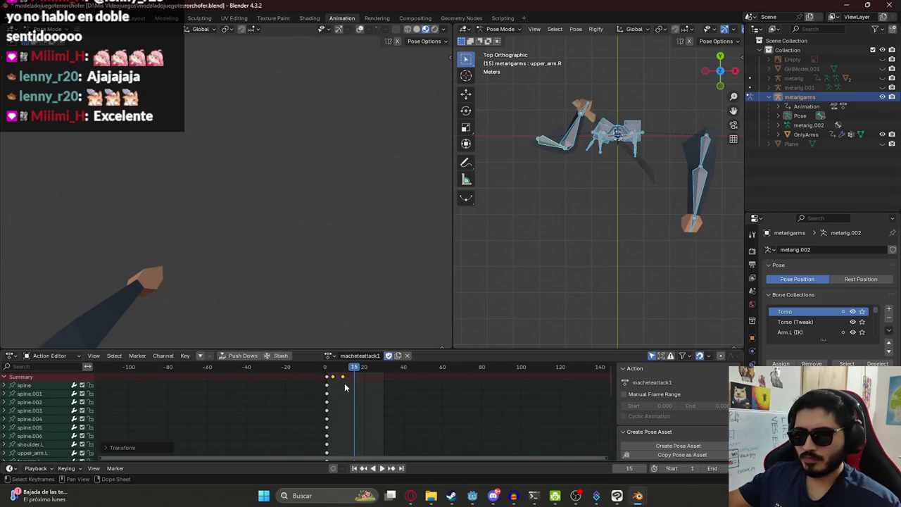
alt+scroll(344, 383, up, 12)
scroll(343, 385, up, 5)
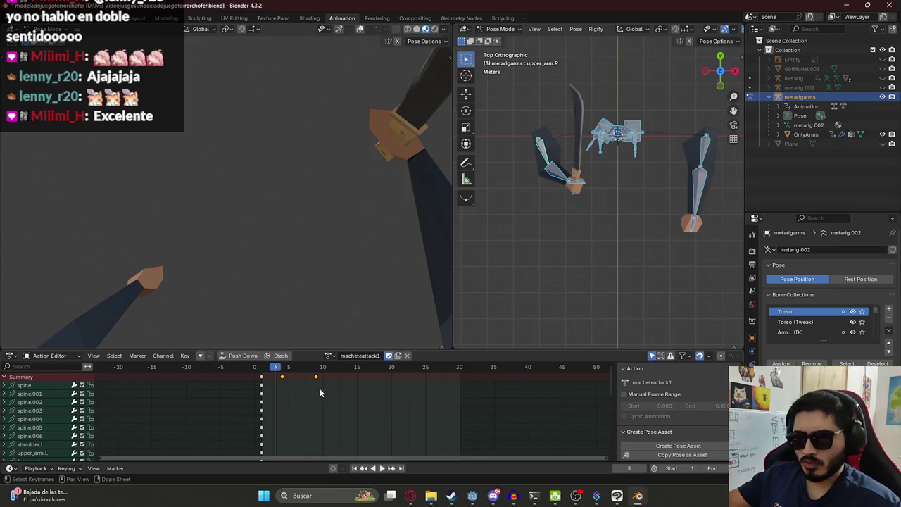
key(g)
click(324, 395)
Play the retimed attack from frame 1 to check the raise and strike
key(space)
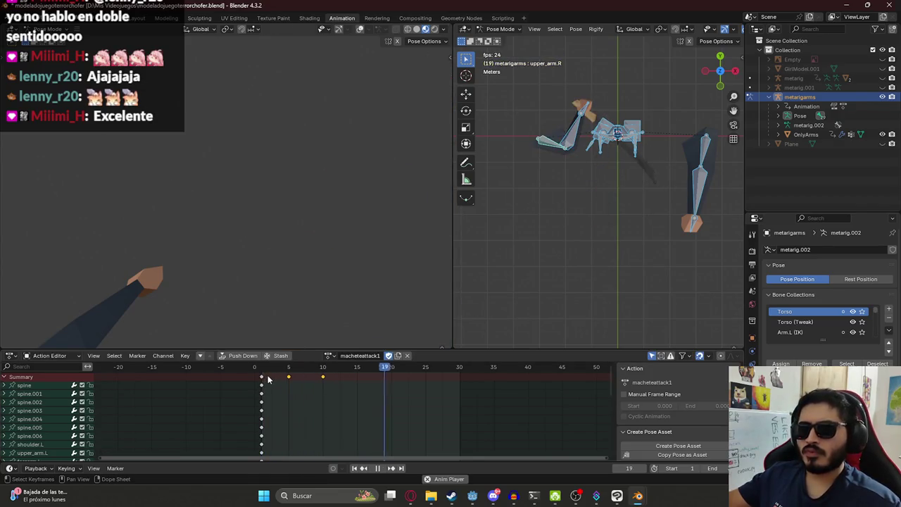
key(space)
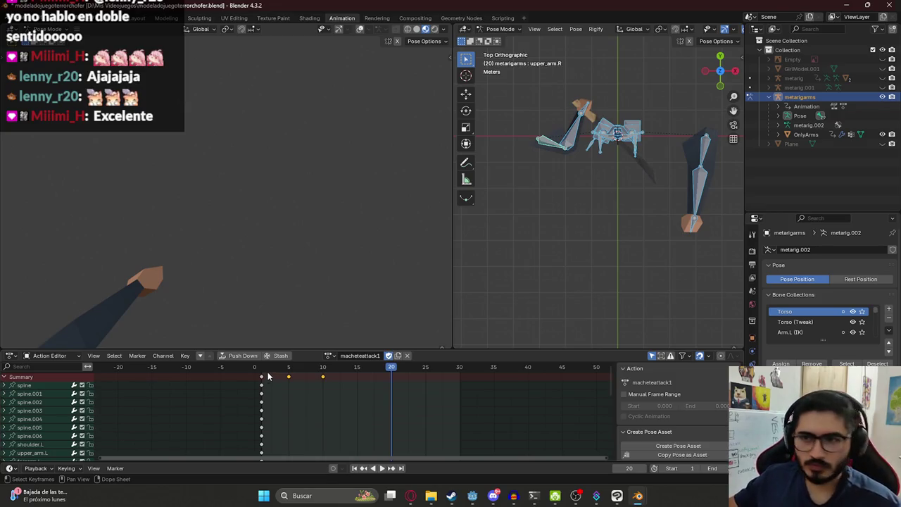
key(space)
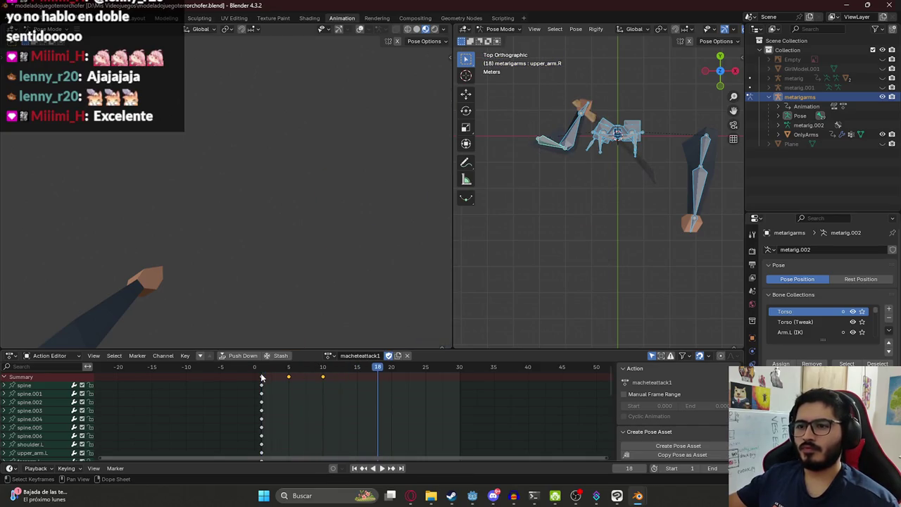
click(263, 370)
key(space)
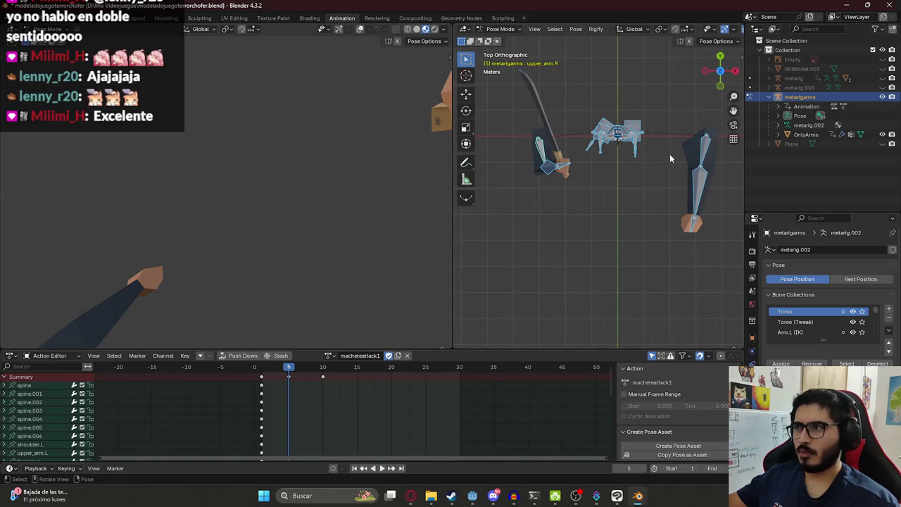
click(701, 144)
Rotate upper_arm.L around X and keyframe it at frame 5
key(r)
key(x)
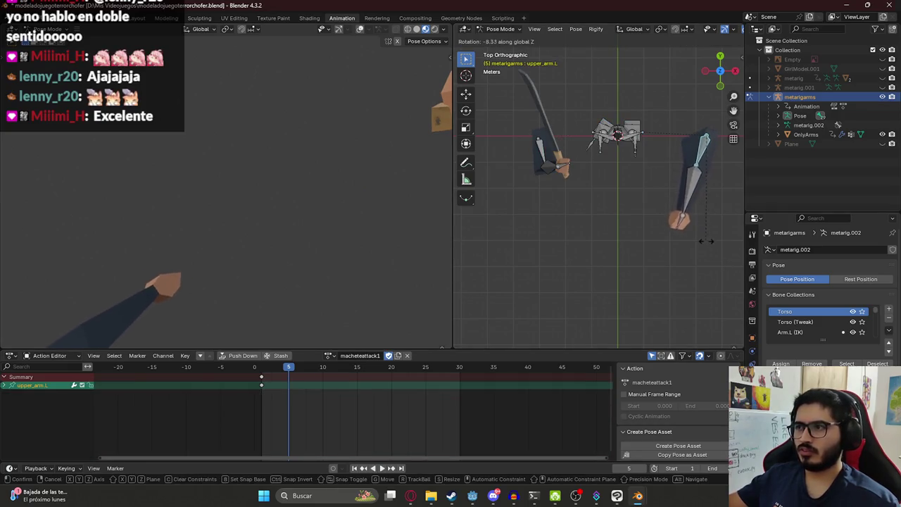
click(611, 181)
key(i)
click(264, 367)
key(space)
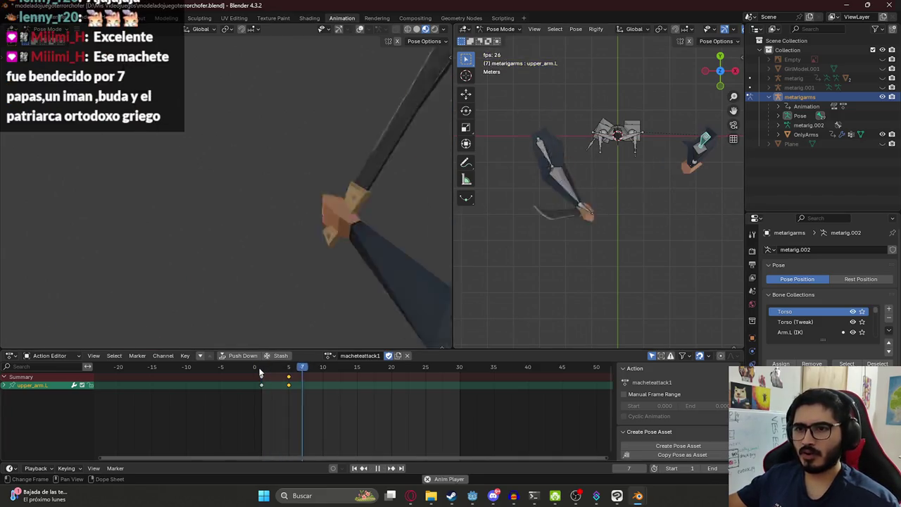
click(264, 368)
drag(264, 368, 291, 371)
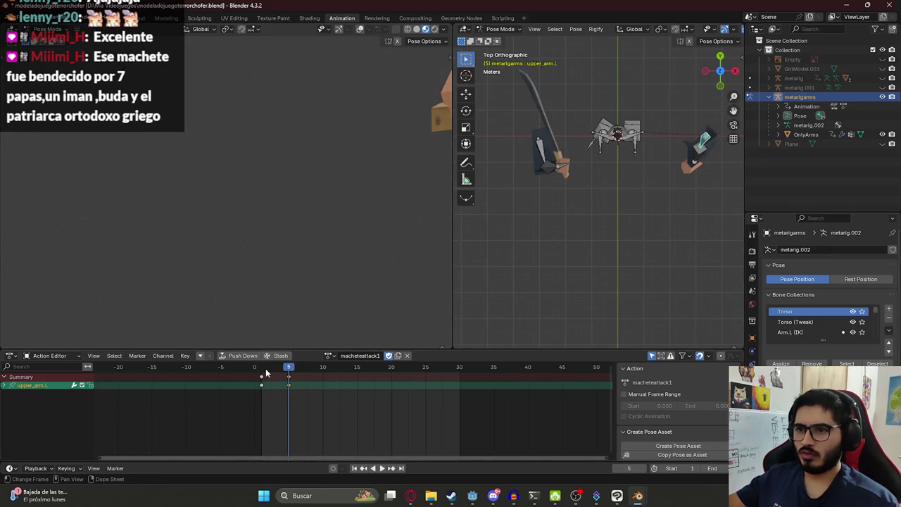
click(266, 373)
Copy the pose and paste it onto upper_arm.L at frame 8
key(ctrl+c)
key(a)
drag(310, 370, 321, 373)
key(ctrl+v)
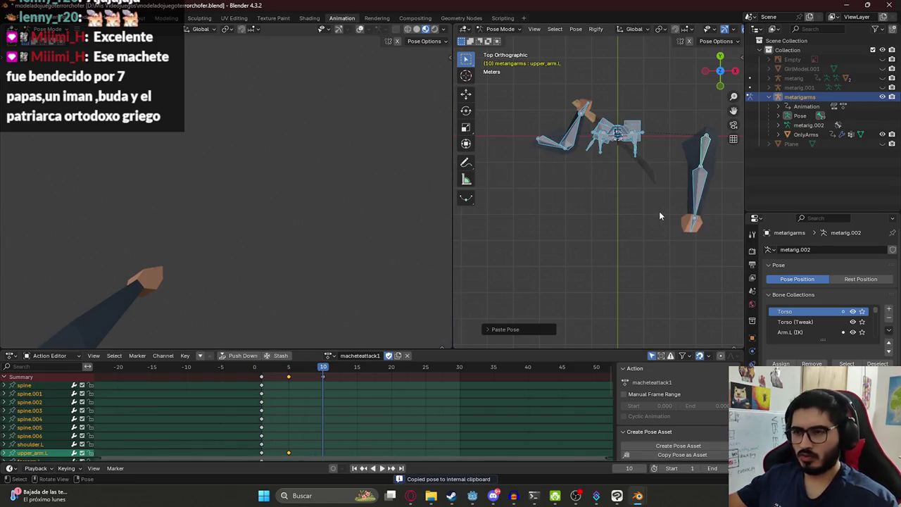
click(708, 146)
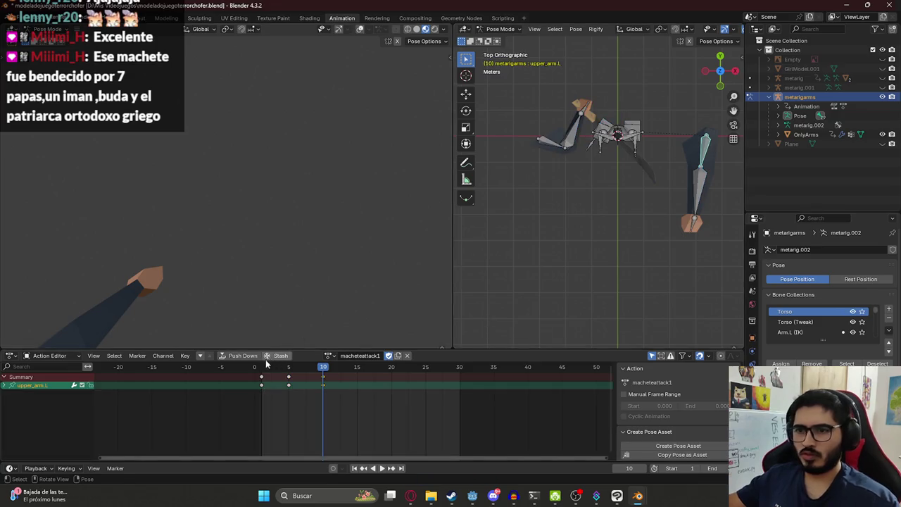
key(space)
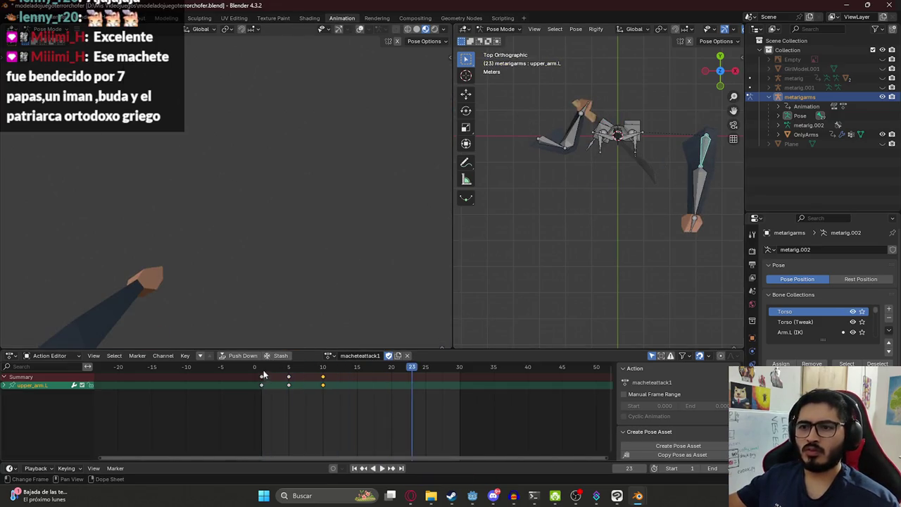
key(Escape)
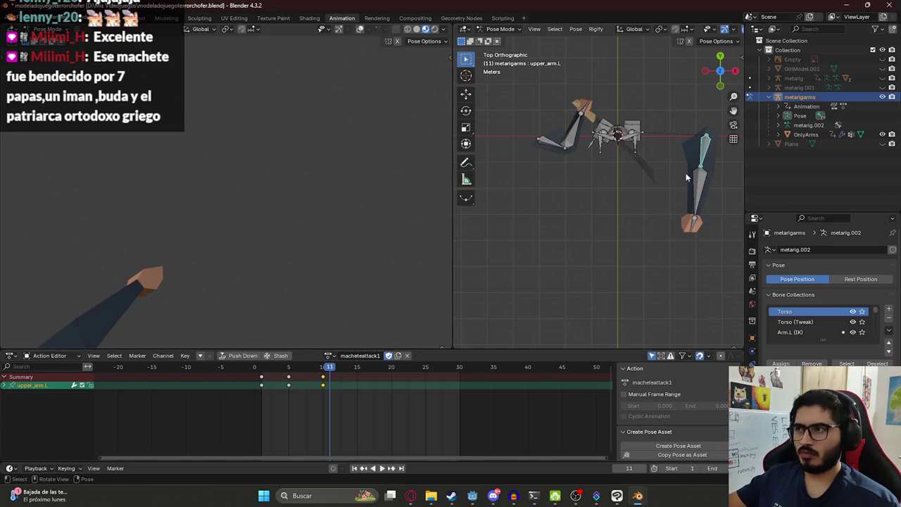
Move the left arm's frame-10 keyframe to frame 20 and replay the attack
drag(326, 380, 370, 381)
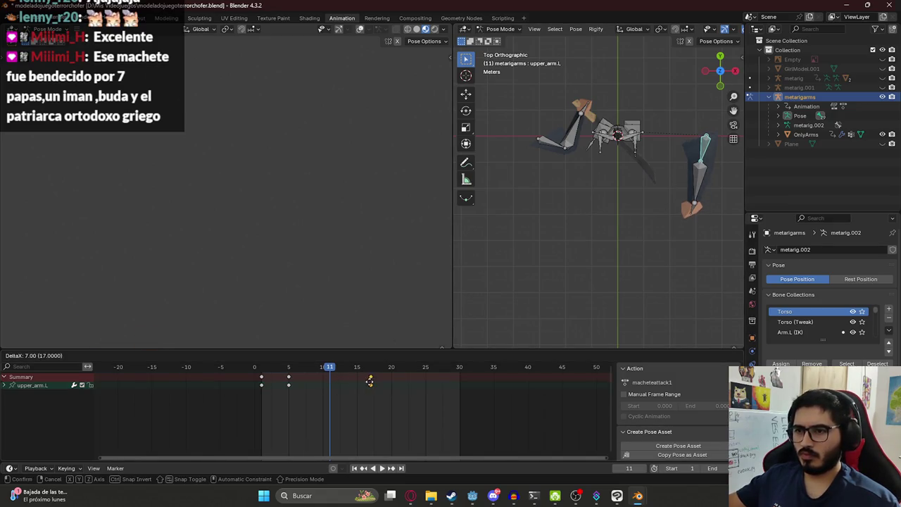
click(386, 381)
key(space)
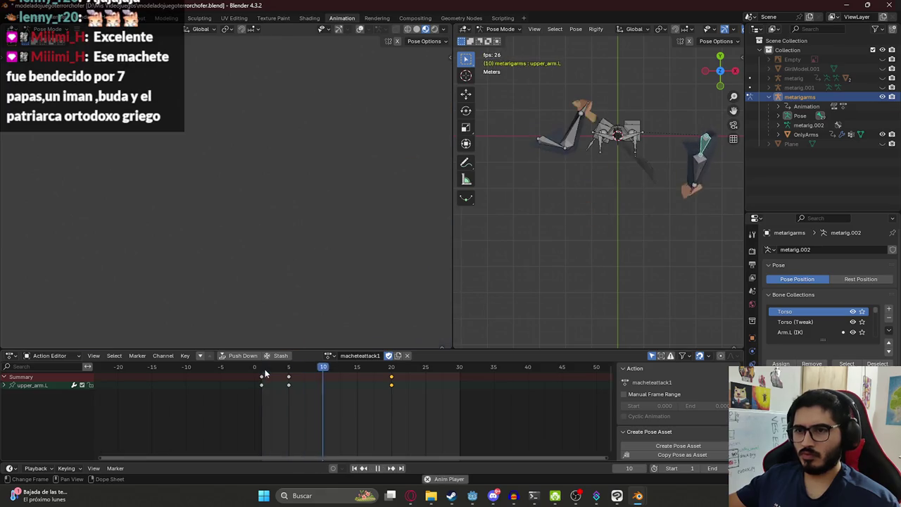
key(space)
key(space)
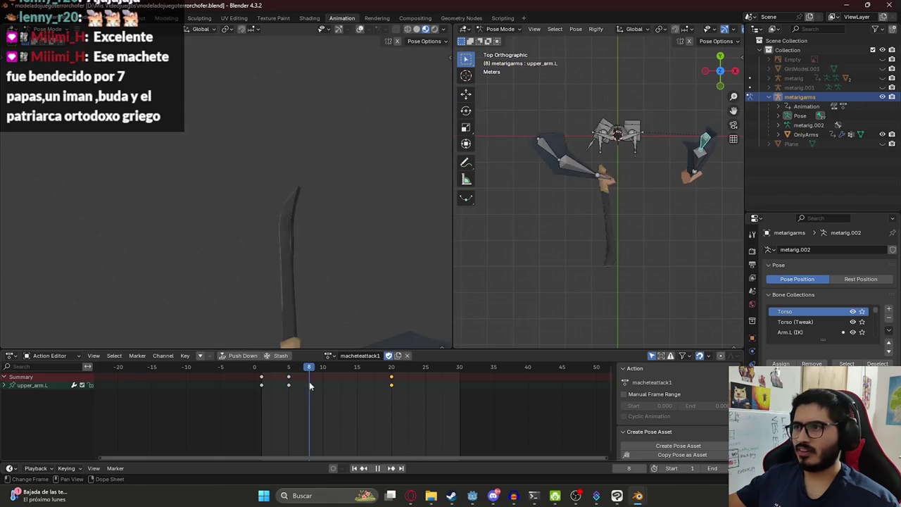
key(a)
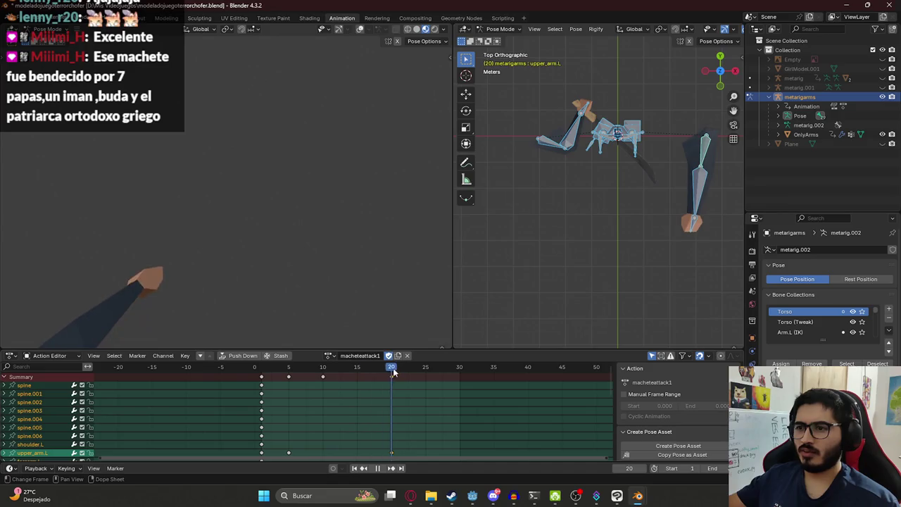
drag(293, 382, 264, 383)
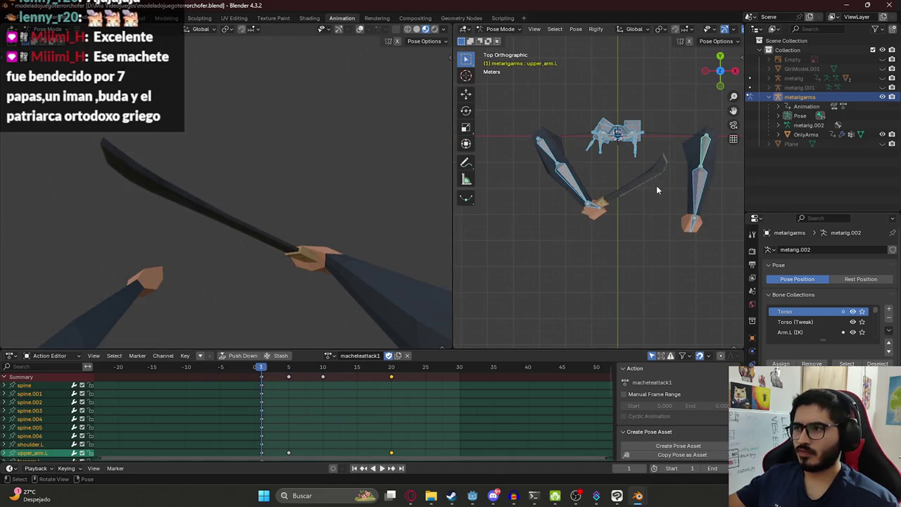
Copy the frame-1 pose of all bones and paste it at frame 20 so the attack loops
key(ctrl+c)
click(391, 367)
key(ctrl+shift+v)
key(a)
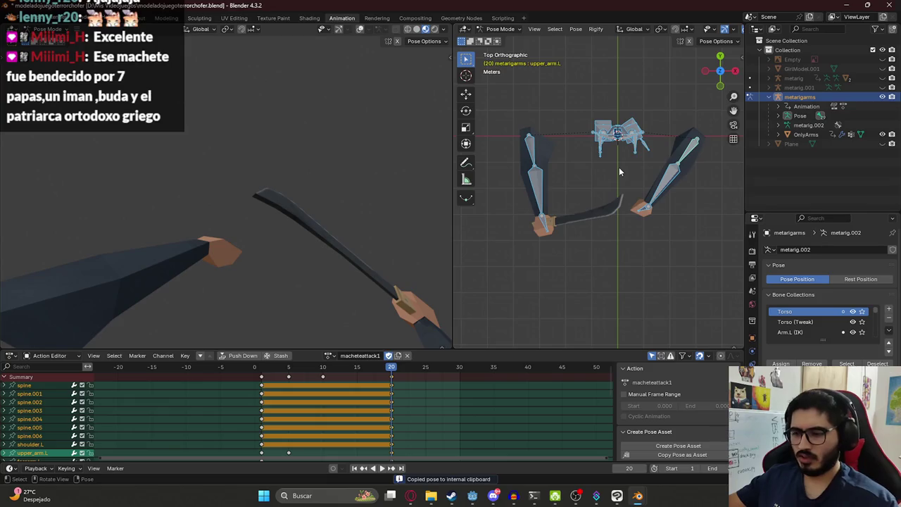
key(space)
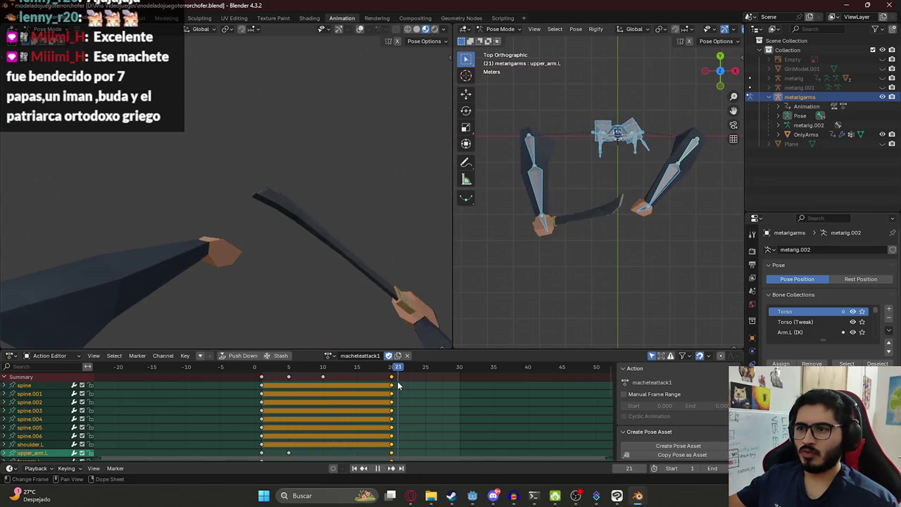
drag(398, 385, 262, 384)
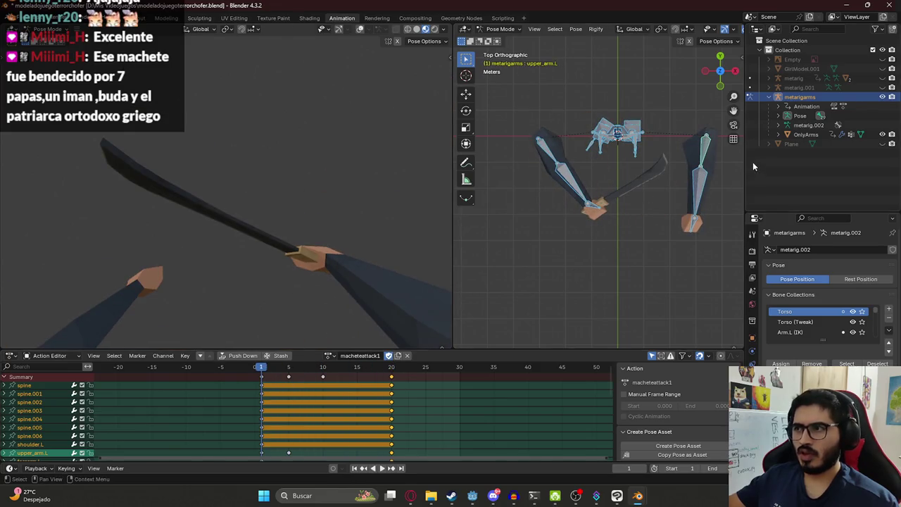
key(ctrl+c)
key(shift+Right)
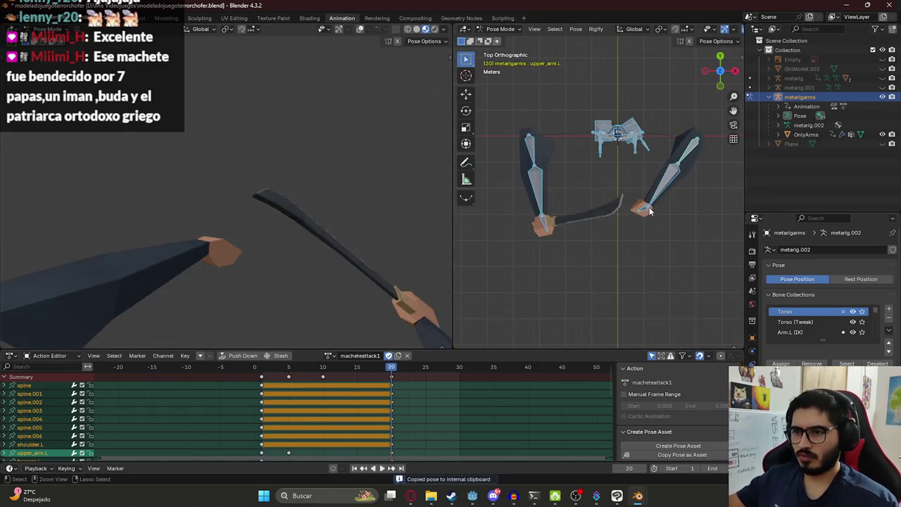
key(ctrl+v)
key(space)
drag(289, 373, 390, 381)
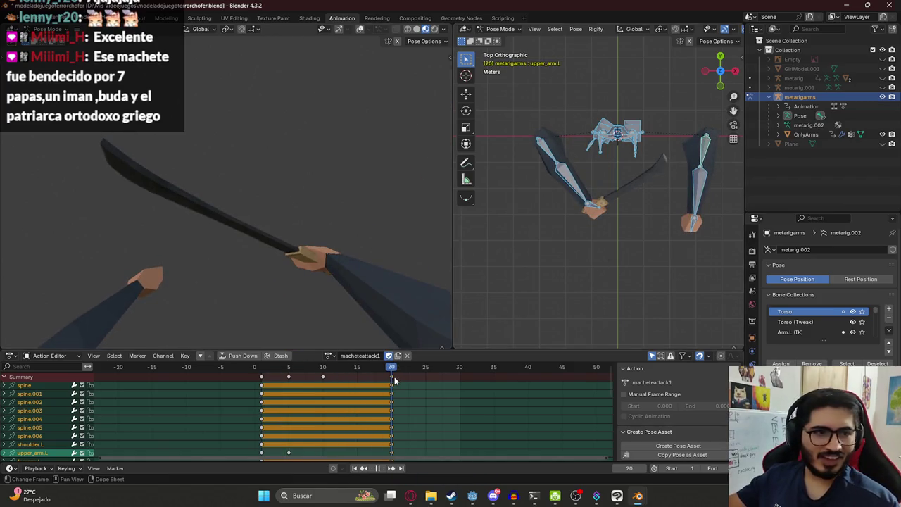
Set the timeline end frame to 20 and save the blend file
key(ctrl+s)
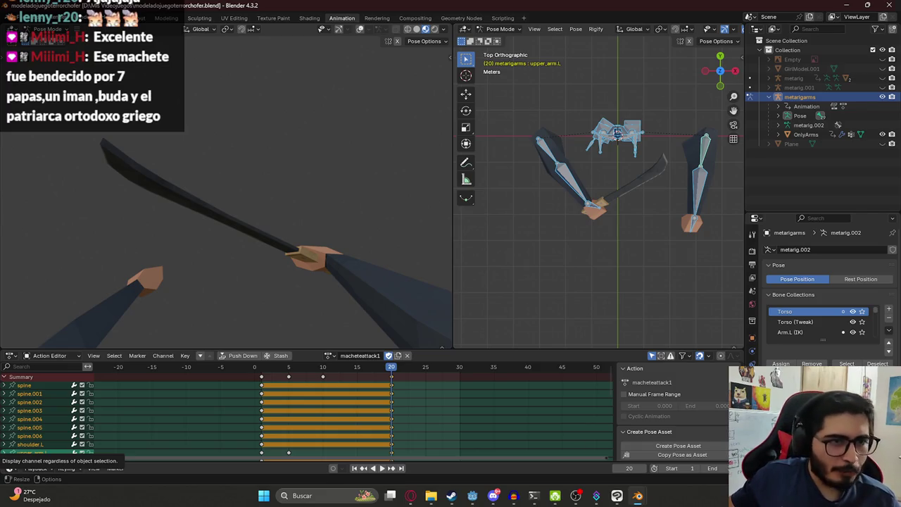
key(space)
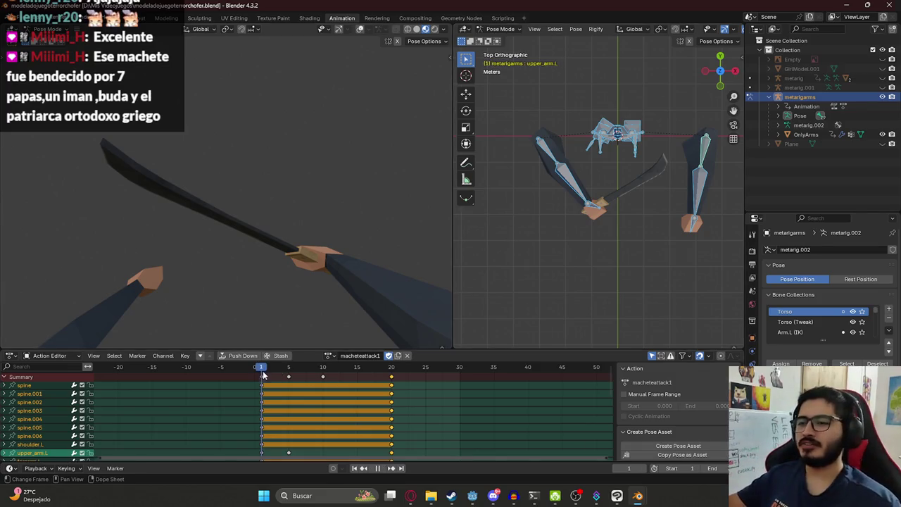
key(Escape)
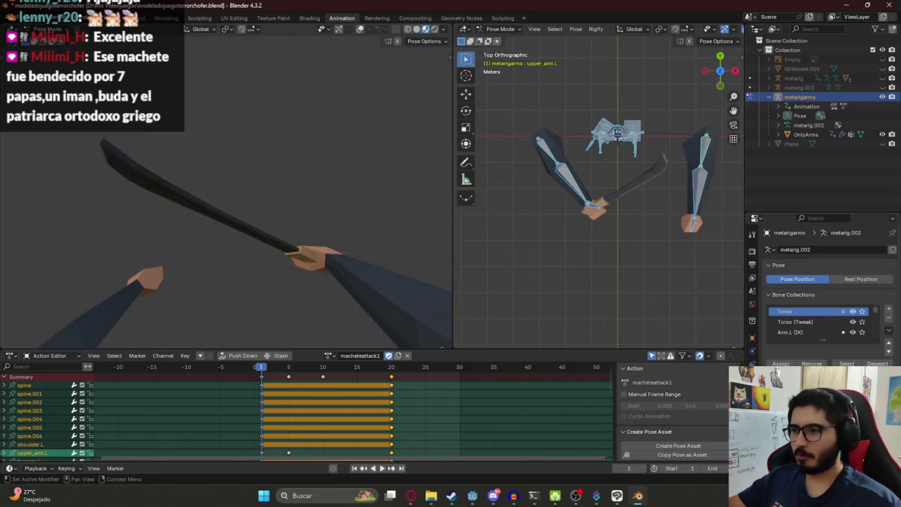
click(714, 468)
text(2)
key(Return)
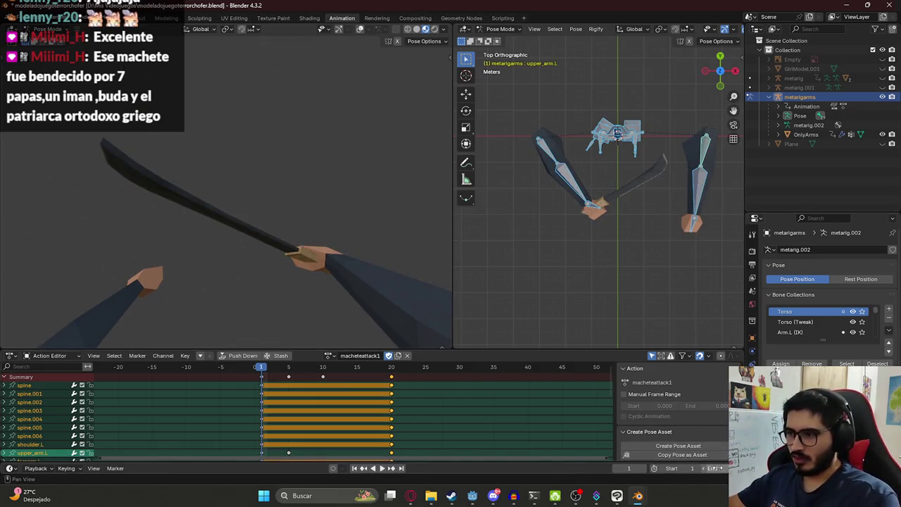
key(Return)
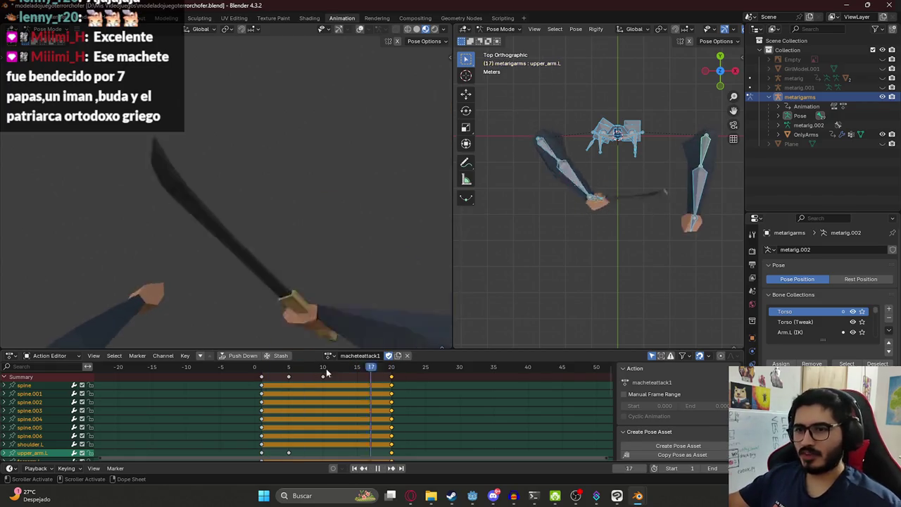
key(ctrl+s)
scroll(281, 292, down, 2)
key(space)
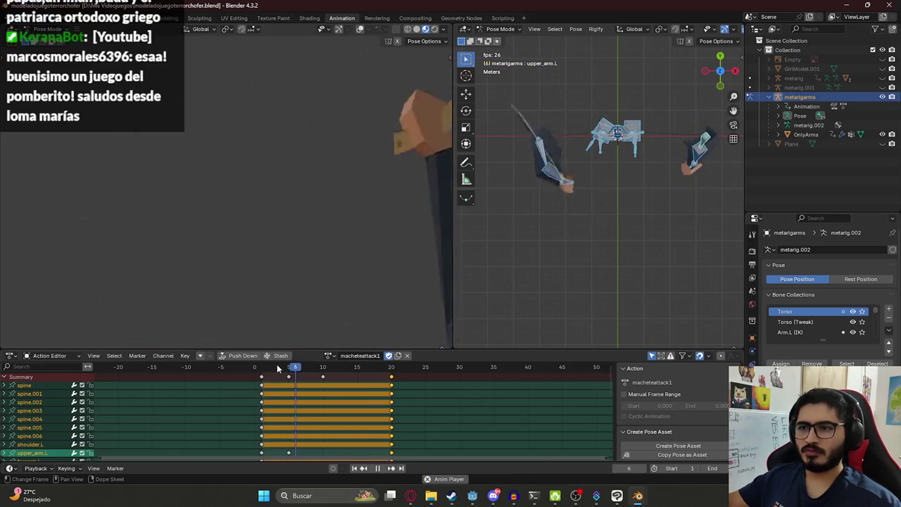
mouse_move(275, 372)
mouse_down()
mouse_move(297, 377)
mouse_move(289, 377)
mouse_up()
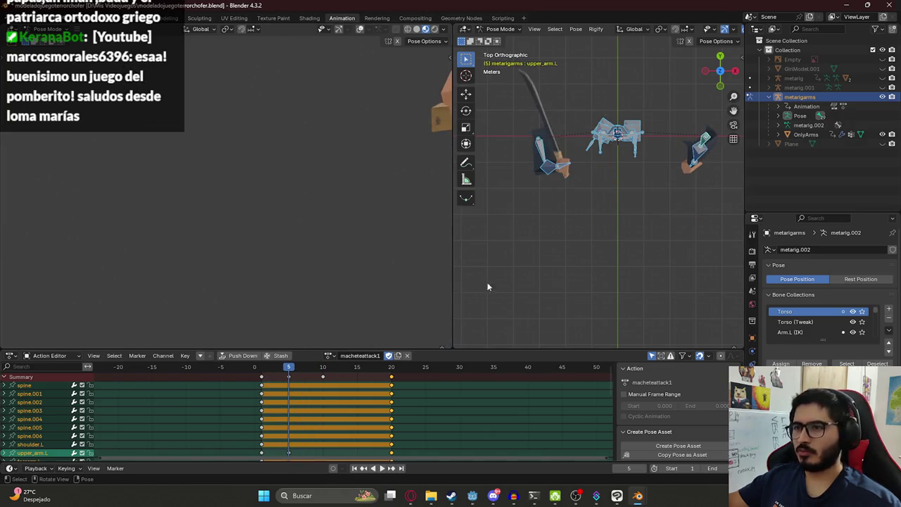
Rotate upper_arm.R about 3.79° around Z at frame 5, preview the swing, and save
click(546, 150)
key(r)
key(x)
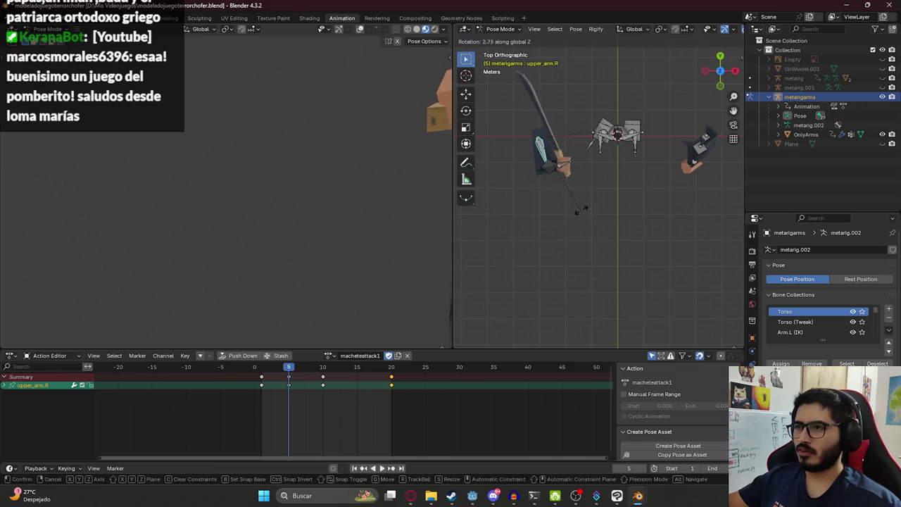
click(572, 208)
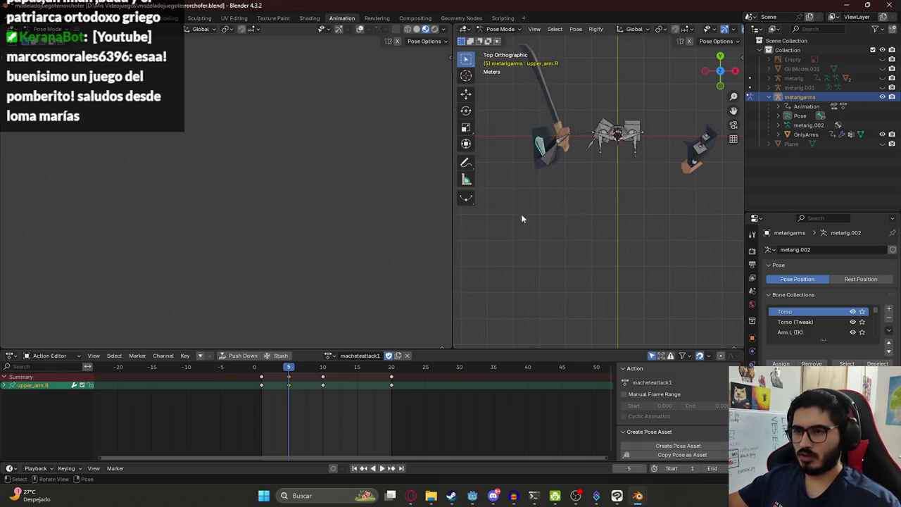
key(space)
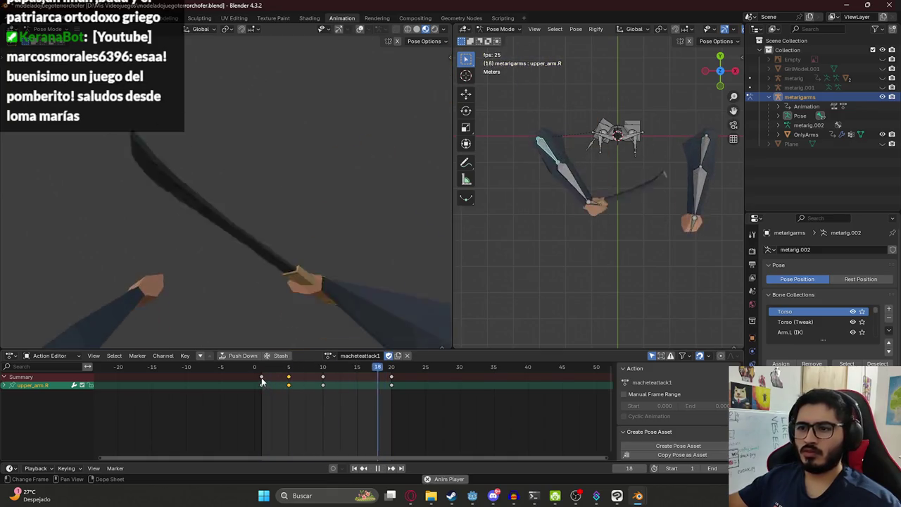
key(ctrl+s)
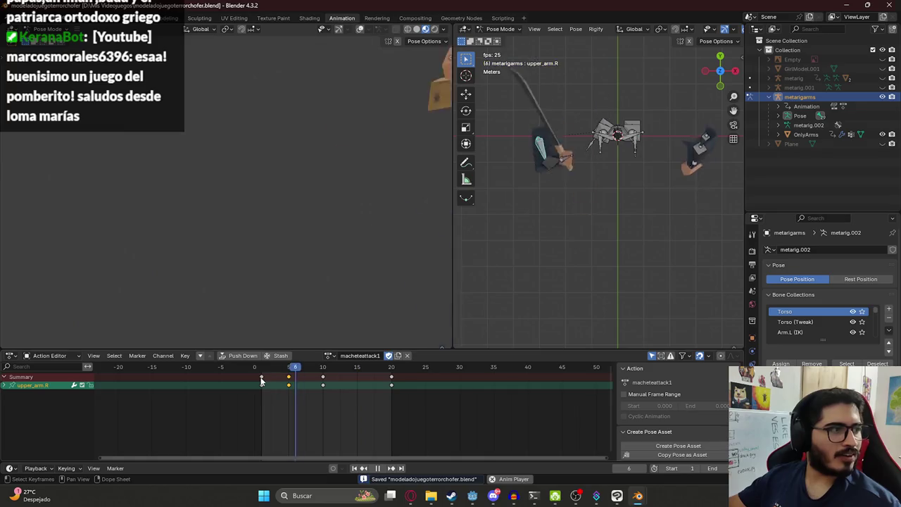
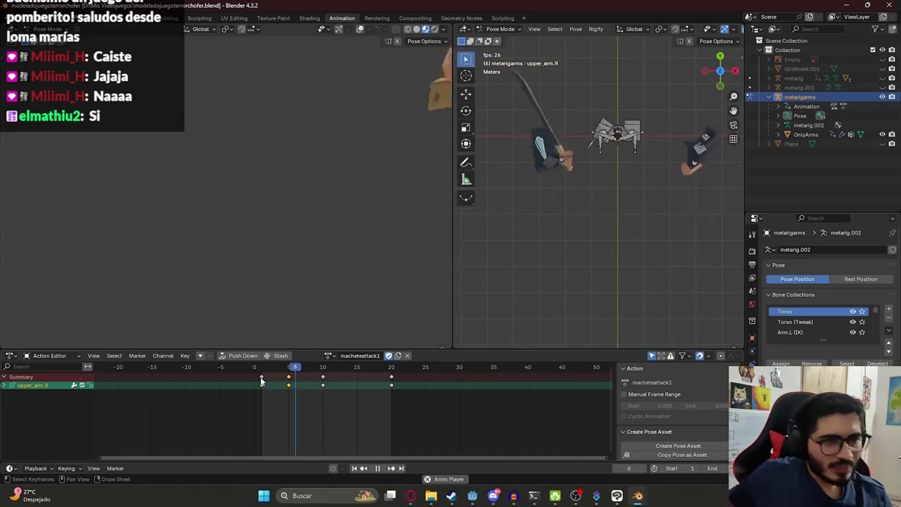
Leave the 'posicion esgrima' fencing references and bring up the YouTube Studio livestream statistics page
key(alt+Tab)
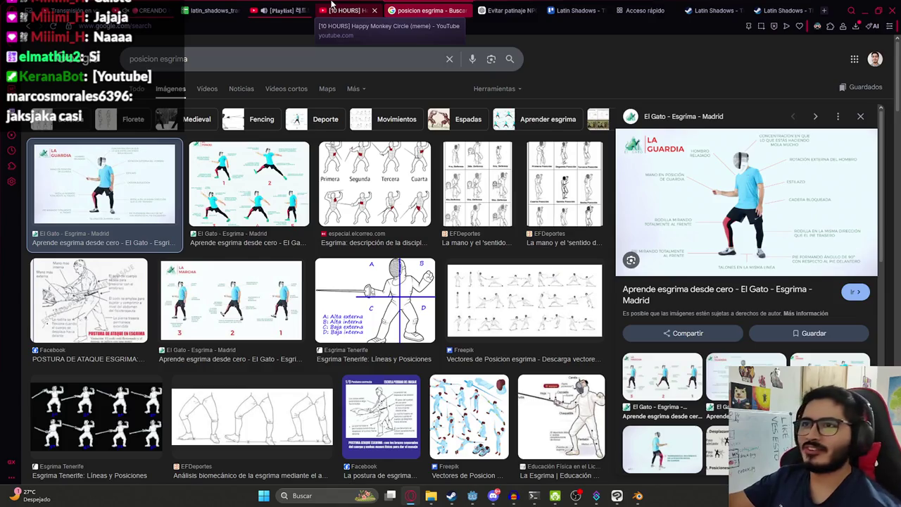
click(91, 8)
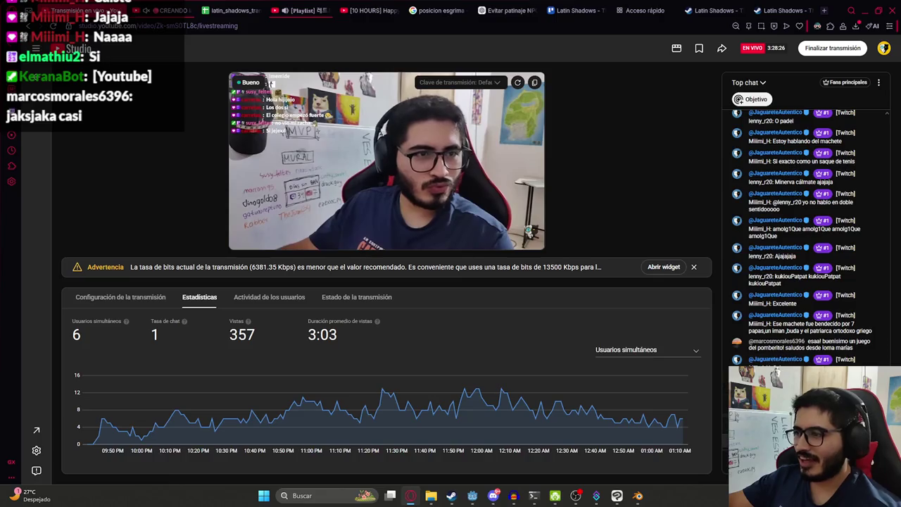
Put a live-chat viewer in timeout, then switch to the 'Night City pop Mix' playlist video
click(879, 303)
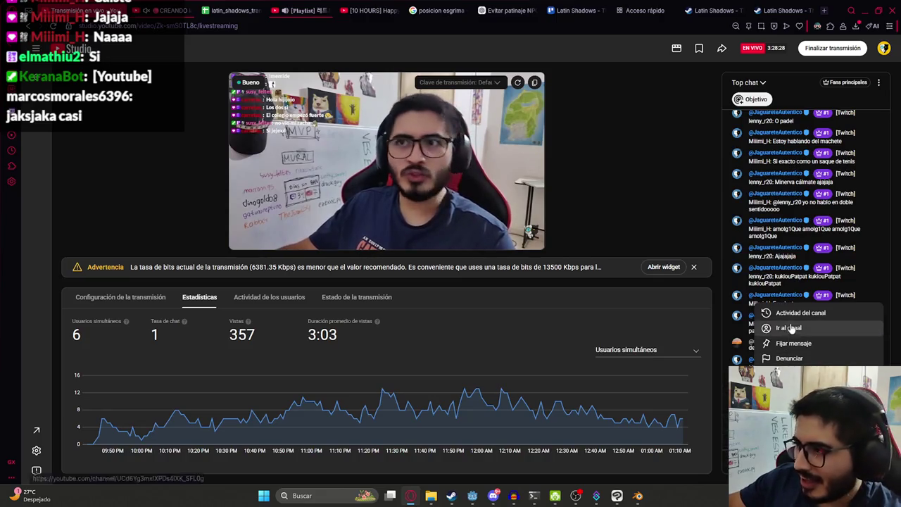
click(795, 389)
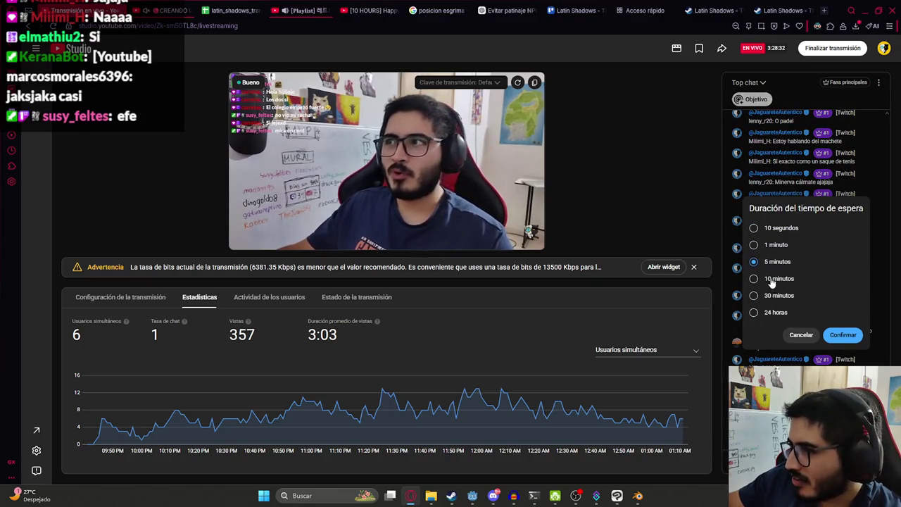
click(843, 335)
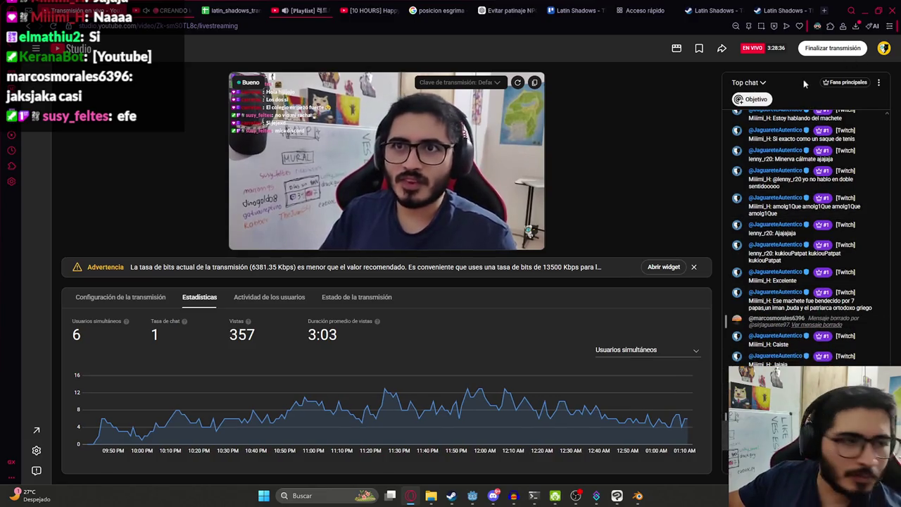
click(289, 11)
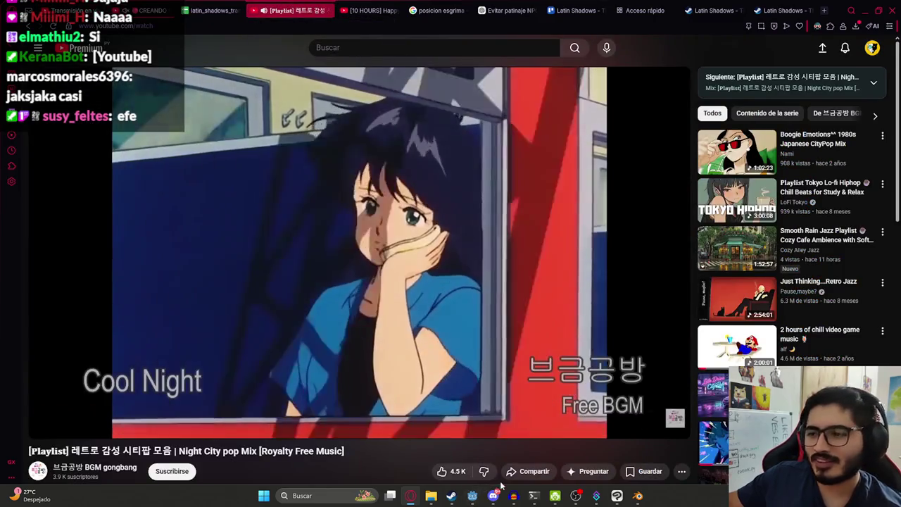
Bring the Godot editor forward, then cycle windows back to the Blender machete arms file
click(472, 497)
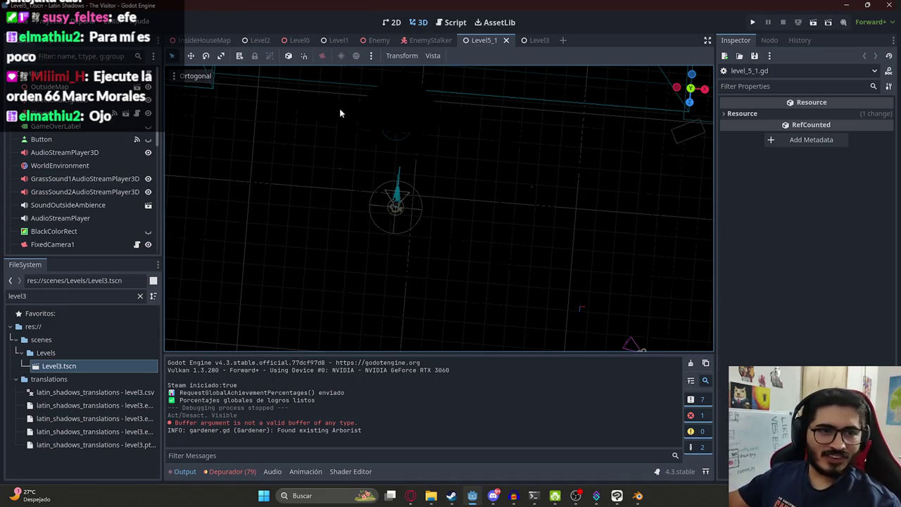
key(alt+Tab)
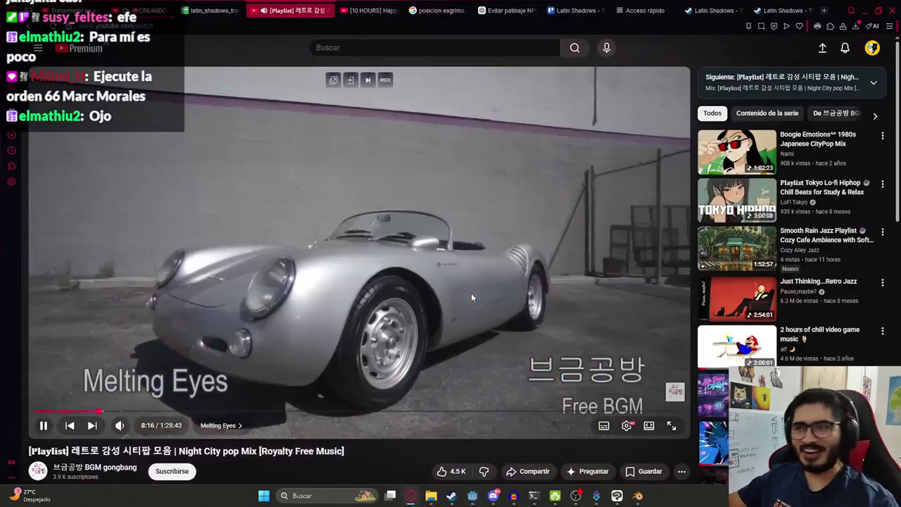
key(alt+Tab)
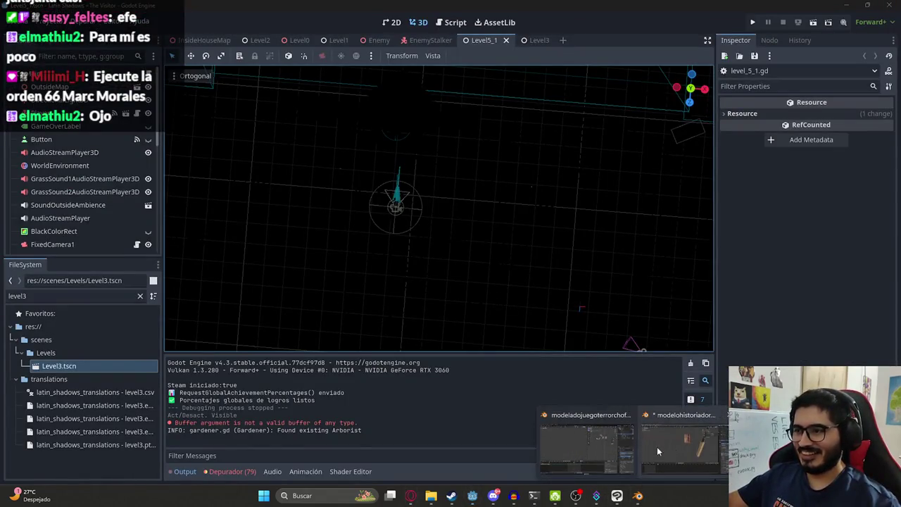
click(588, 443)
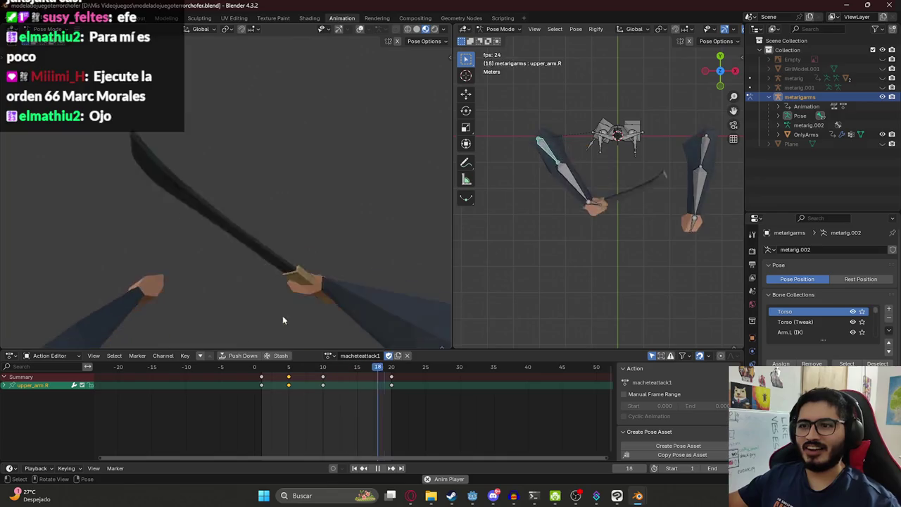
Stop playback, select all bones and duplicate the macheteidle action as 'macheteblock'
key(a)
key(space)
key(space)
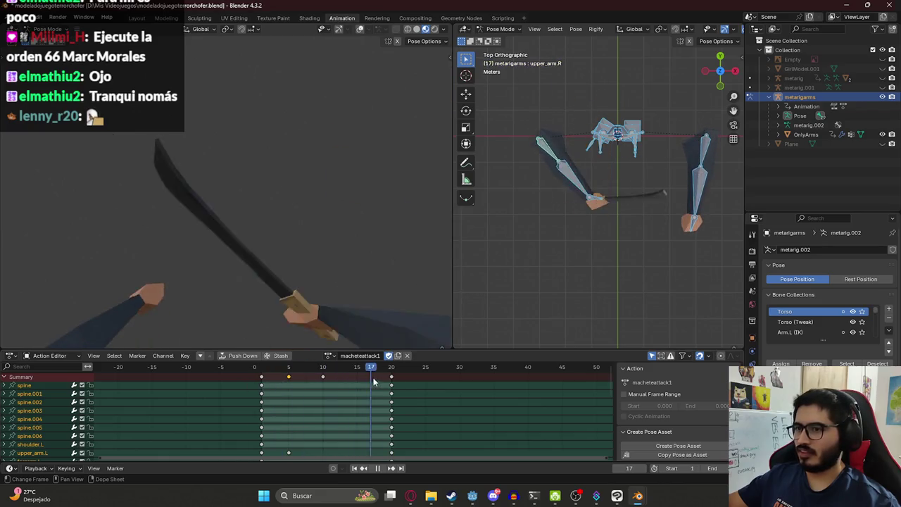
click(254, 381)
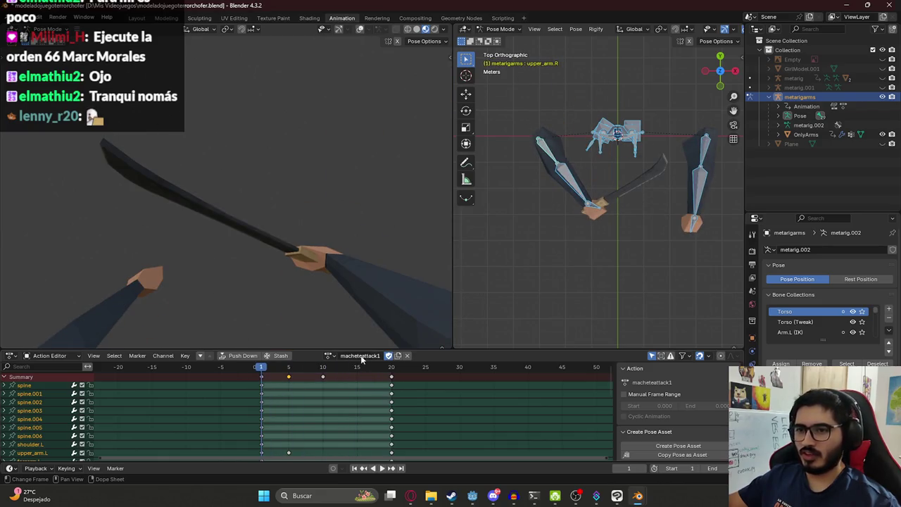
click(330, 356)
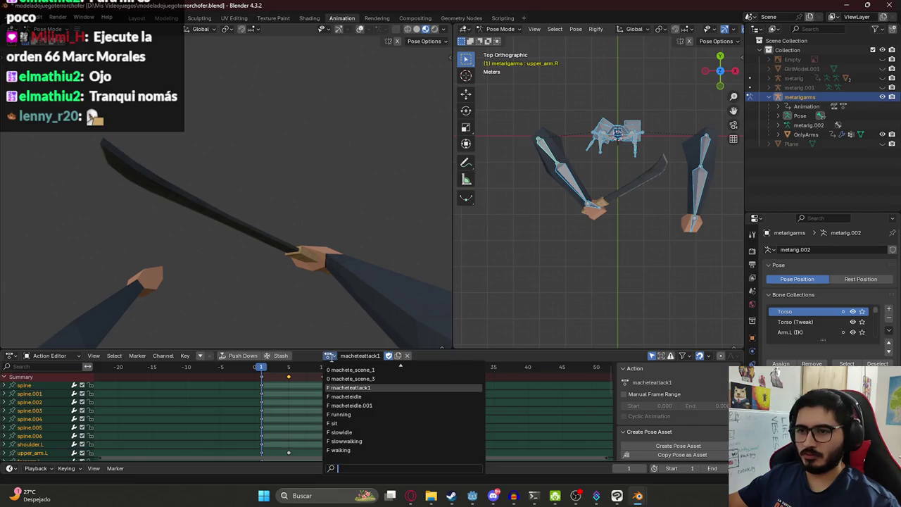
click(349, 396)
click(399, 355)
double_click(352, 356)
text(mach)
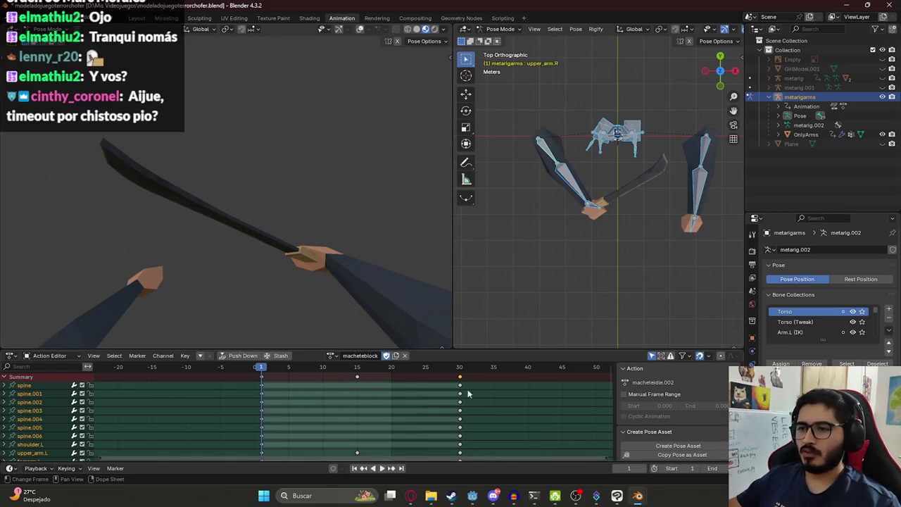
Delete the keyframes at frames 15 and 30, then save the file
click(375, 379)
key(a)
key(x)
click(447, 374)
key(ctrl+s)
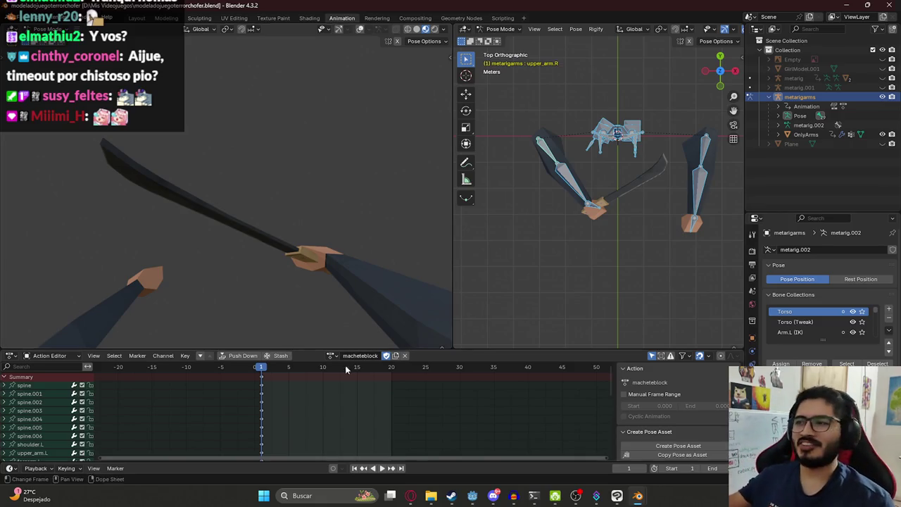
At frame 10, rotate the right upper arm, including a turn around global Y
click(589, 211)
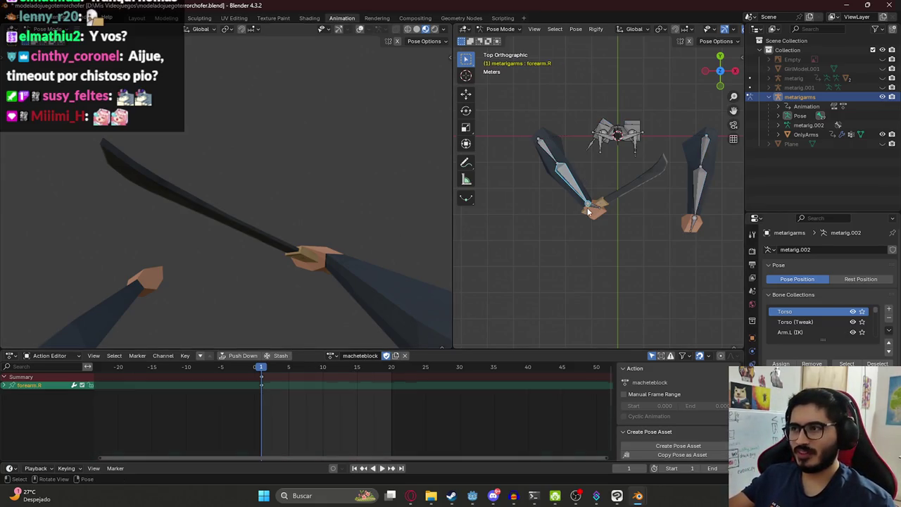
click(585, 256)
drag(264, 371, 311, 371)
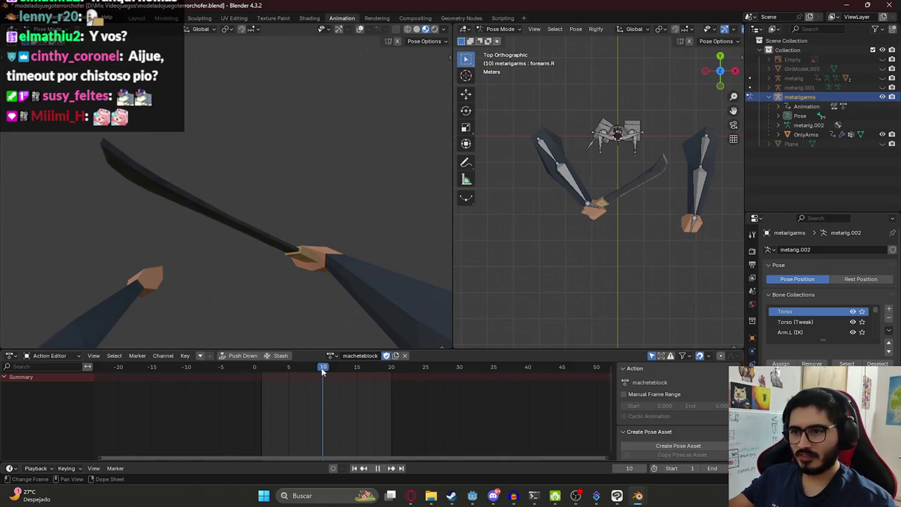
click(552, 155)
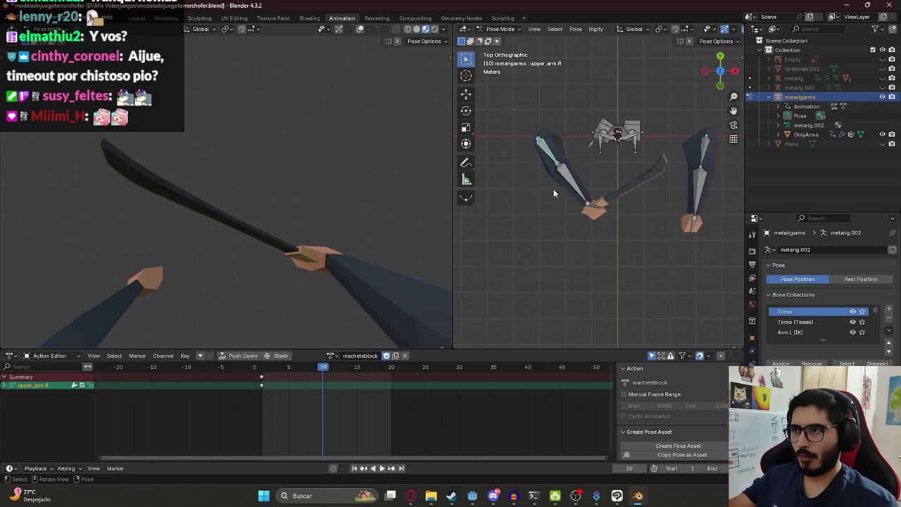
middle_drag(569, 196, 563, 128)
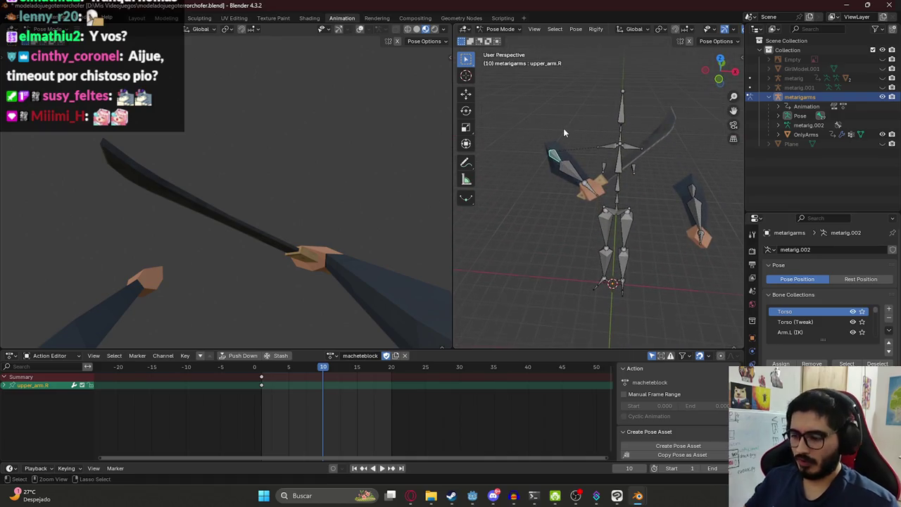
key(ctrl+KP_1)
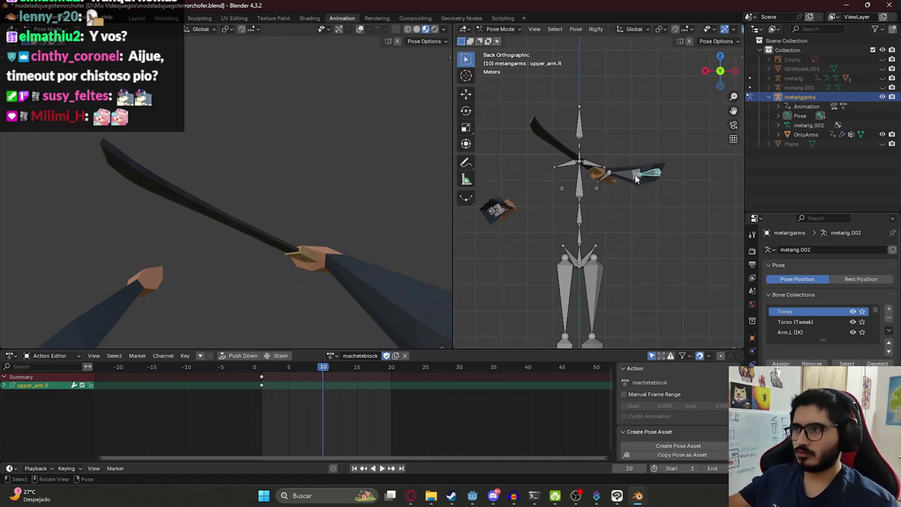
key(r)
click(620, 220)
key(r)
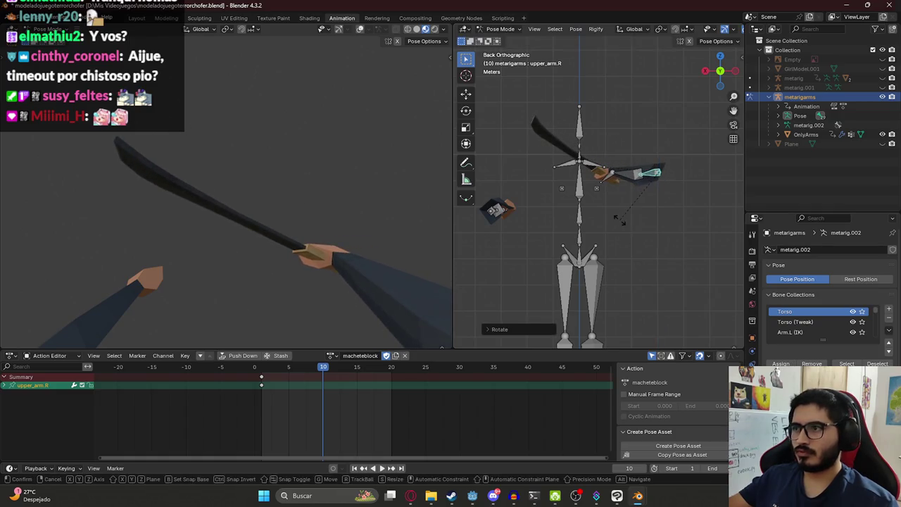
key(y)
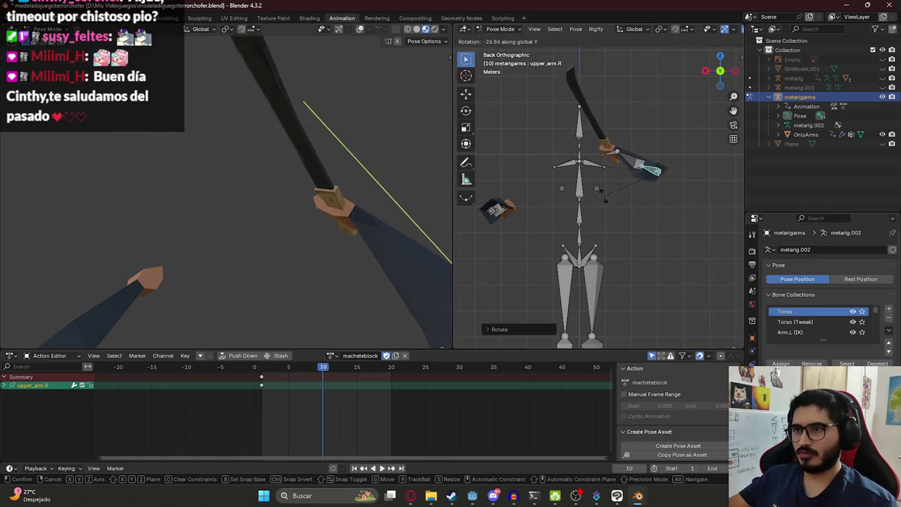
click(609, 195)
Try rotating the right hand on several axes, then undo the last attempt
click(614, 153)
key(r)
key(z)
key(z)
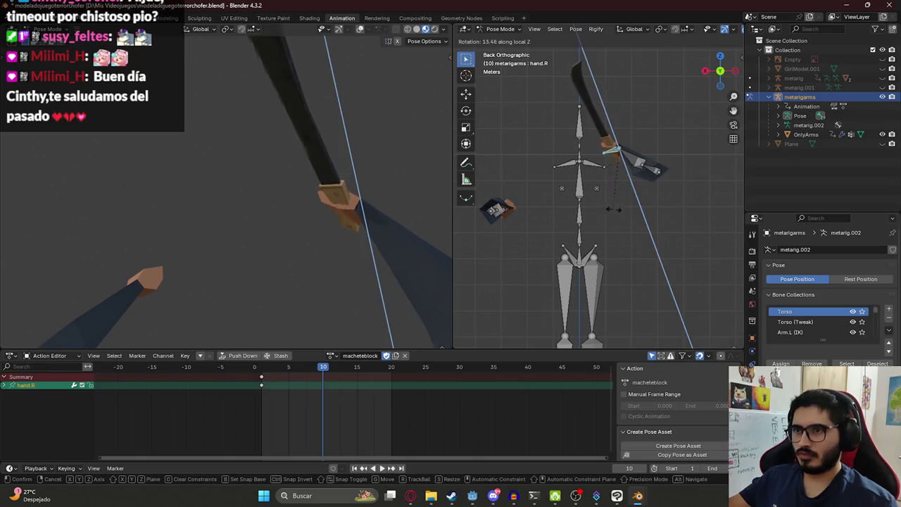
key(y)
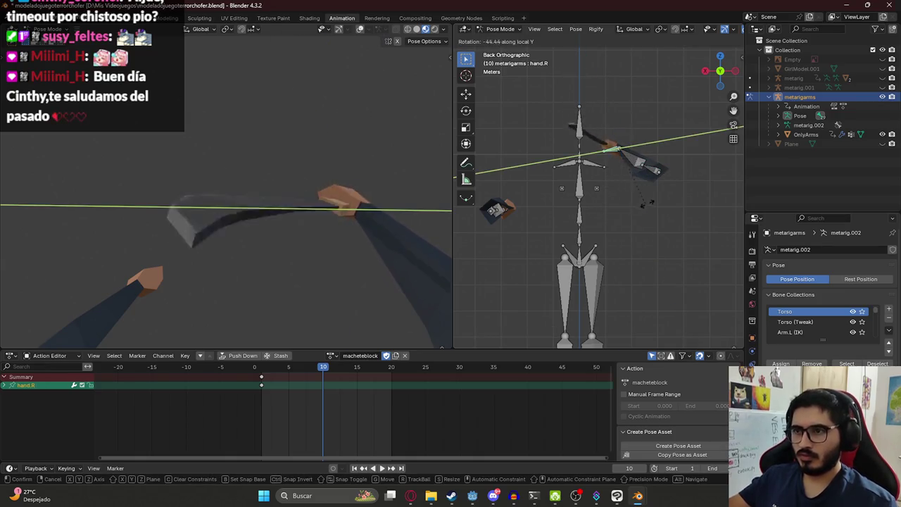
click(642, 209)
key(r)
key(z)
key(z)
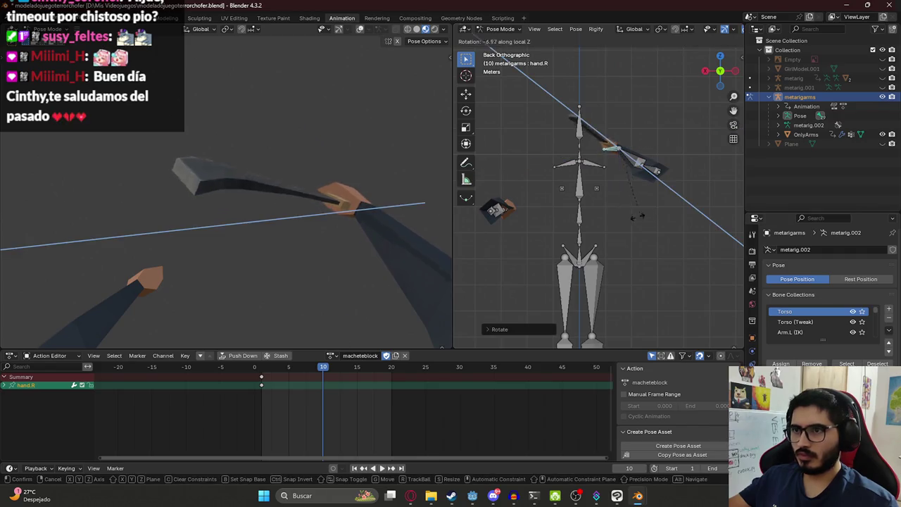
key(x)
key(y)
key(z)
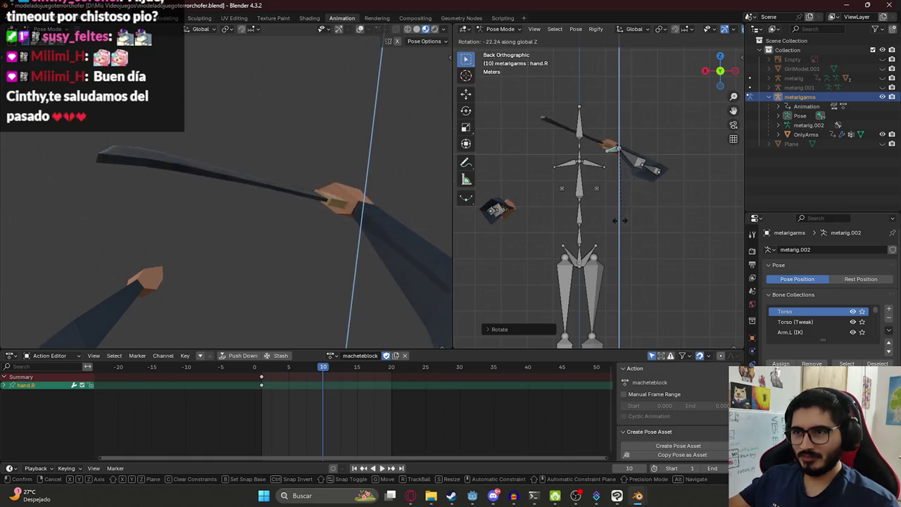
key(x)
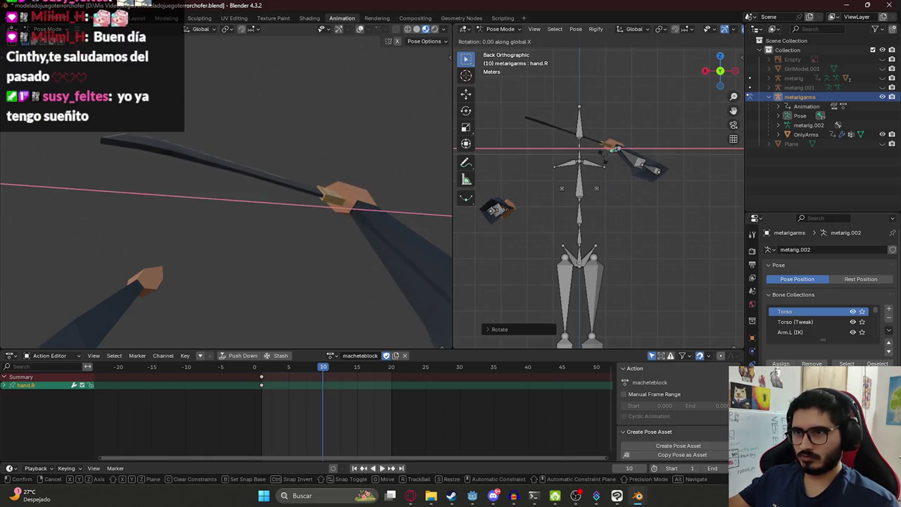
click(615, 145)
key(ctrl+z)
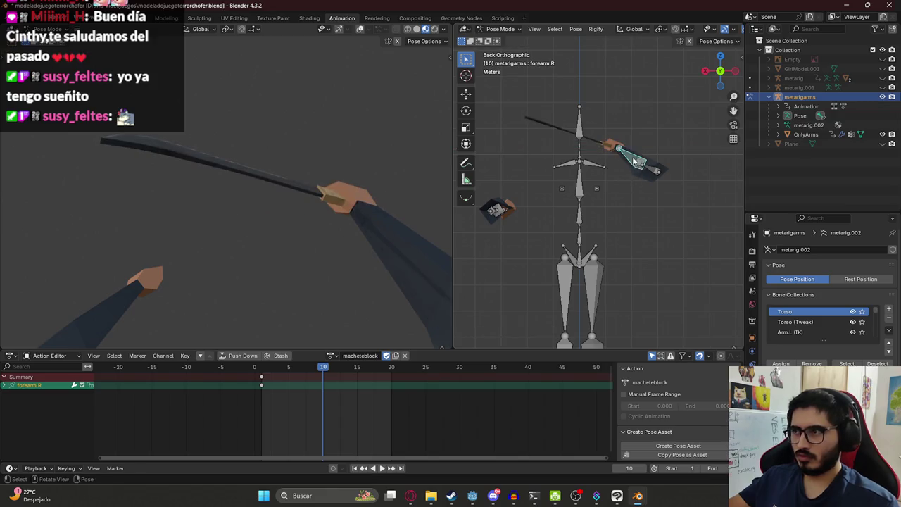
Rotate the right forearm and right hand around the X axis
click(623, 154)
key(r)
key(x)
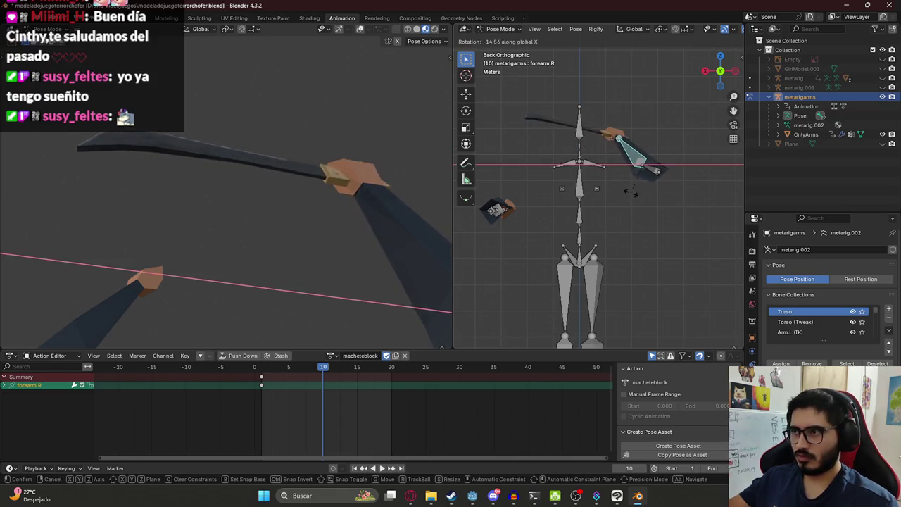
click(617, 143)
click(613, 137)
key(r)
key(x)
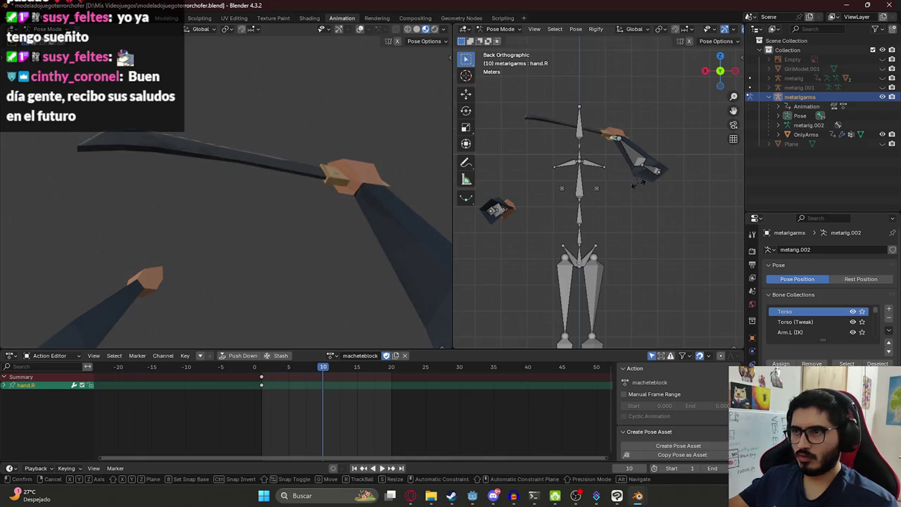
key(x)
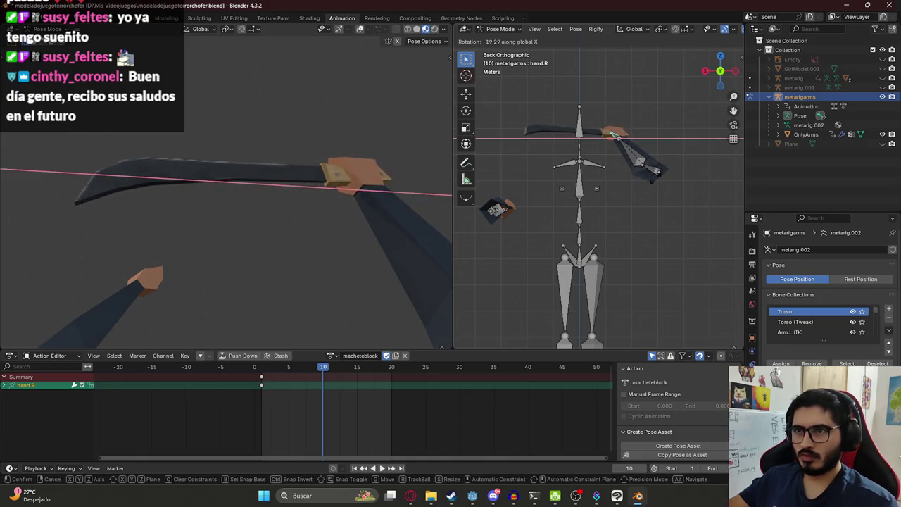
click(615, 135)
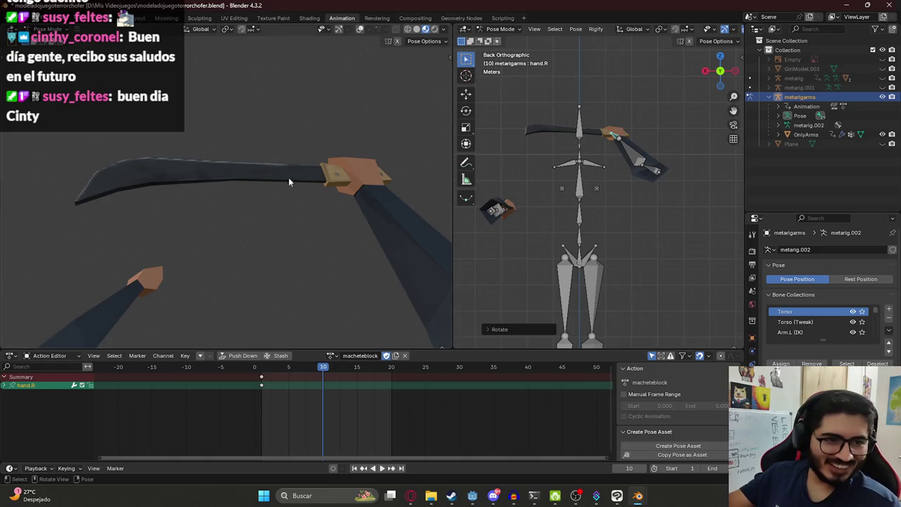
Raise the right forearm further around X, then select the left arm bones
click(625, 145)
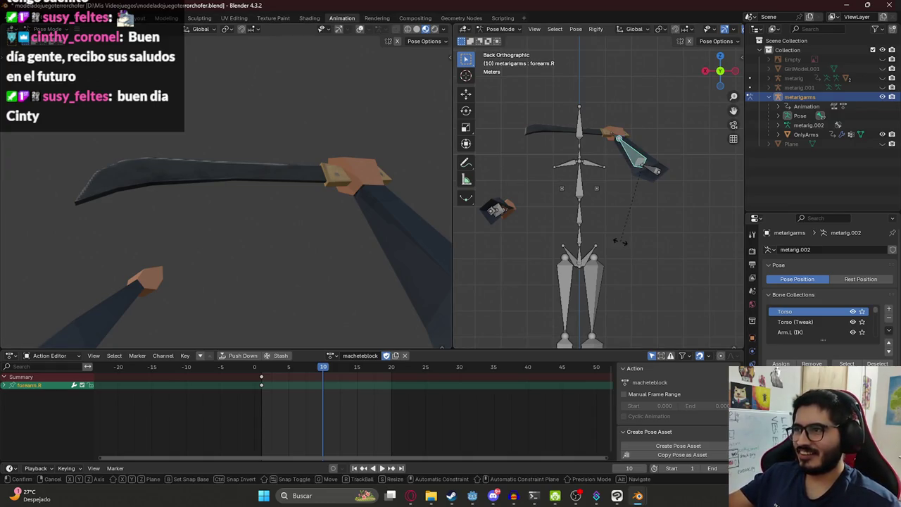
key(r)
key(x)
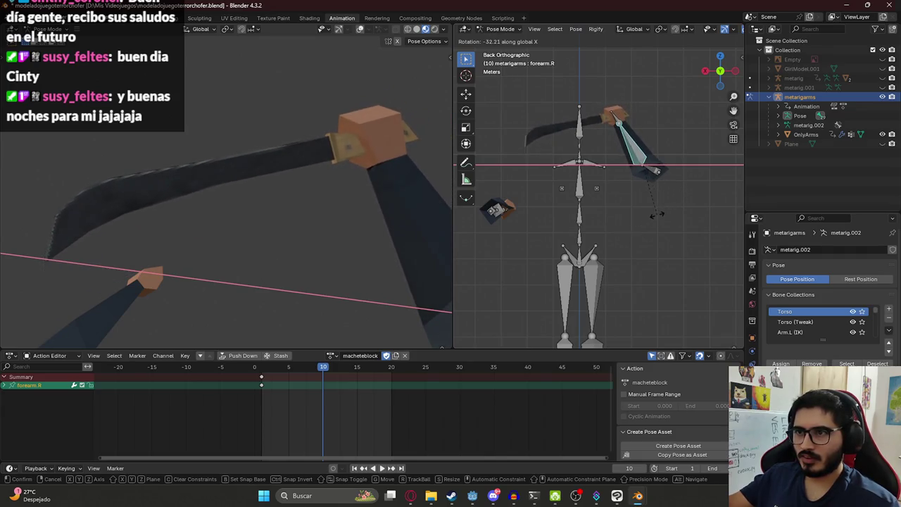
click(666, 204)
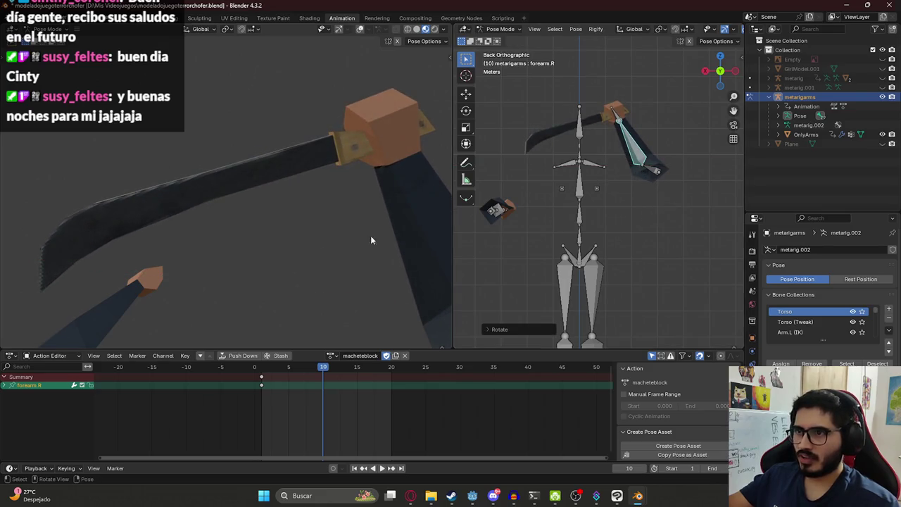
click(502, 211)
middle_drag(501, 213, 493, 213)
click(493, 212)
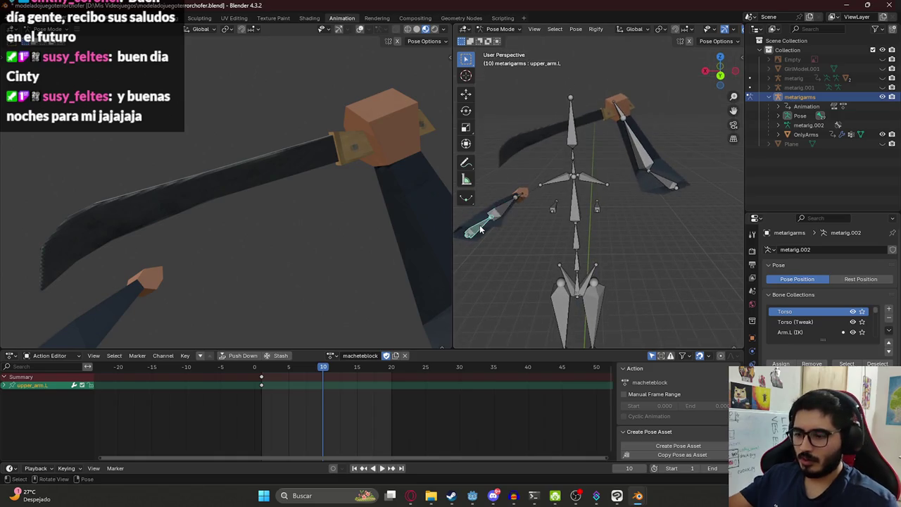
In front view, rotate the left upper arm around X and slide it along X
key(KP_1)
key(r)
key(x)
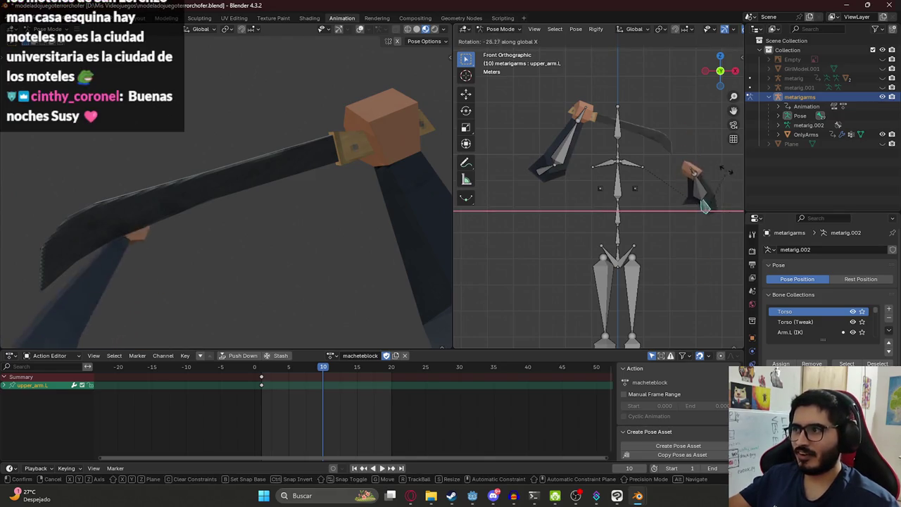
click(671, 121)
key(g)
key(y)
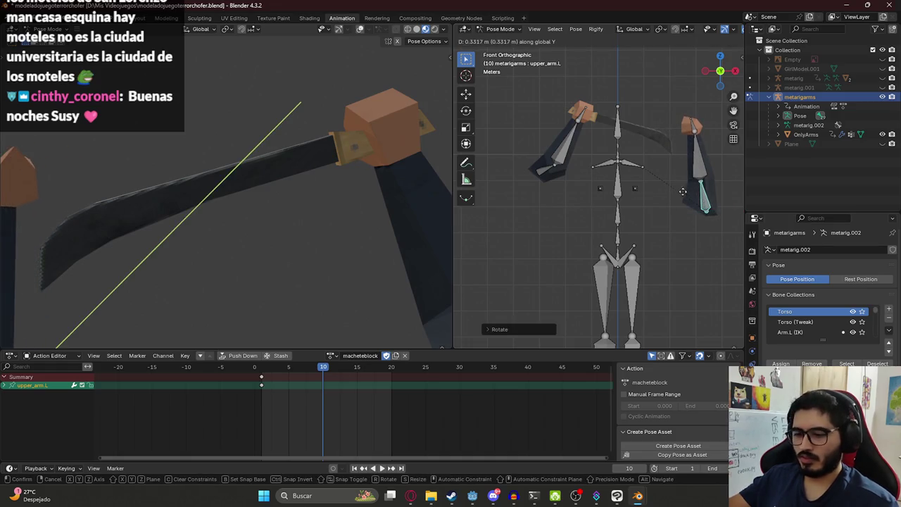
key(x)
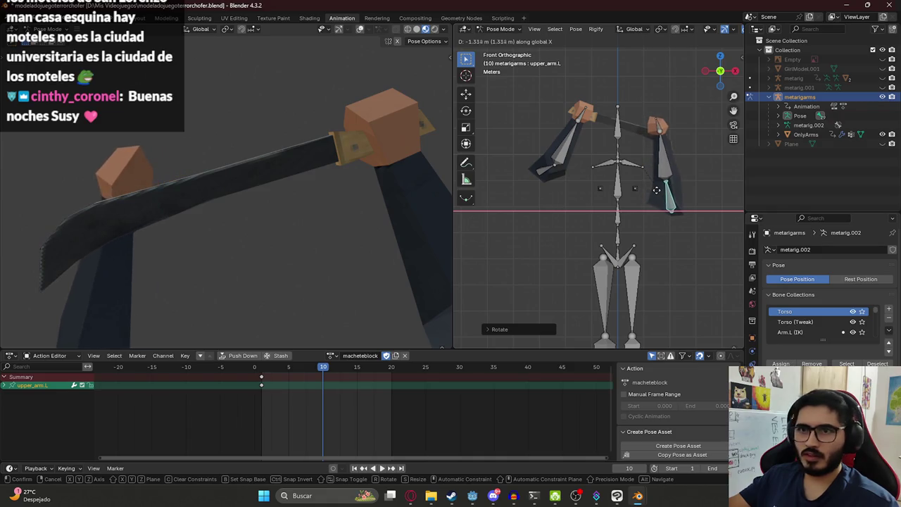
click(661, 194)
Rotate the left upper arm again around X and turn the left hand
mouse_move(662, 194)
middle_down()
mouse_move(561, 234)
mouse_move(640, 204)
middle_up()
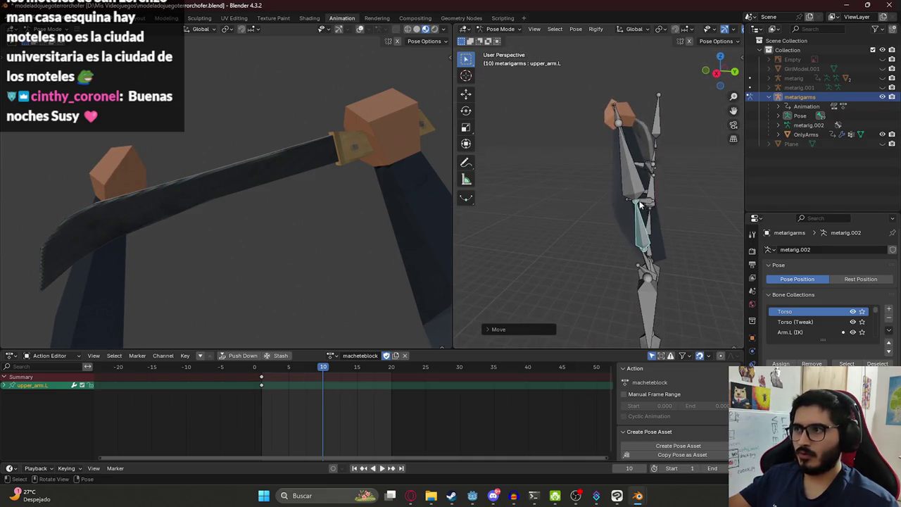
key(r)
key(x)
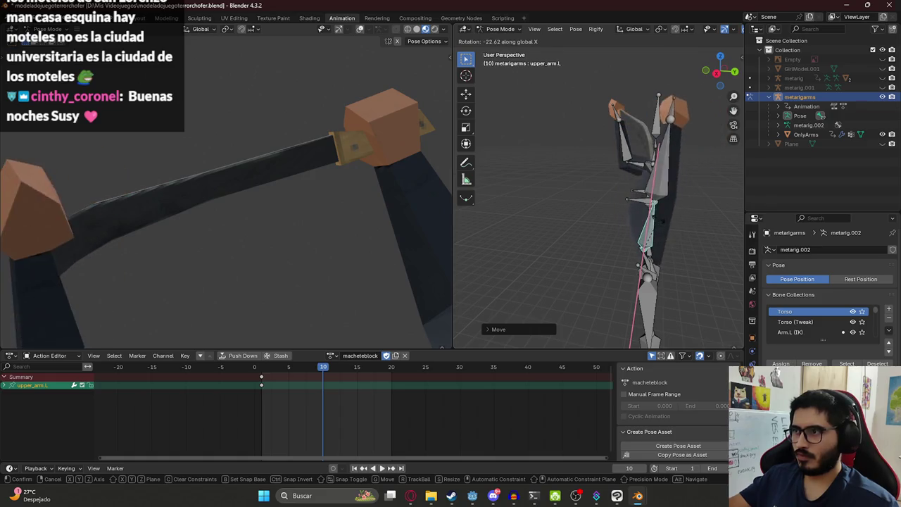
click(653, 218)
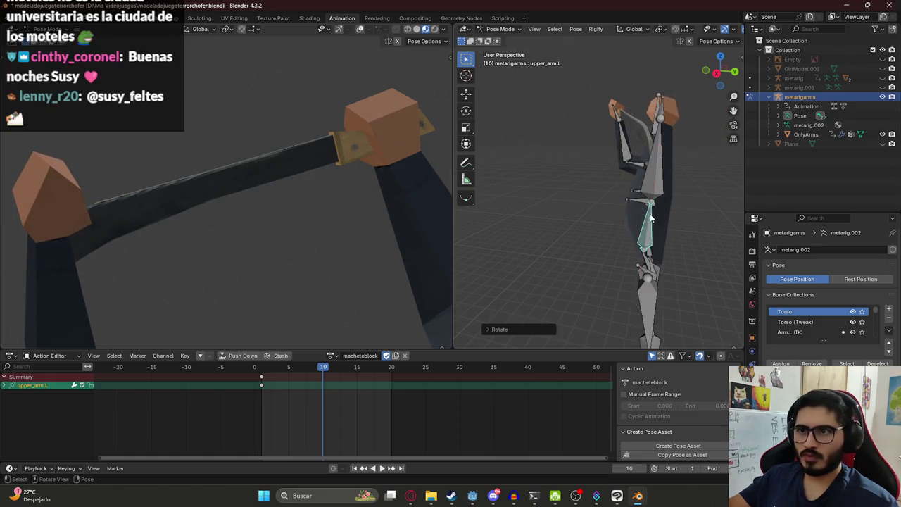
middle_drag(662, 132, 696, 192)
click(696, 192)
key(r)
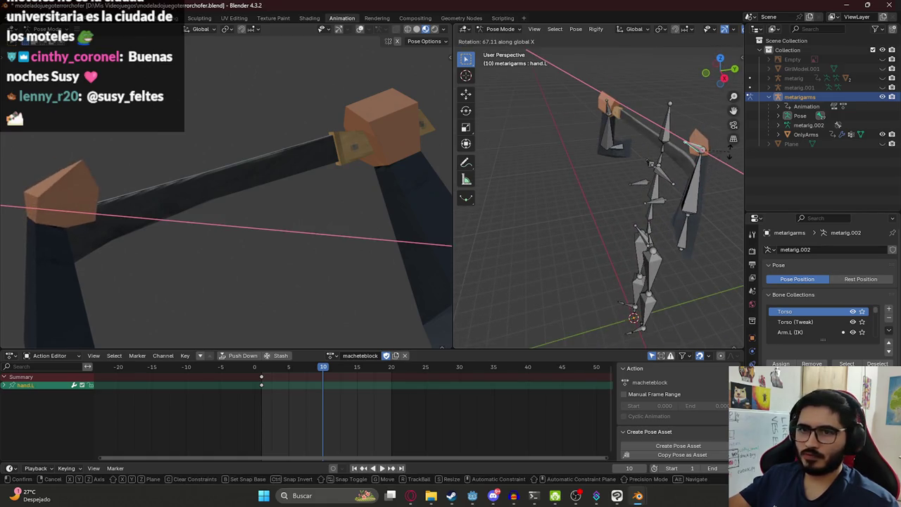
click(720, 166)
click(692, 197)
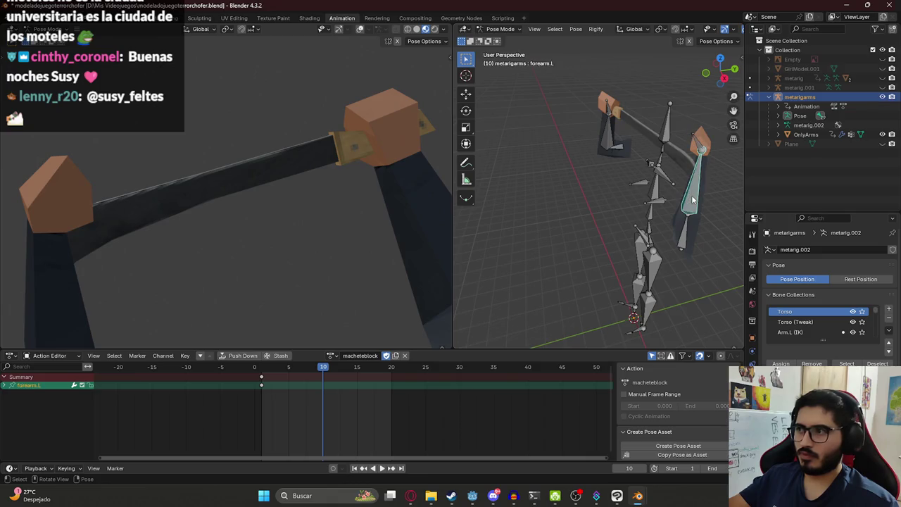
key(r)
key(Escape)
Refine the left upper arm on X and the left forearm on X and Y
click(689, 234)
key(r)
key(x)
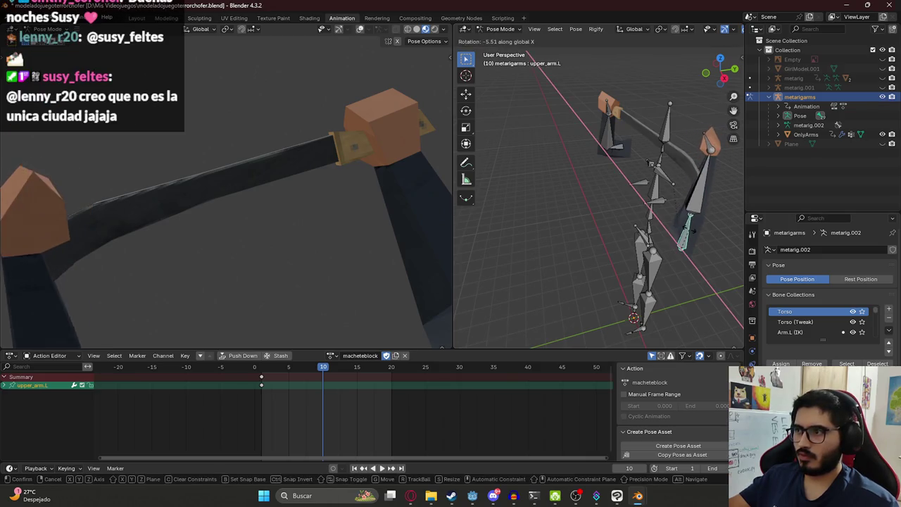
click(695, 227)
click(710, 156)
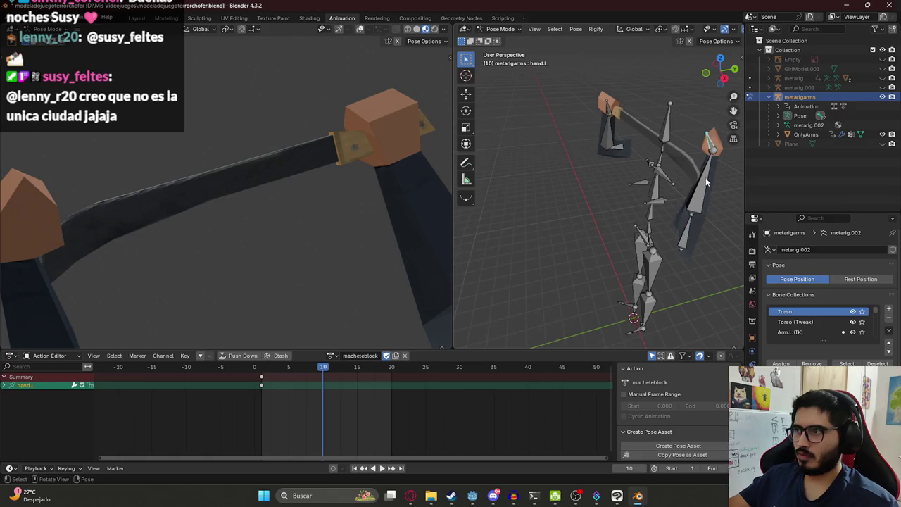
key(r)
key(x)
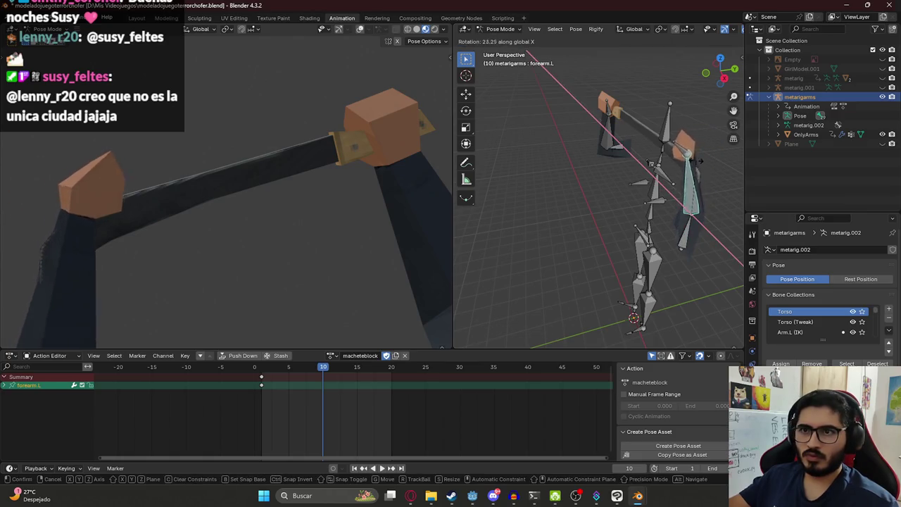
click(701, 167)
key(r)
key(z)
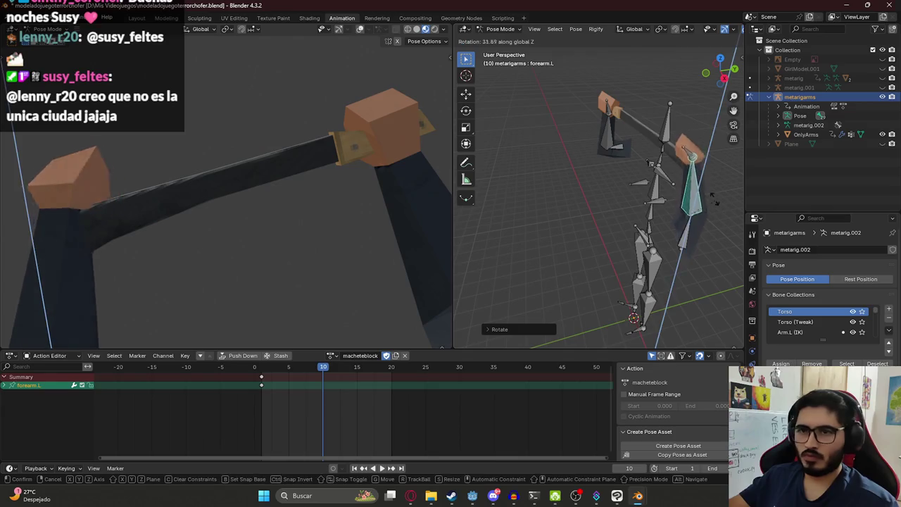
key(y)
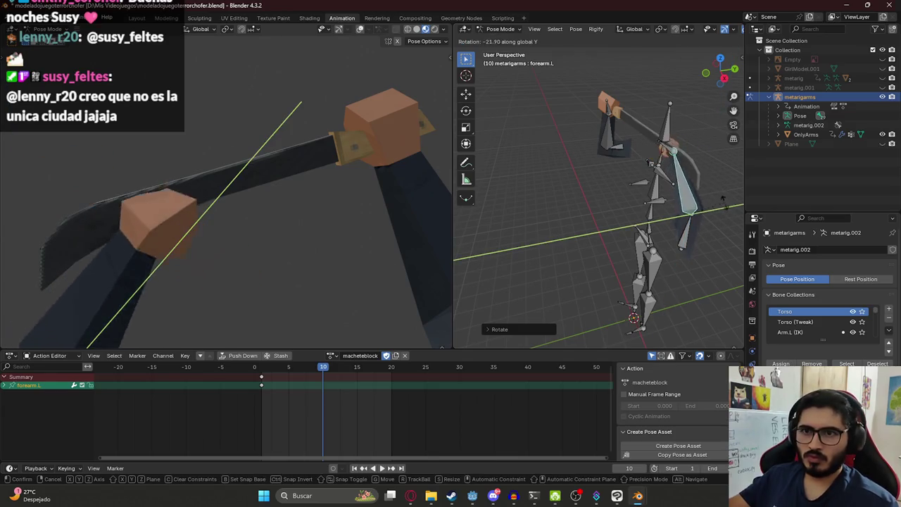
click(696, 213)
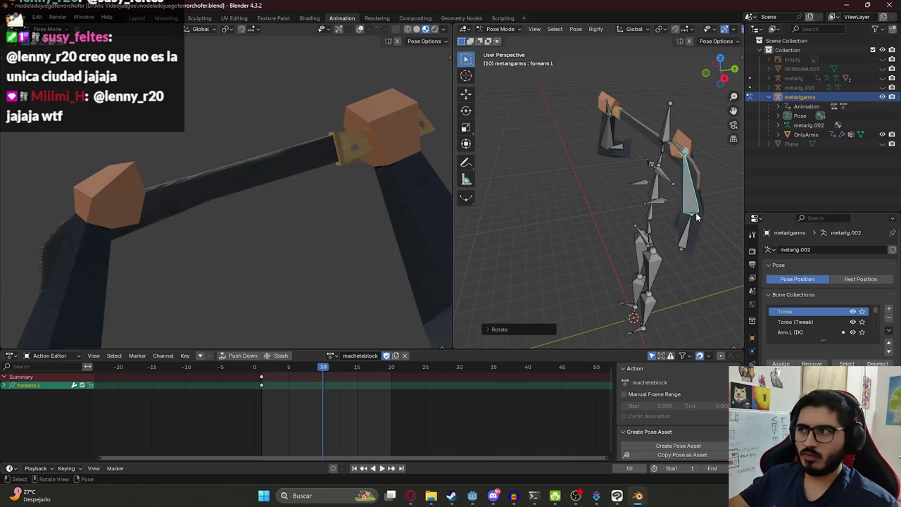
Select all bones, copy the pose, keyframe it at frame 10 and play it
key(a)
key(ctrl+c)
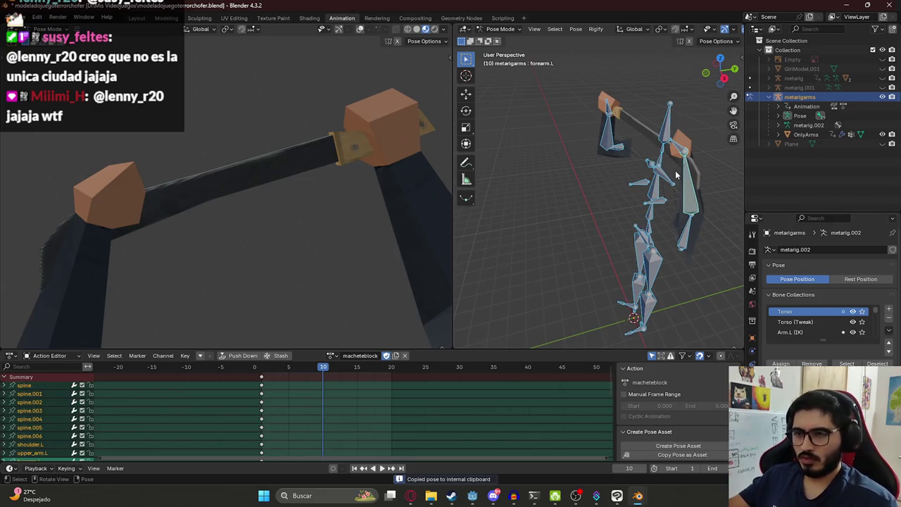
key(i)
key(space)
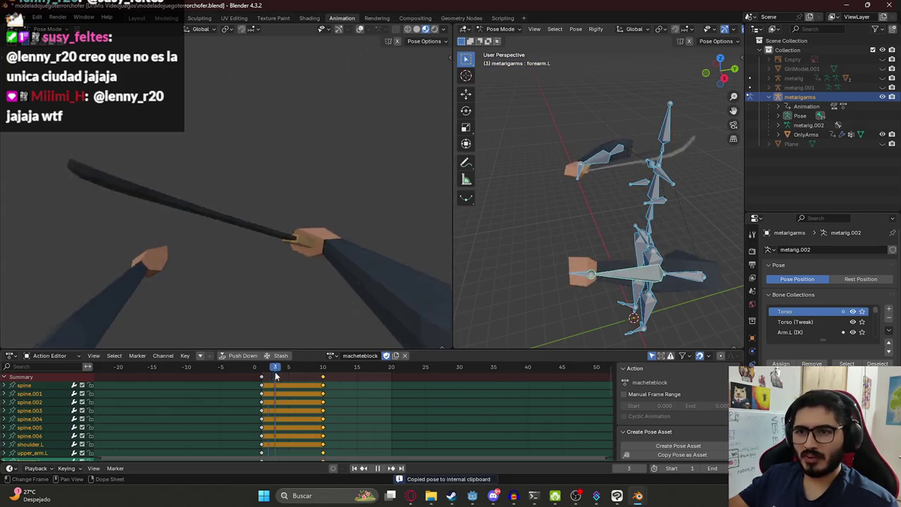
Stop the machete-raise preview so it rests paused at frame 5
key(space)
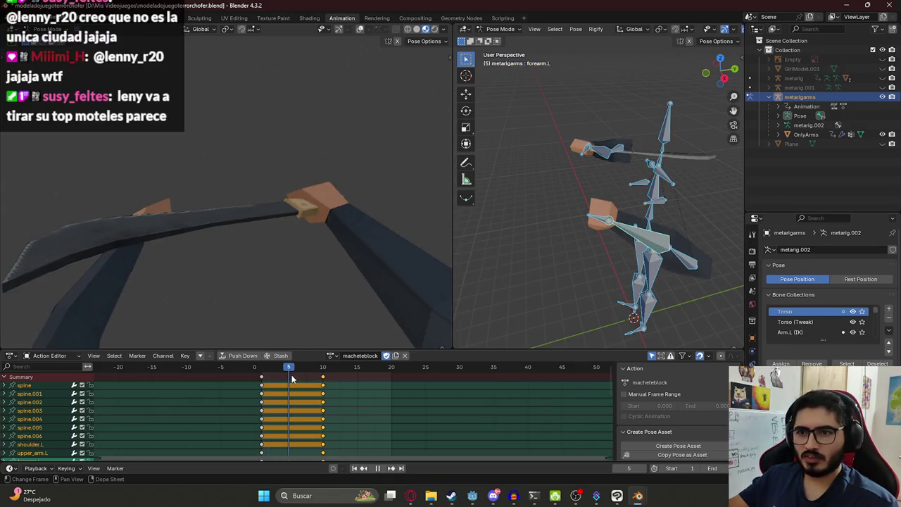
key(s)
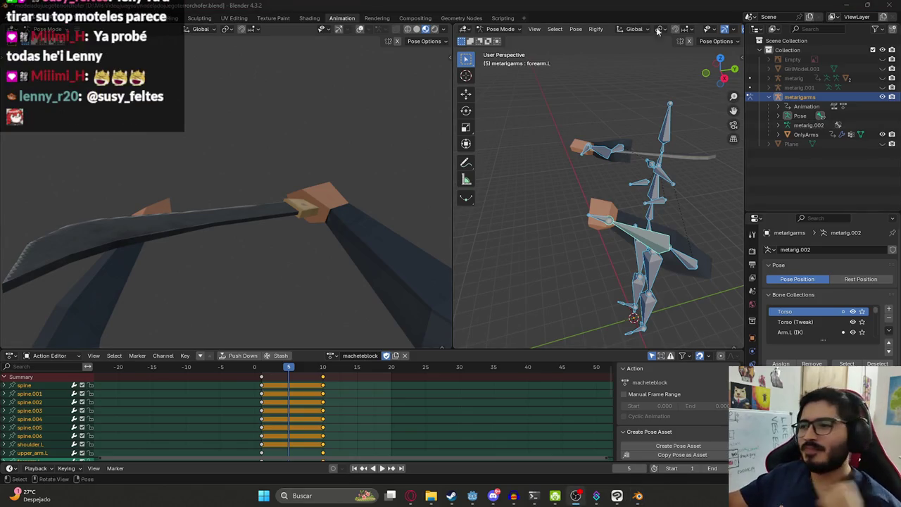
Rotate the left forearm around global Z at frame 5 and play the motion
click(639, 237)
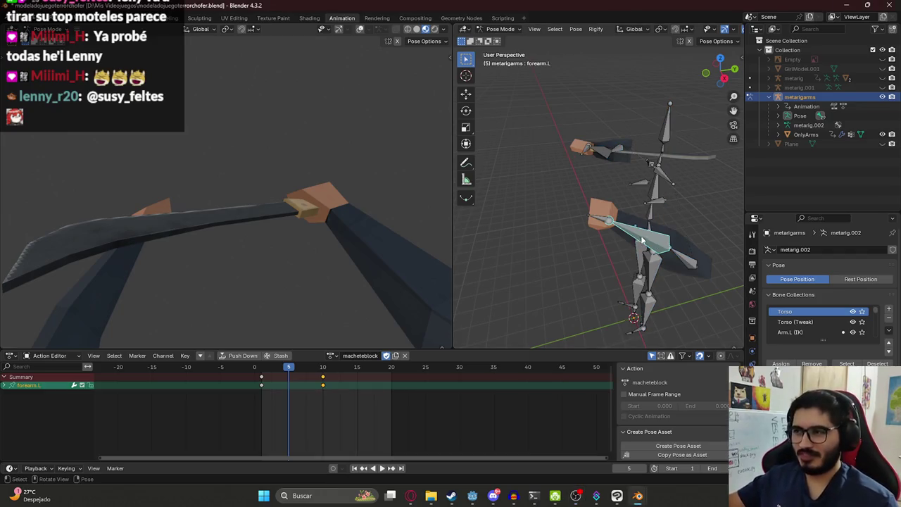
mouse_move(657, 238)
middle_down()
mouse_move(660, 217)
mouse_move(653, 237)
middle_up()
click(621, 190)
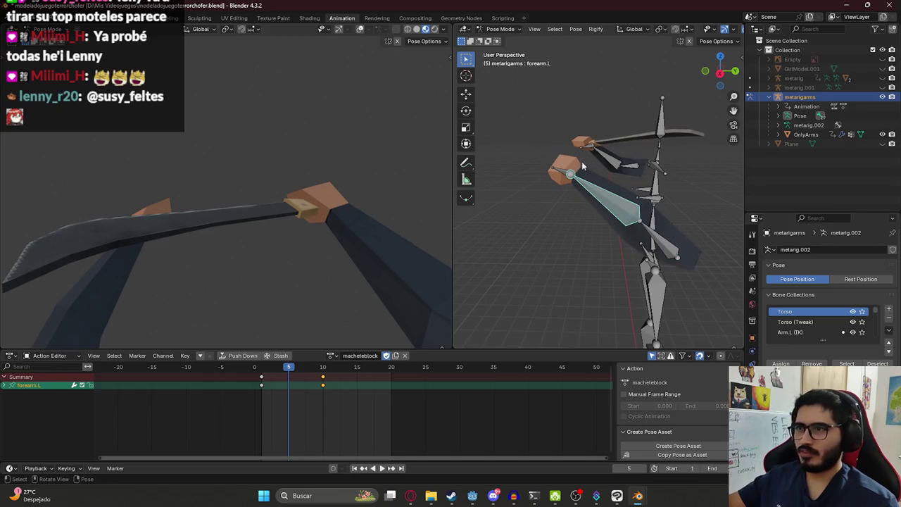
key(r)
key(z)
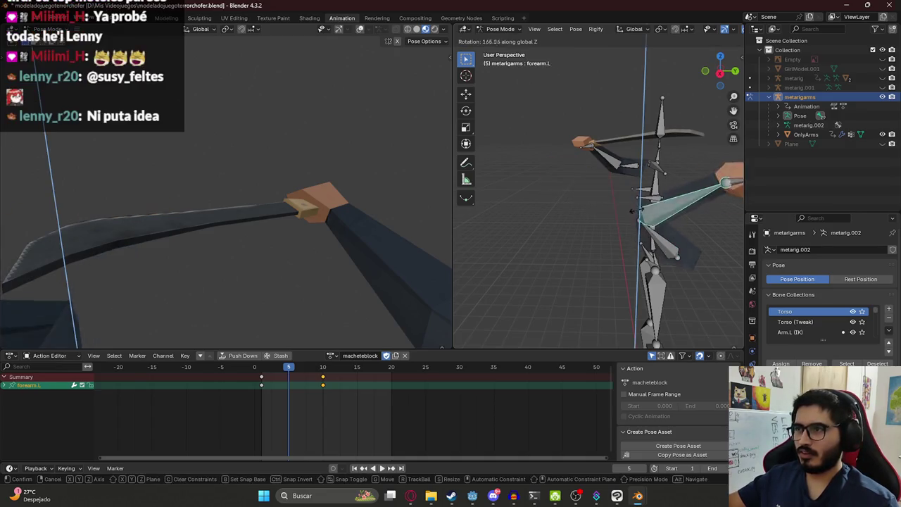
click(612, 253)
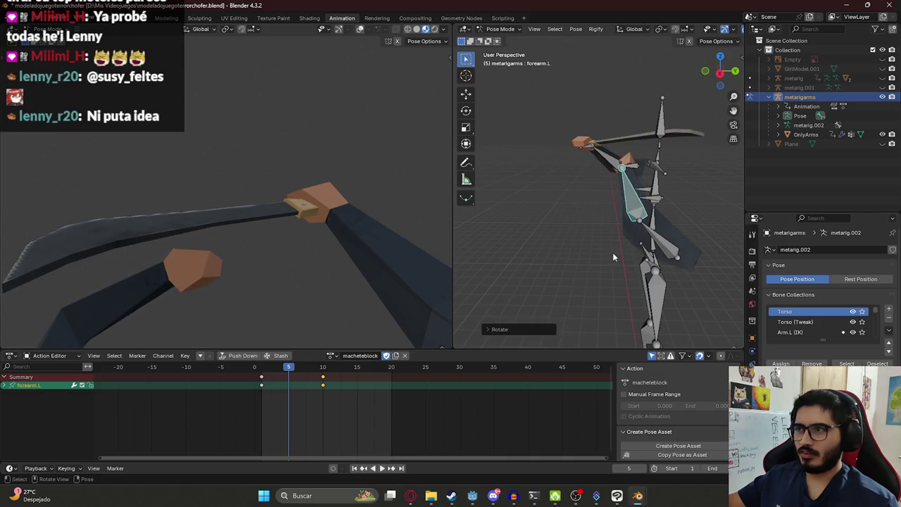
key(space)
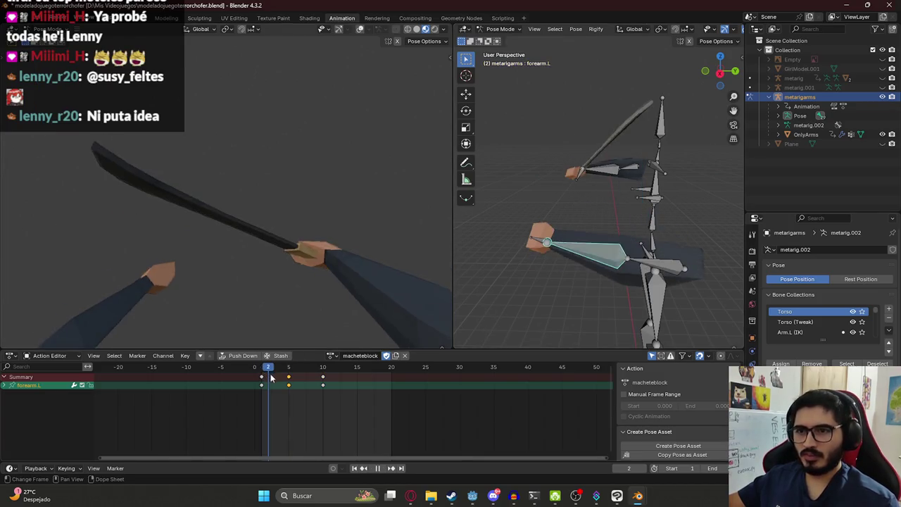
Readjust the left forearm's Z rotation, key it at frame 5, and preview the swing
drag(289, 380, 311, 381)
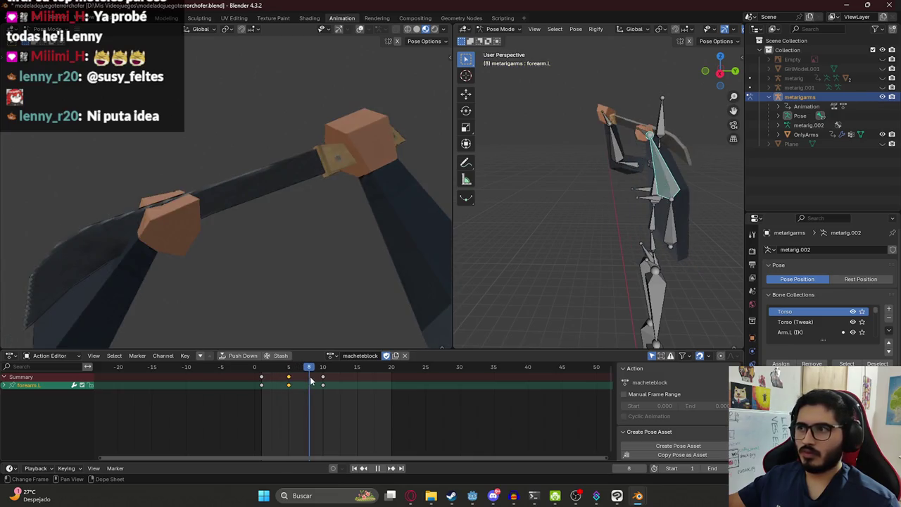
key(Escape)
key(r)
key(z)
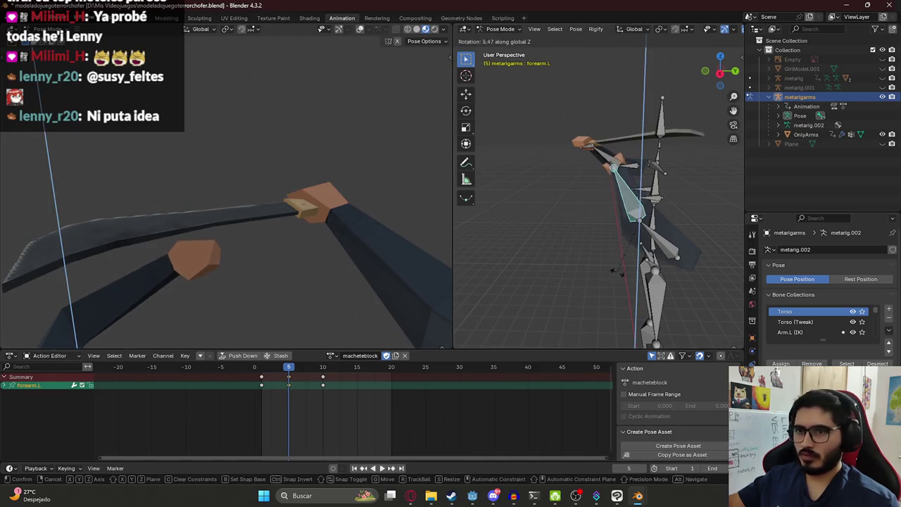
click(579, 269)
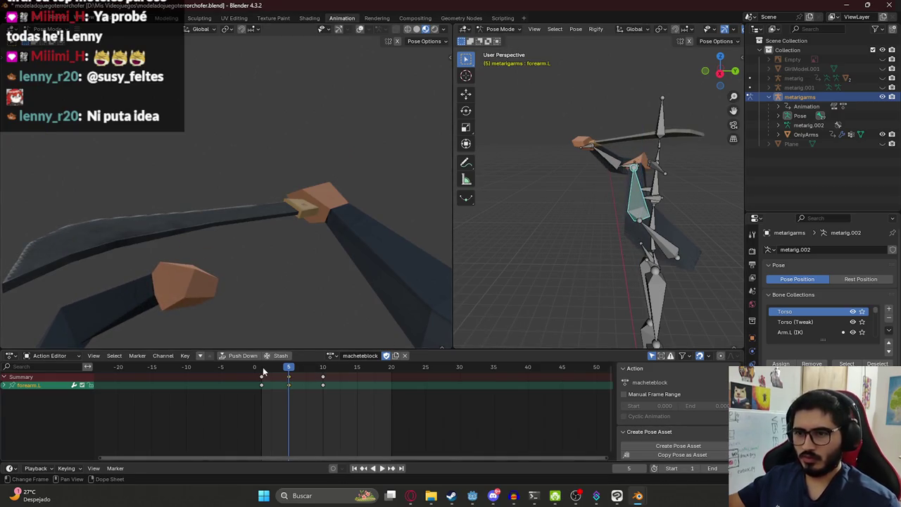
key(i)
key(space)
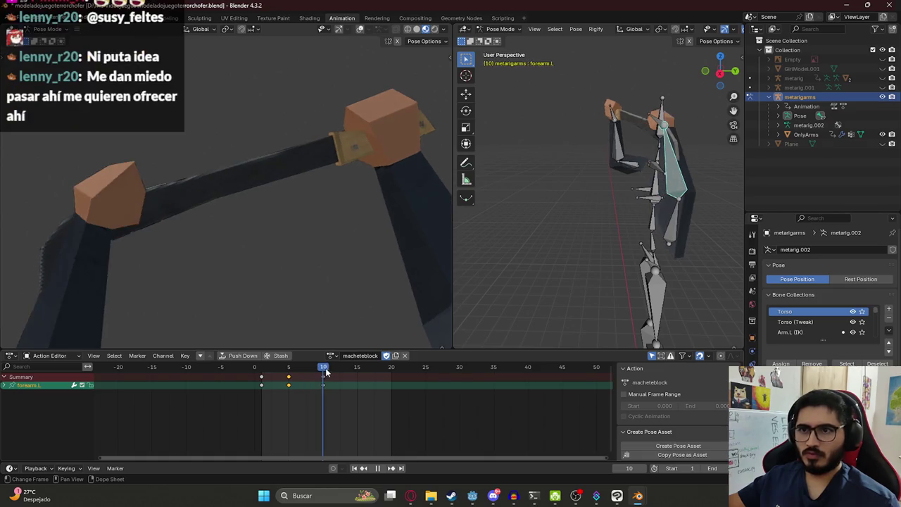
Scrub the swing, save the file, and frame the rig in front view
drag(261, 367, 321, 378)
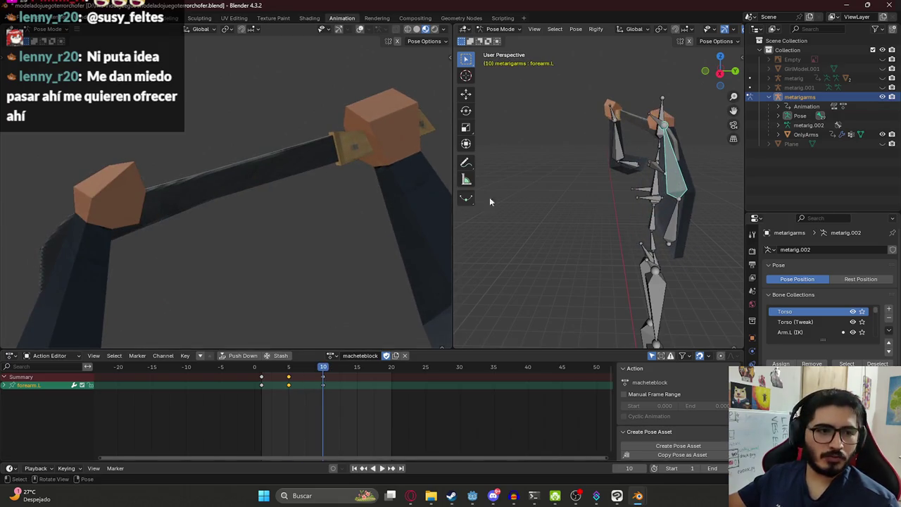
key(ctrl+s)
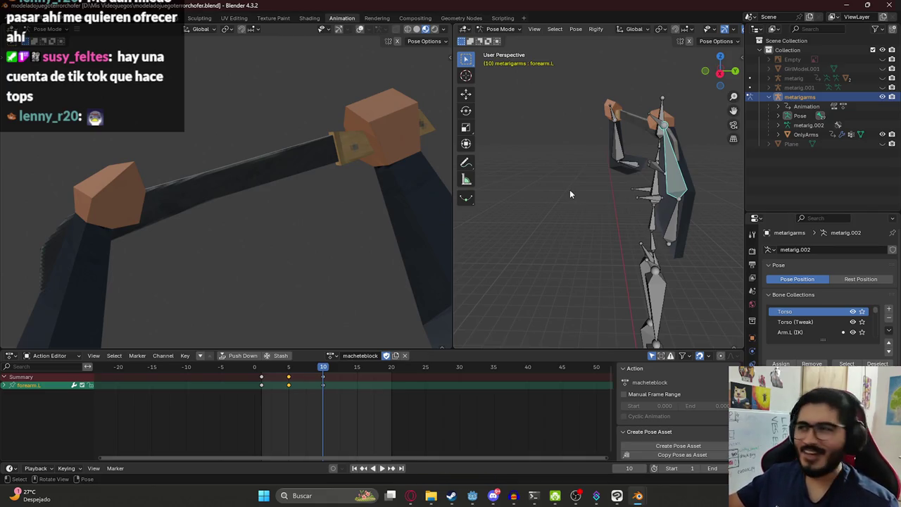
middle_drag(621, 167, 666, 169)
key(KP_1)
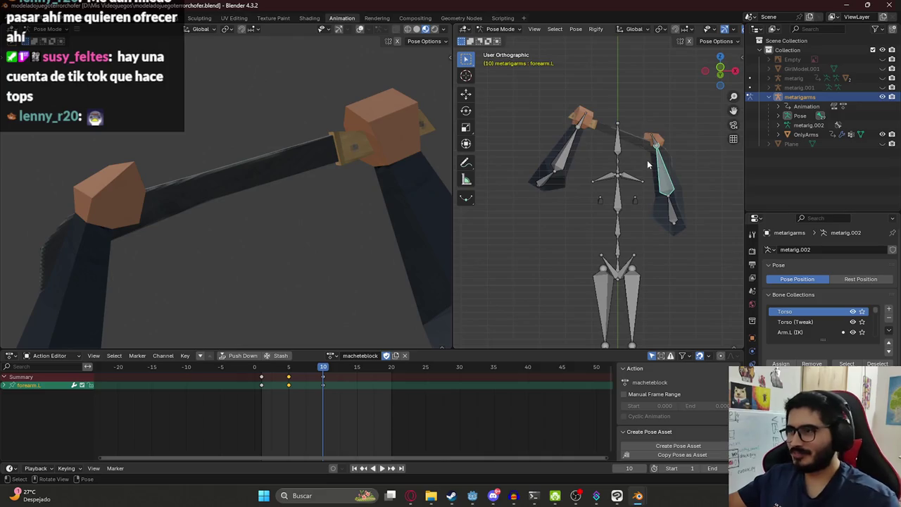
scroll(655, 162, up, 2)
scroll(647, 159, up, 2)
scroll(643, 141, down, 4)
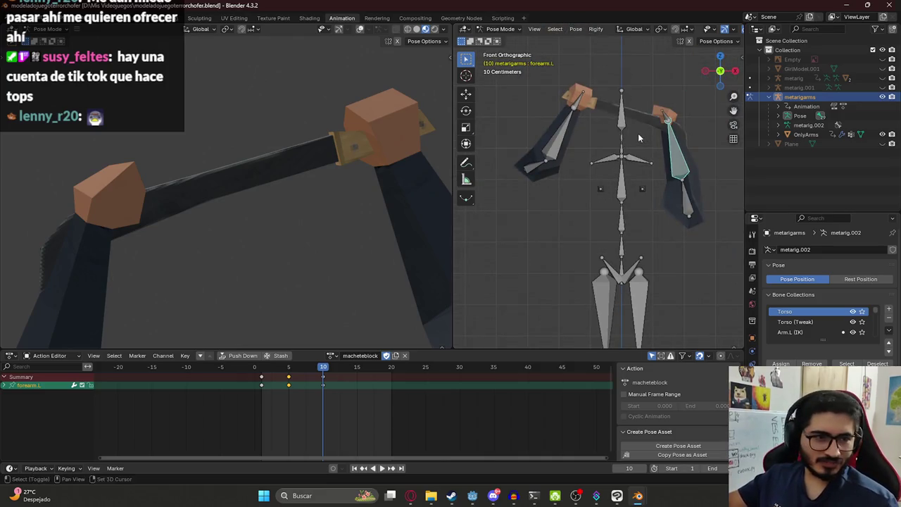
shift+middle_drag(638, 133, 608, 181)
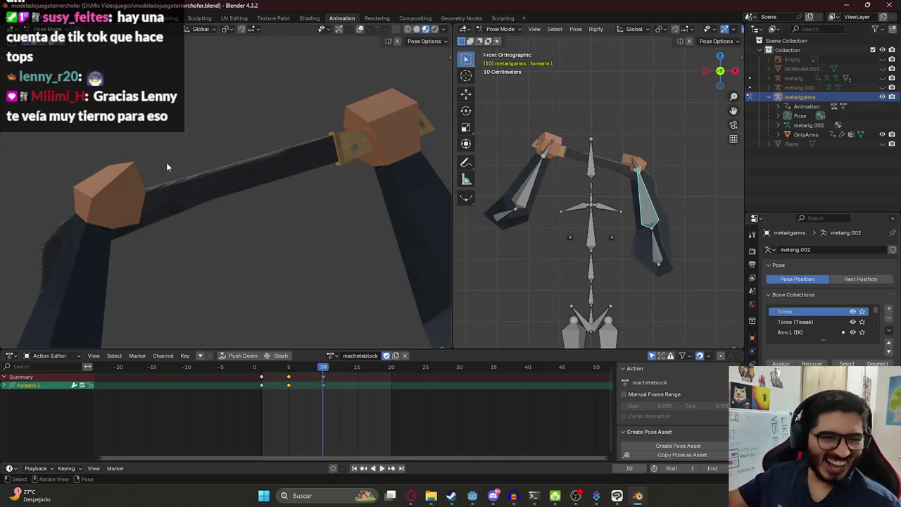
Play and inspect the pose around frames 10–11, then select the right forearm
key(space)
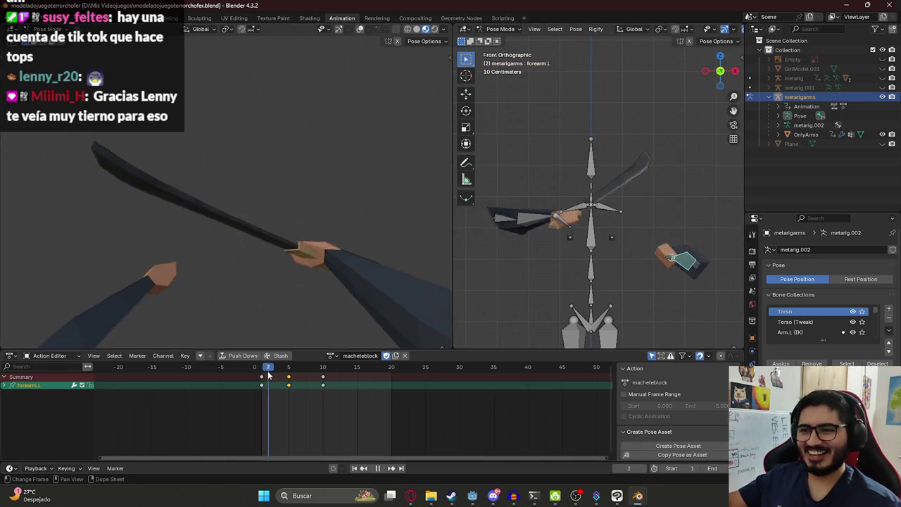
drag(297, 378, 324, 378)
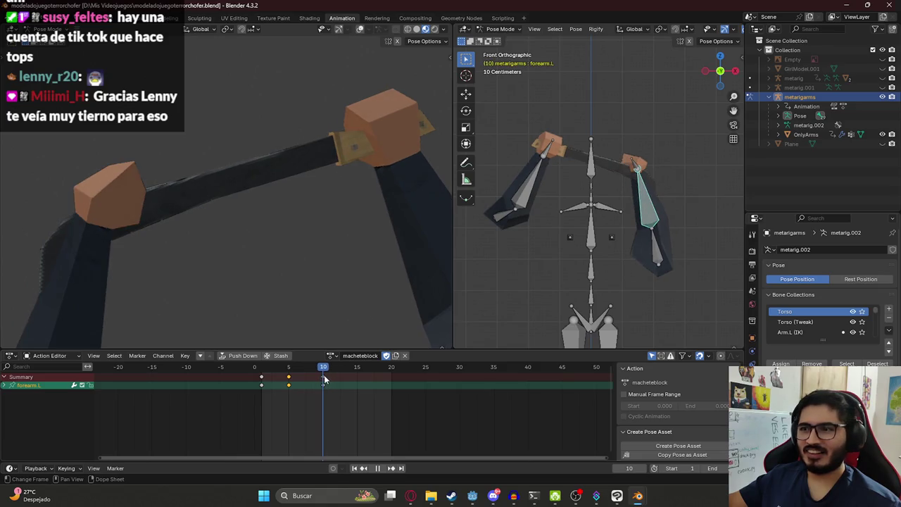
key(space)
key(space)
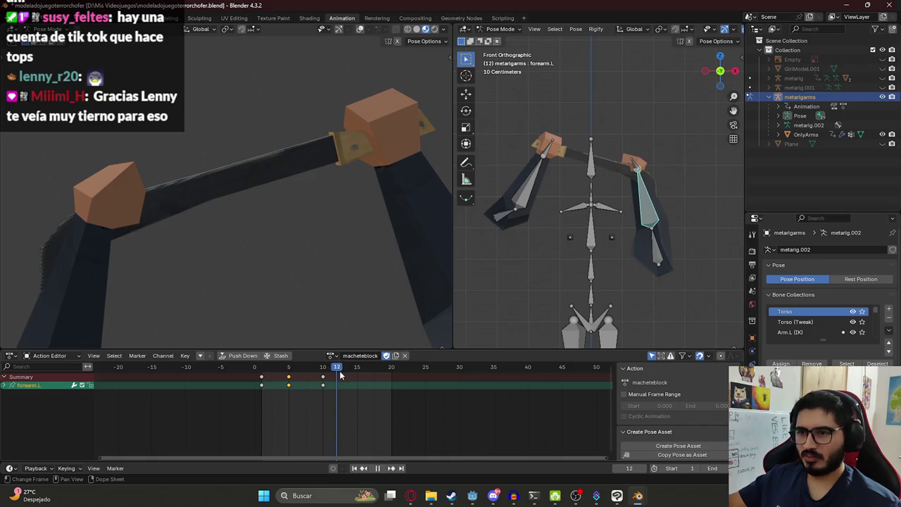
drag(340, 376, 329, 375)
key(space)
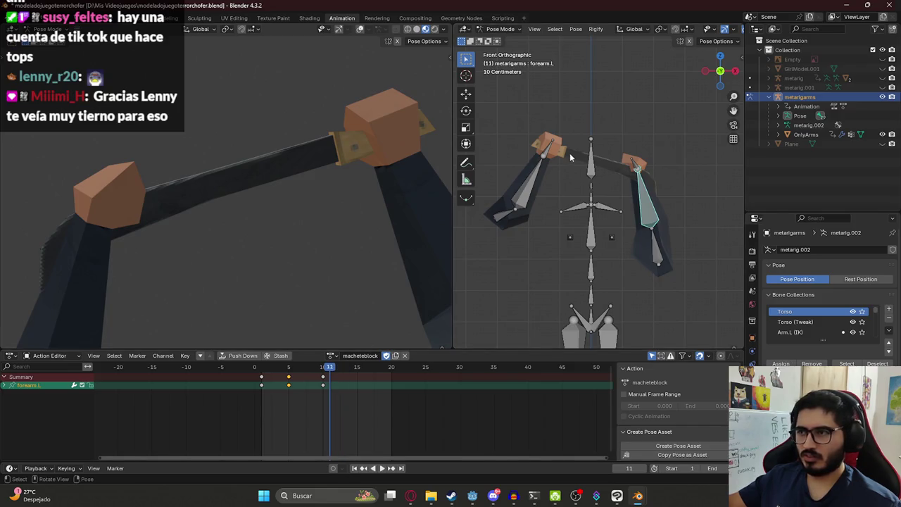
click(548, 149)
middle_drag(557, 161, 678, 215)
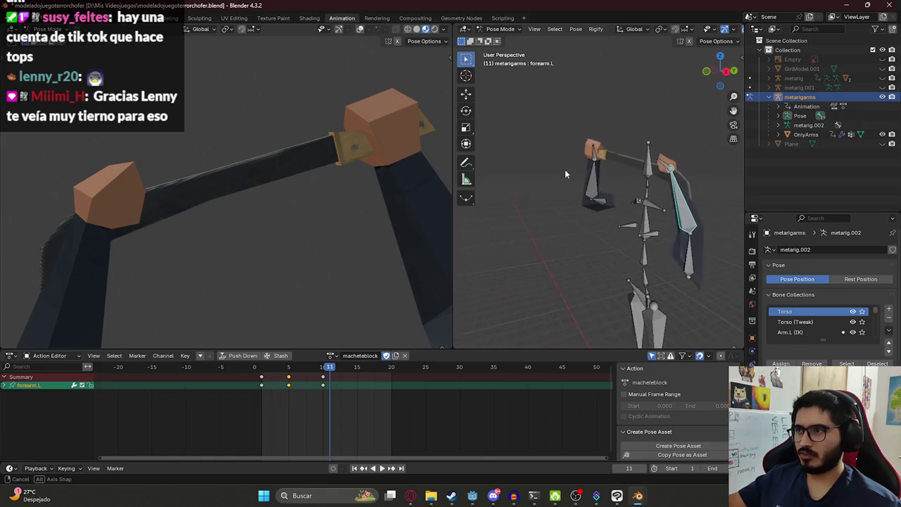
Rotate both forearms and keyframe them at frame 11
shift+click(677, 215)
key(r)
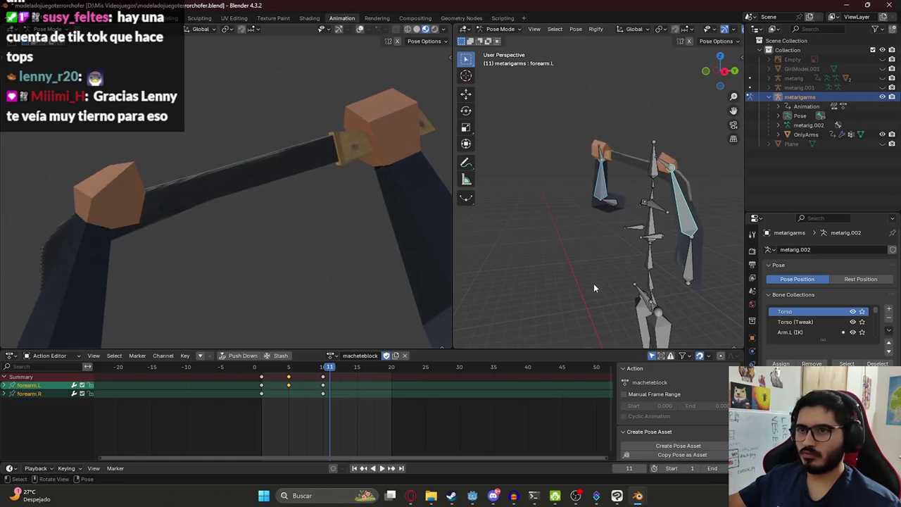
click(582, 286)
key(i)
Copy the frame 10 pose to frame 12, key it, and preview the hold
key(Left)
key(ctrl+c)
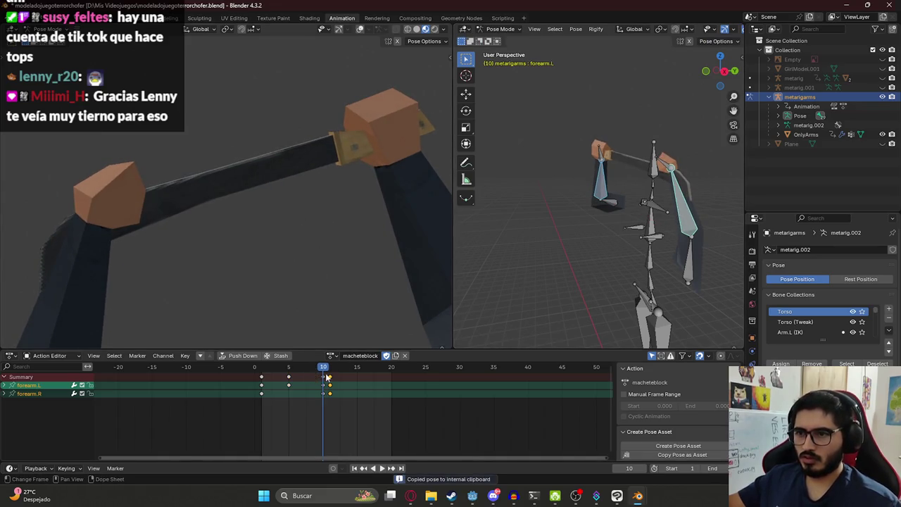
key(Right)
key(Right)
key(ctrl+v)
key(i)
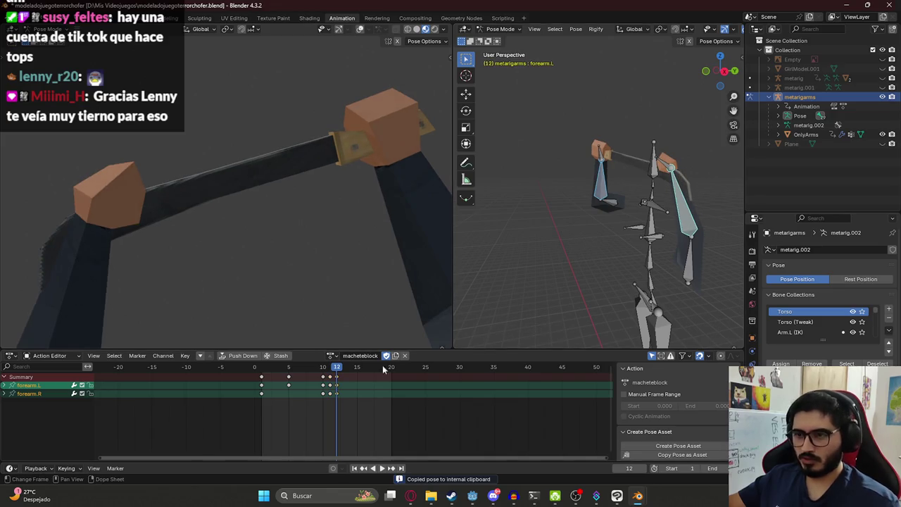
key(space)
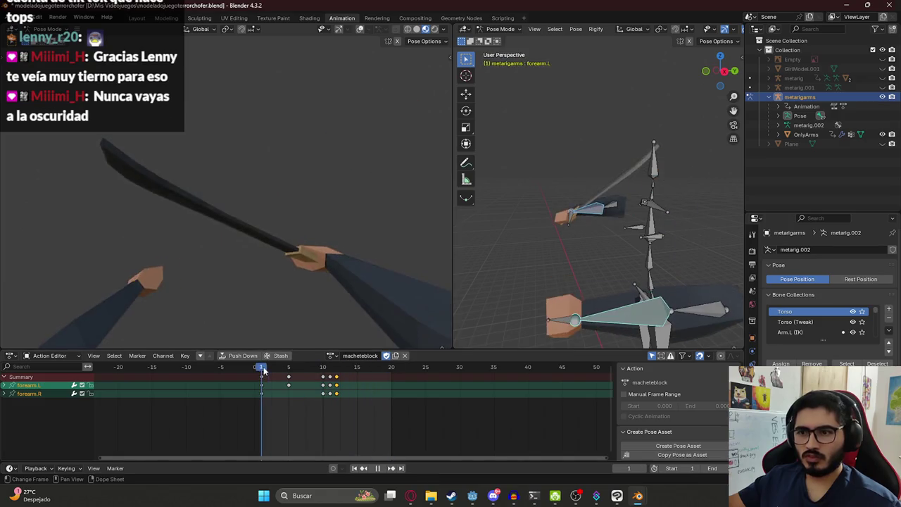
key(space)
key(space)
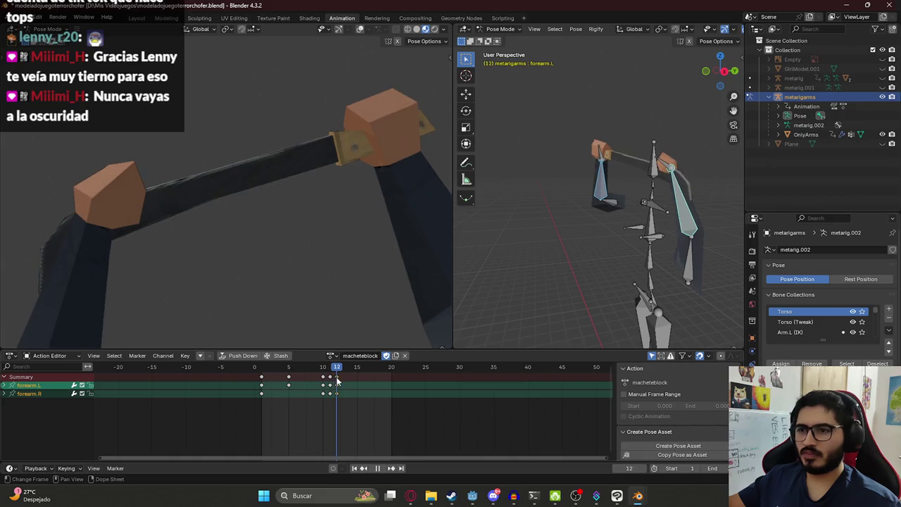
Delete the keyframes at frames 11–12 and save the macheteblock file
key(space)
key(b)
drag(345, 407, 322, 374)
key(Delete)
click(289, 368)
key(space)
key(space)
key(ctrl+s)
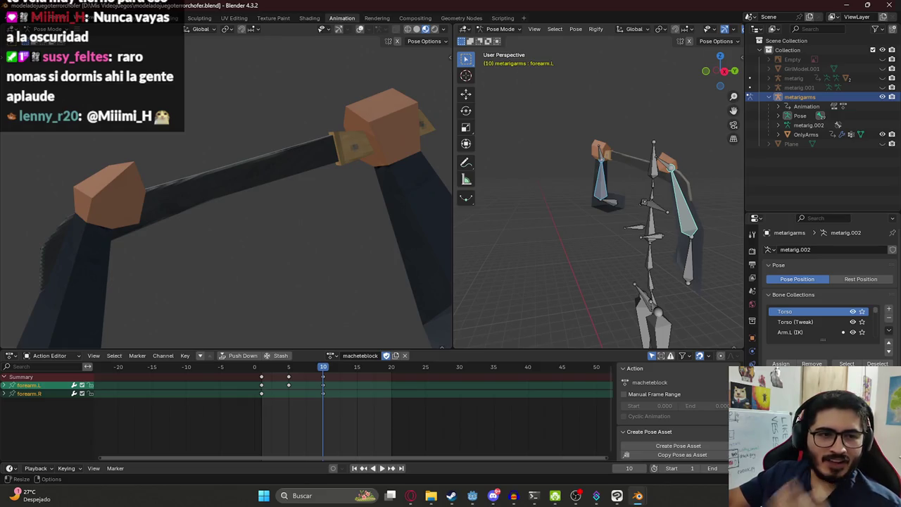
Play the action from frame 1, select all rig bones, and save
click(261, 371)
key(space)
key(space)
key(a)
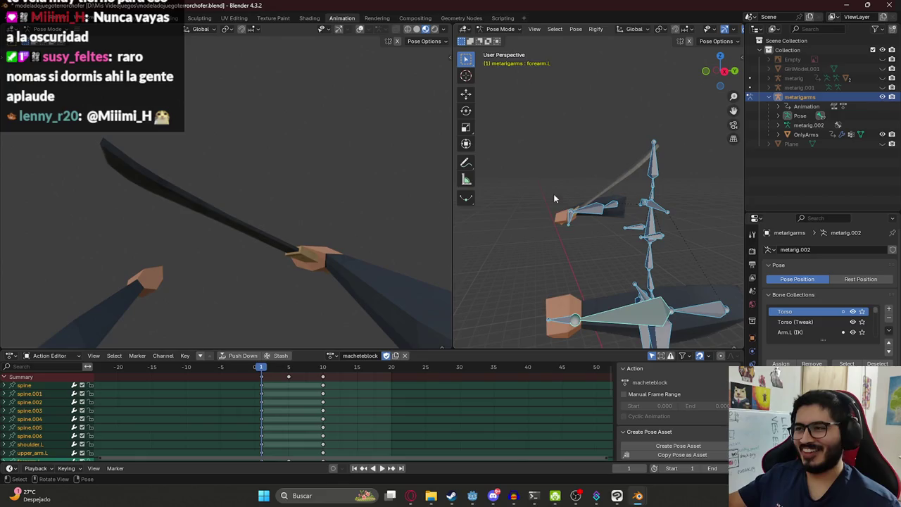
key(ctrl+s)
key(space)
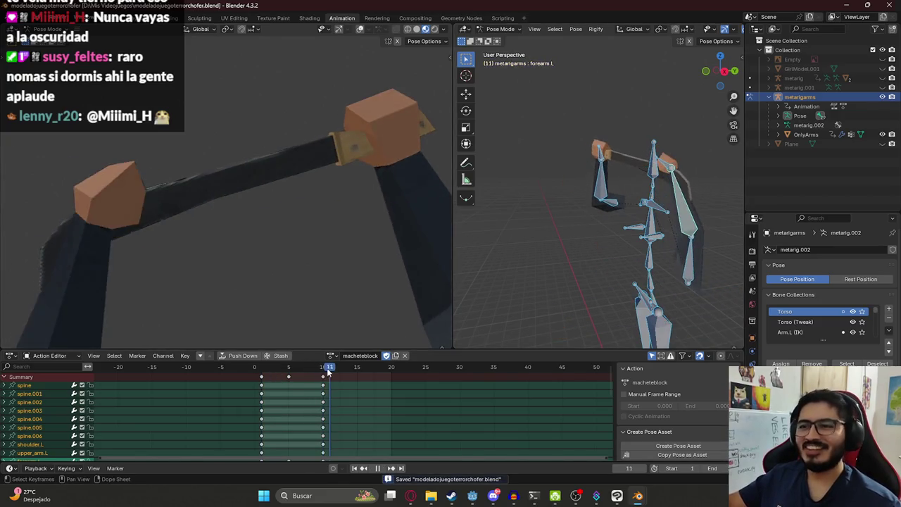
key(space)
key(Left)
Switch to the macheteidle action, set its end frame to 30, save, and play it
click(330, 356)
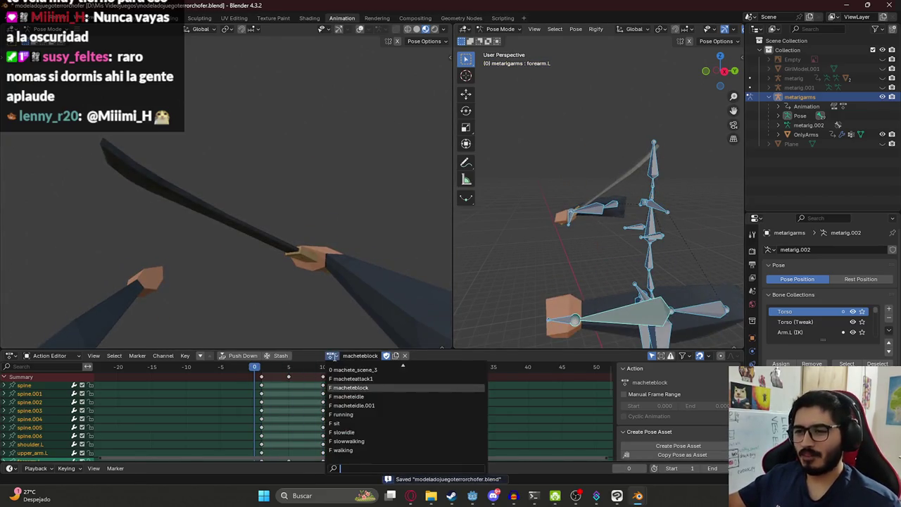
click(352, 373)
key(space)
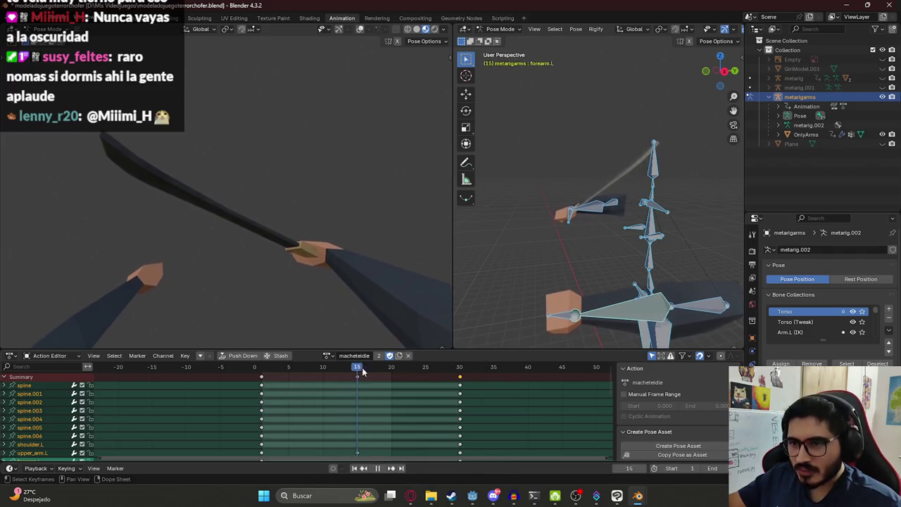
key(Escape)
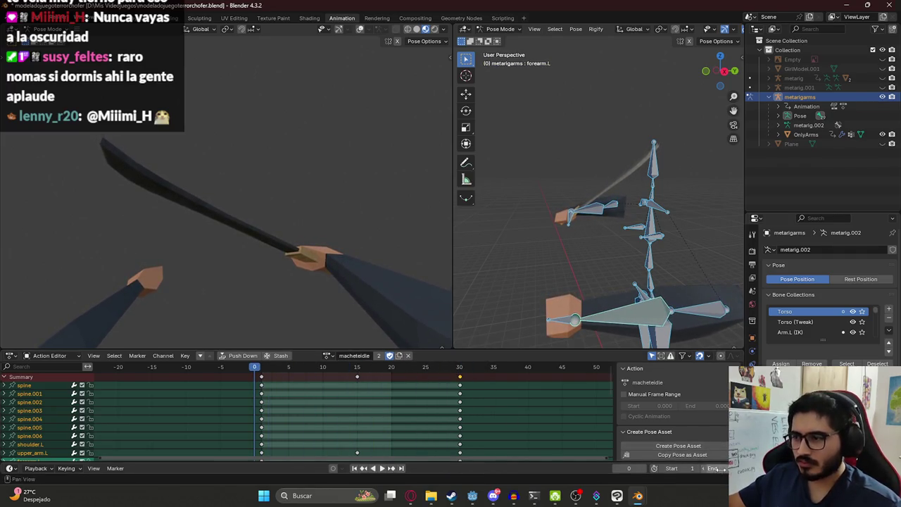
text(30)
key(Return)
key(ctrl+s)
key(space)
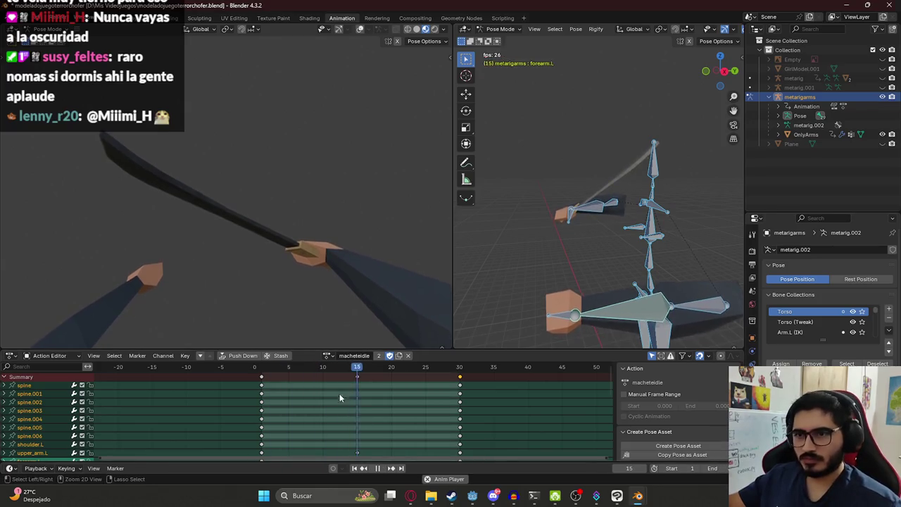
Load the macheteattack1 action, stop playback, and rewind to frame 1
click(329, 356)
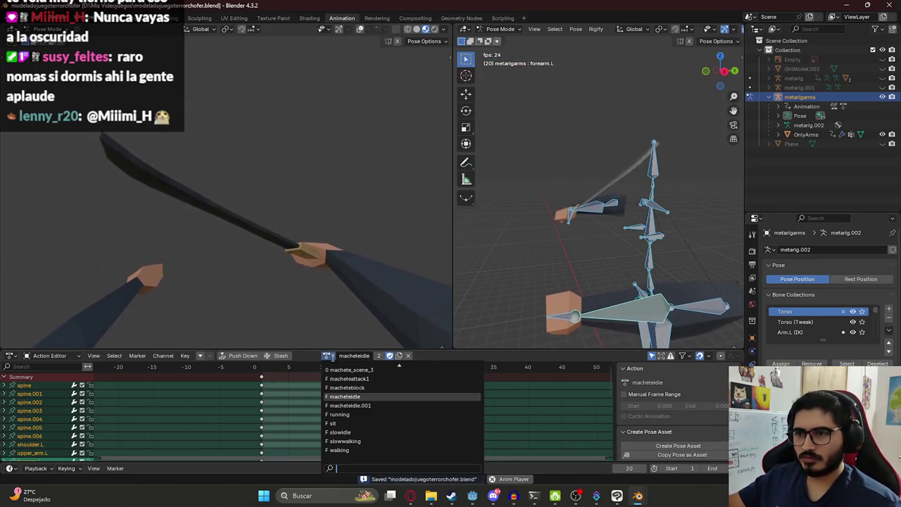
click(346, 387)
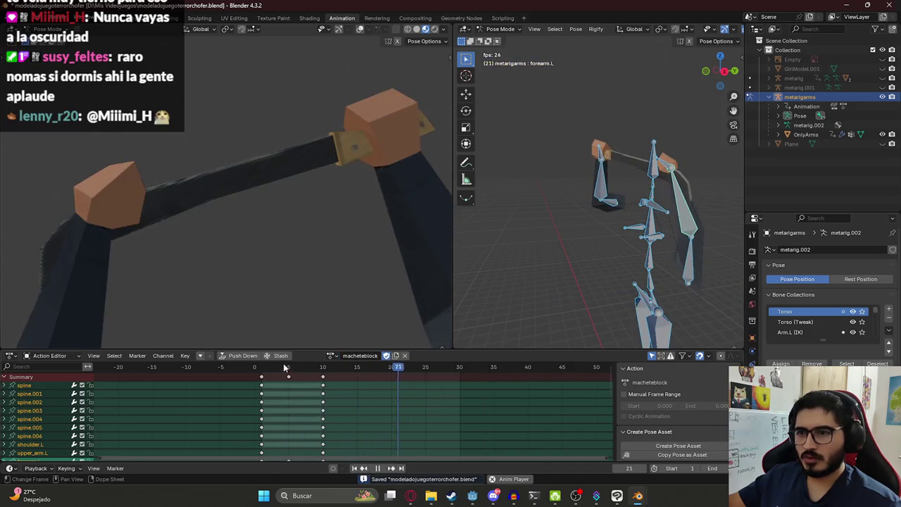
click(331, 356)
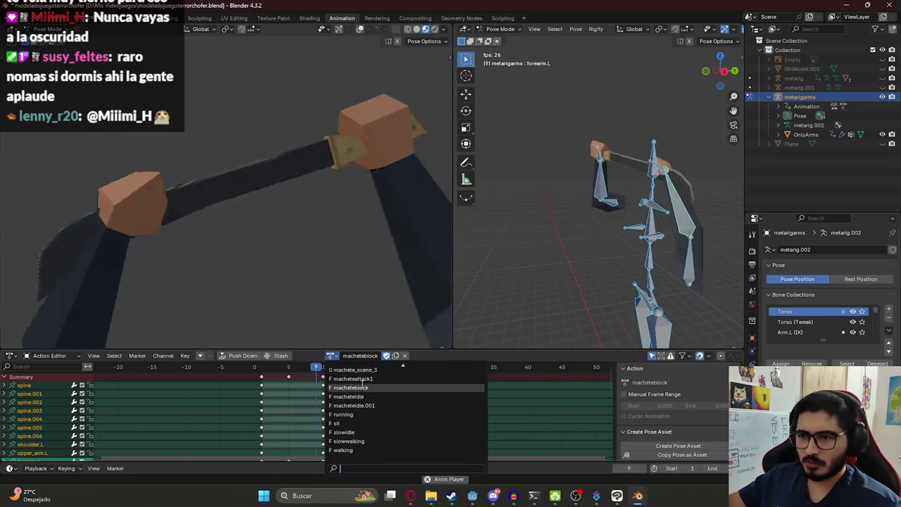
click(331, 381)
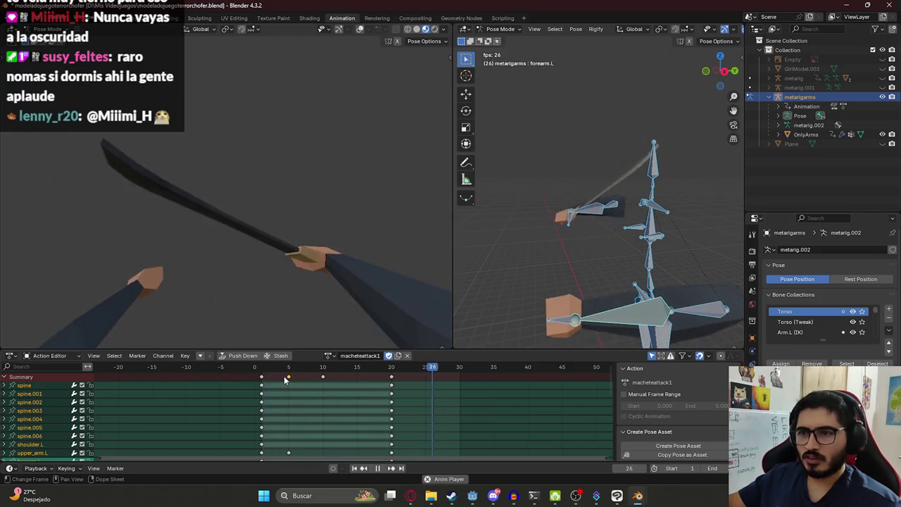
click(288, 377)
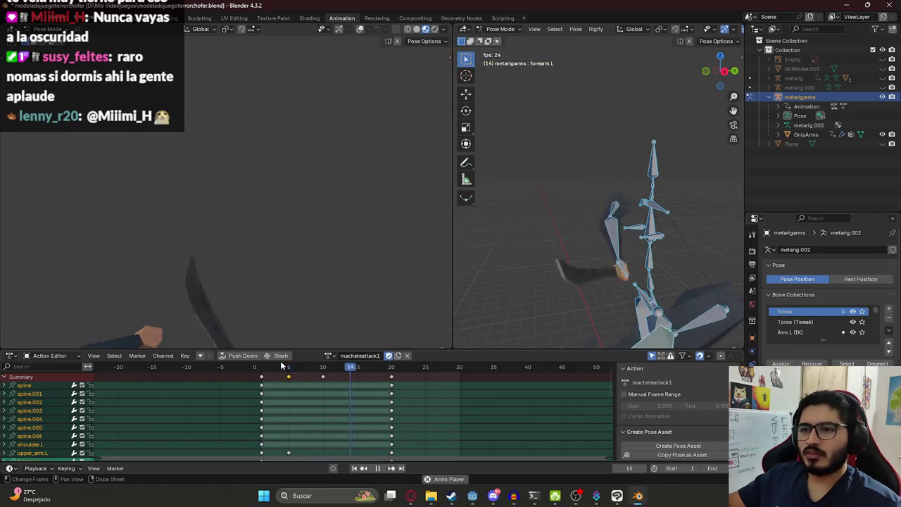
key(space)
mouse_move(275, 371)
mouse_down()
mouse_move(262, 367)
mouse_move(303, 367)
mouse_move(262, 367)
mouse_up()
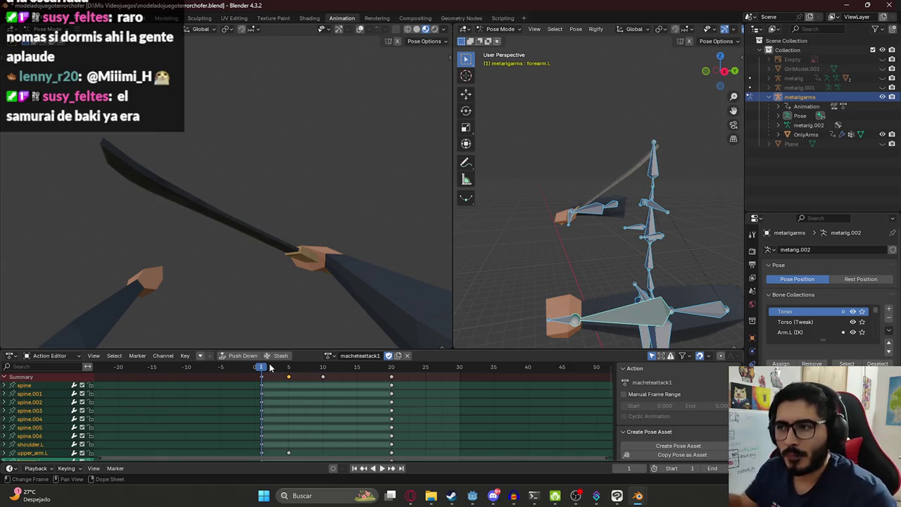
Duplicate the current action, rename the copy macheteattack2, and preview it
click(399, 358)
double_click(367, 356)
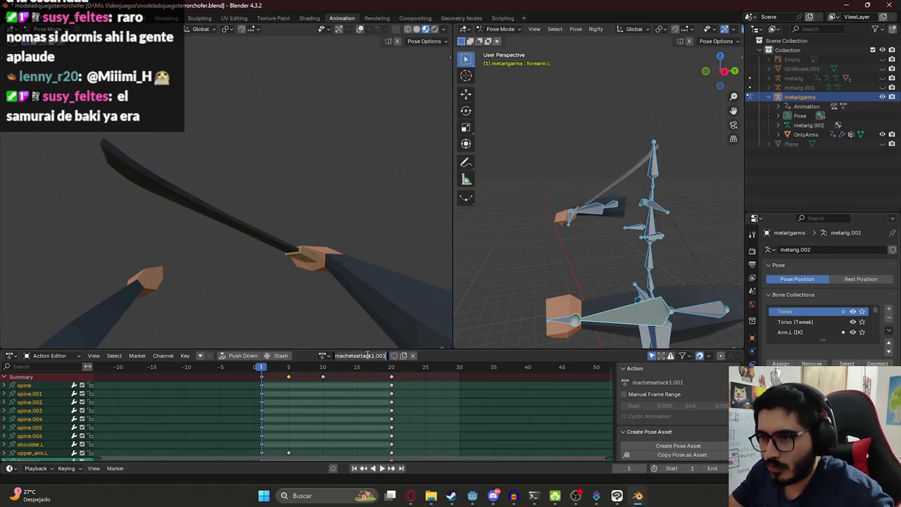
text(2)
key(Return)
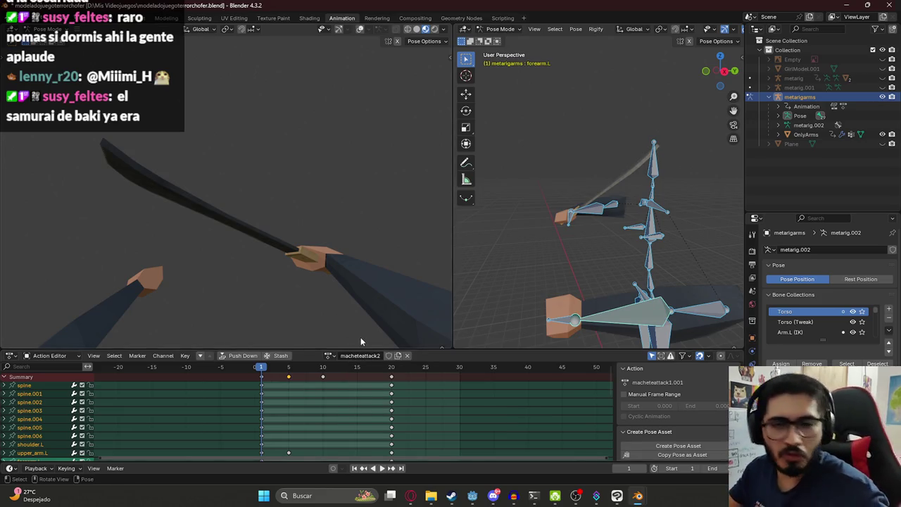
key(space)
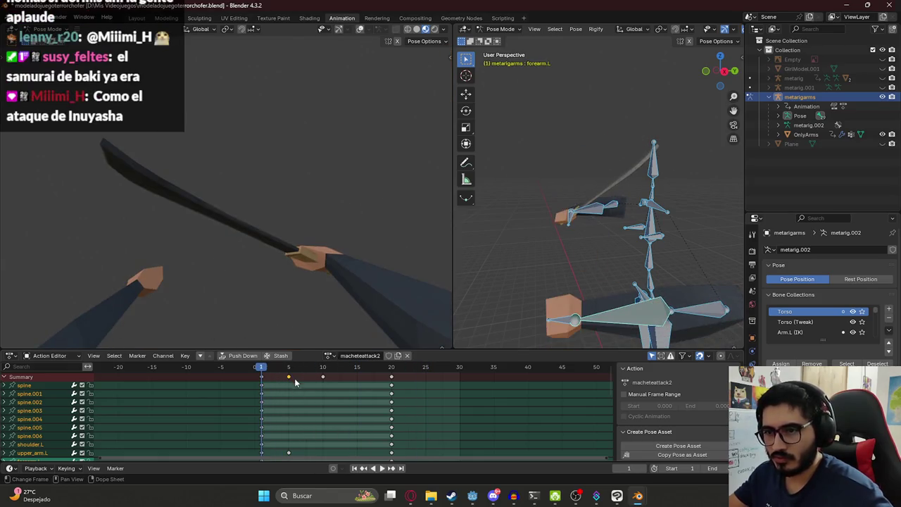
key(space)
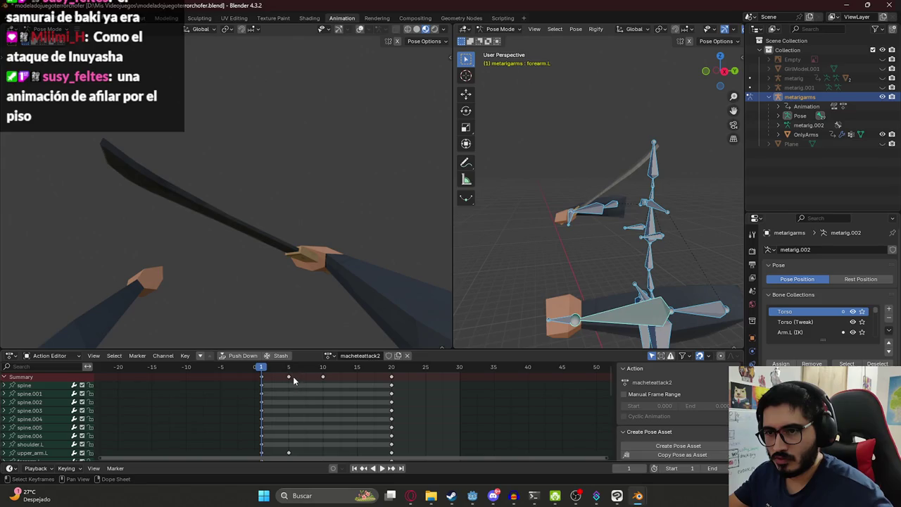
Delete all frame-20 keyframes from macheteattack2 and replay to check
click(392, 380)
key(x)
click(323, 379)
key(space)
key(space)
Inspect the rig from the numpad side views and select the right upper arm bone
middle_drag(591, 251, 651, 261)
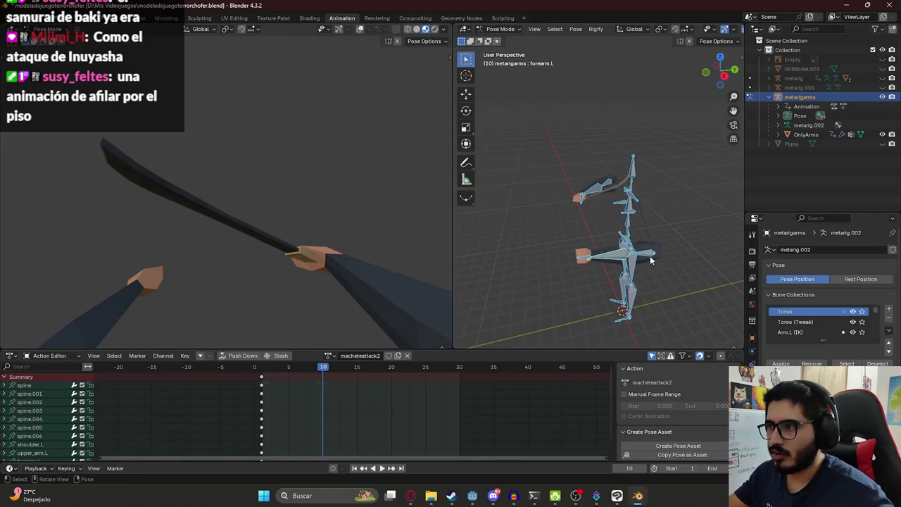
click(638, 262)
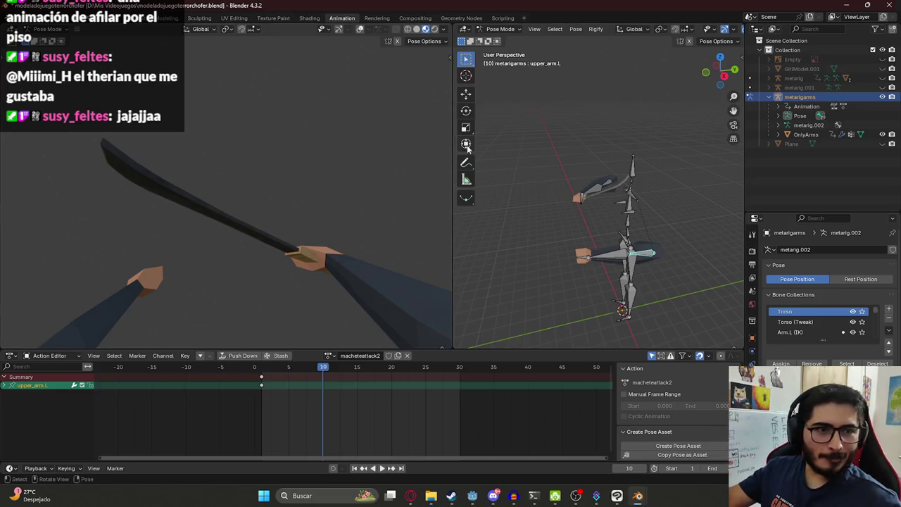
key(KP_1)
key(KP_3)
scroll(616, 228, up, 1)
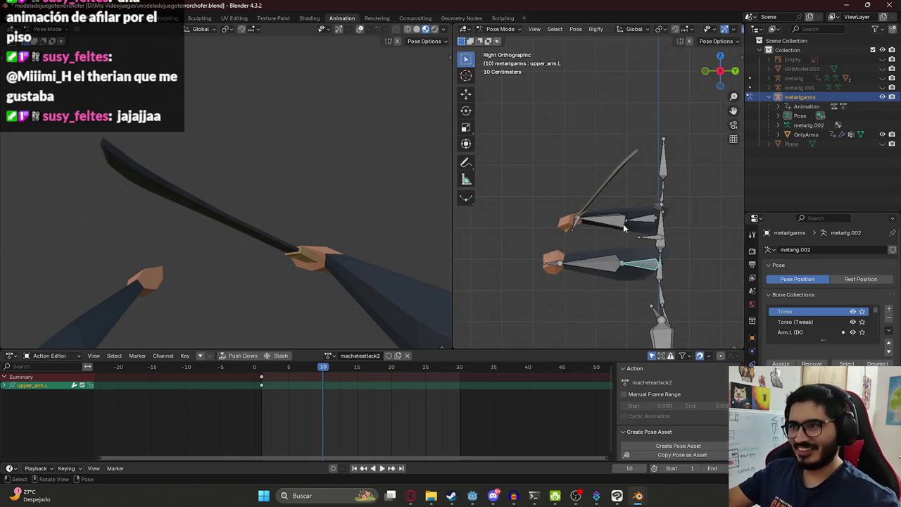
middle_drag(631, 238, 601, 235)
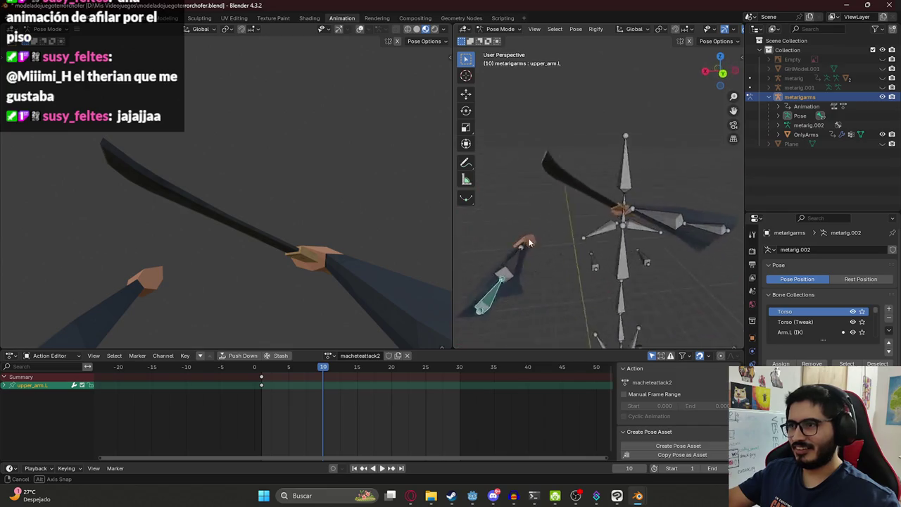
key(KP_3)
key(ctrl+KP_3)
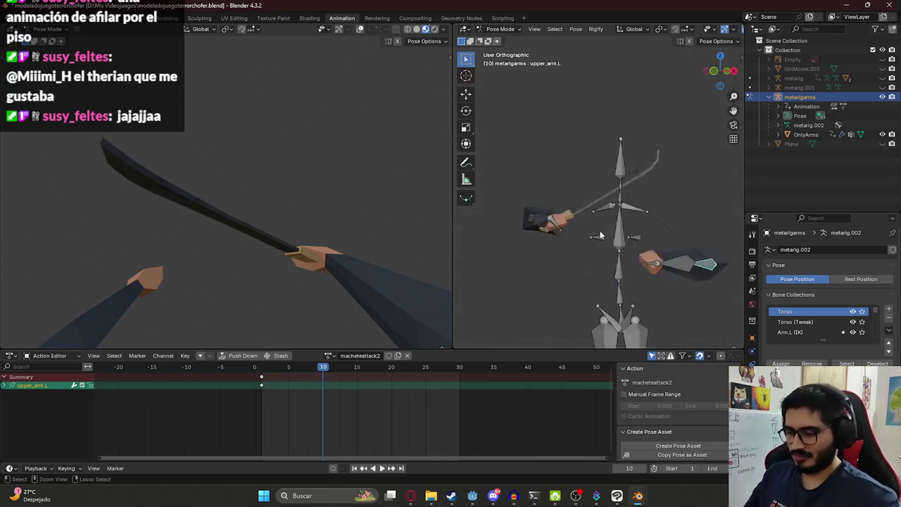
click(560, 220)
click(591, 222)
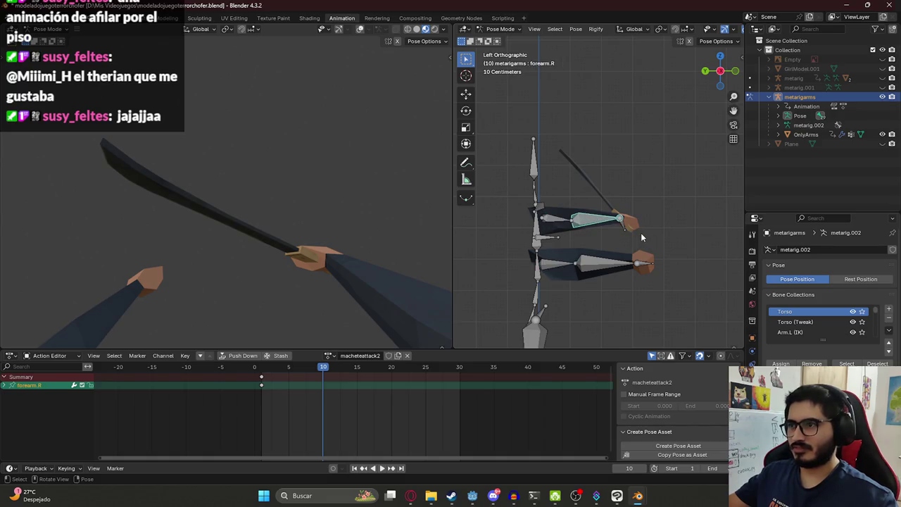
click(561, 224)
Raise the right upper arm, then try a forearm twist in back view and revert it
key(r)
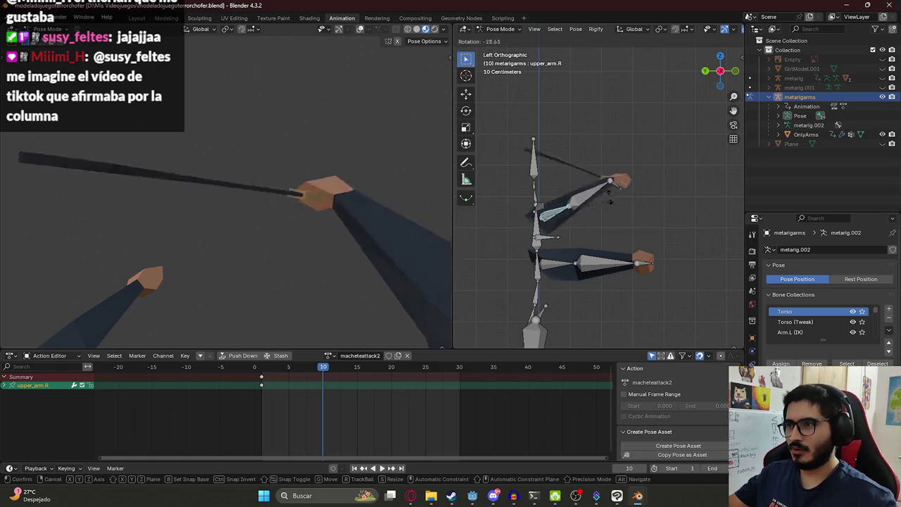
click(502, 182)
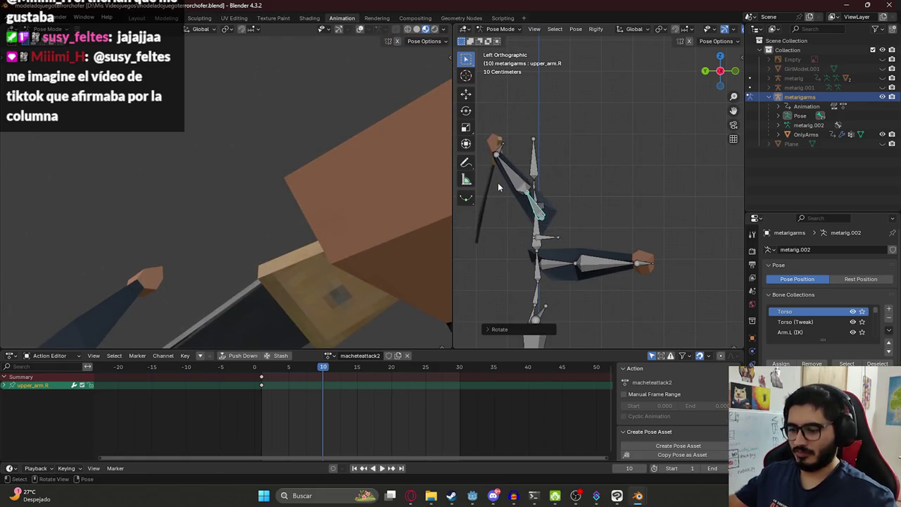
key(ctrl+KP_1)
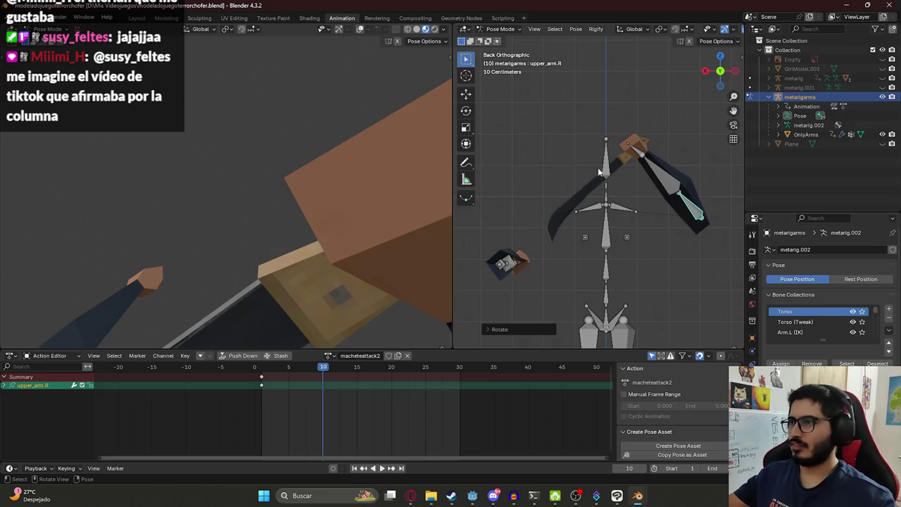
click(650, 172)
key(r)
key(y)
key(y)
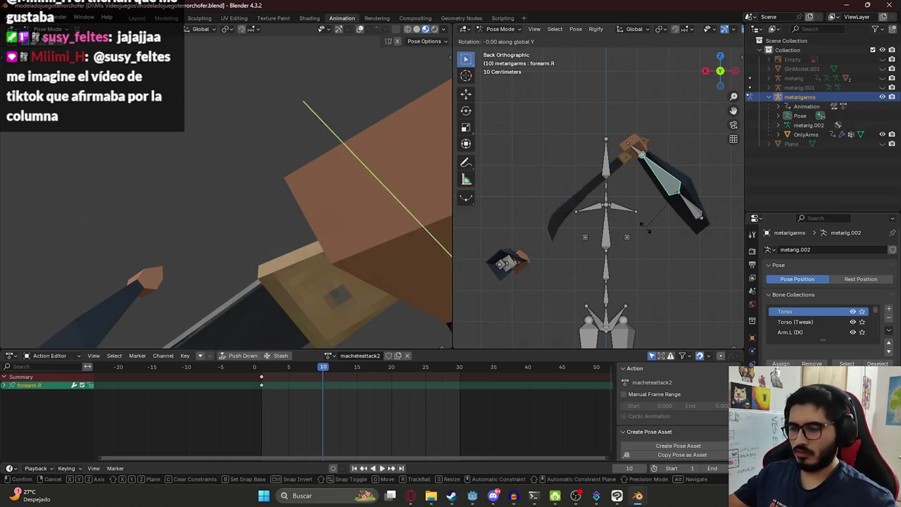
click(684, 204)
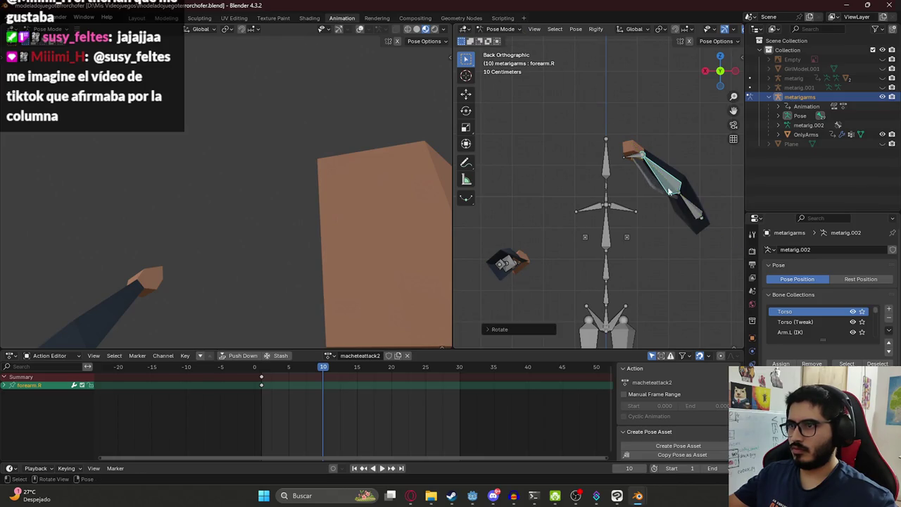
key(r)
key(Escape)
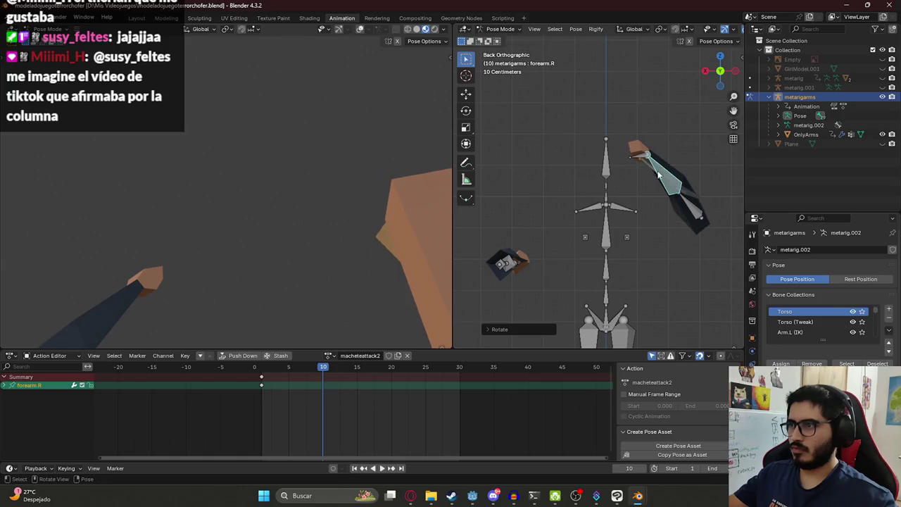
Rotate the right upper arm on global X, then paste the arm pose mirrored onto the left
click(690, 209)
key(r)
key(y)
key(y)
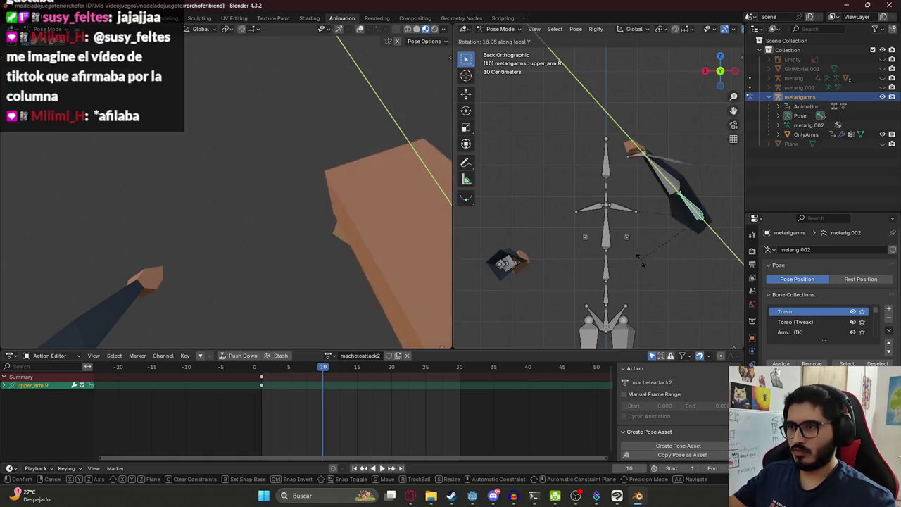
key(x)
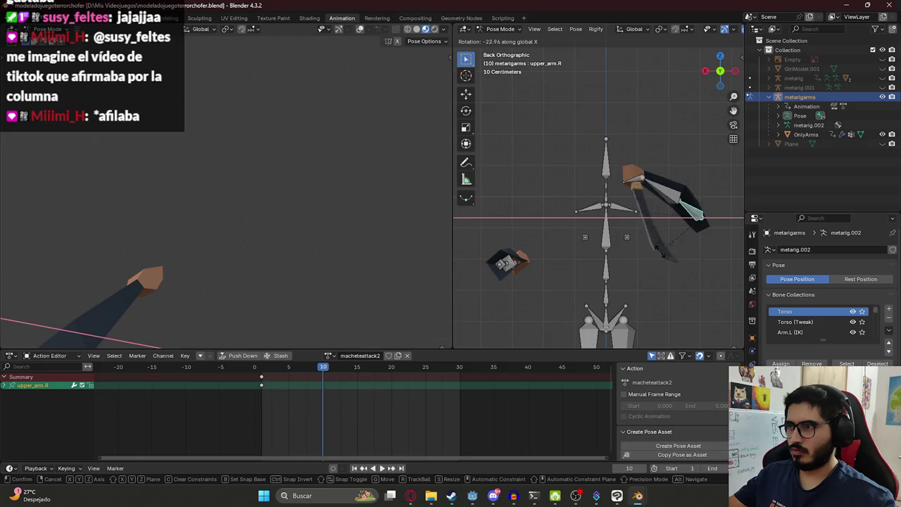
click(662, 245)
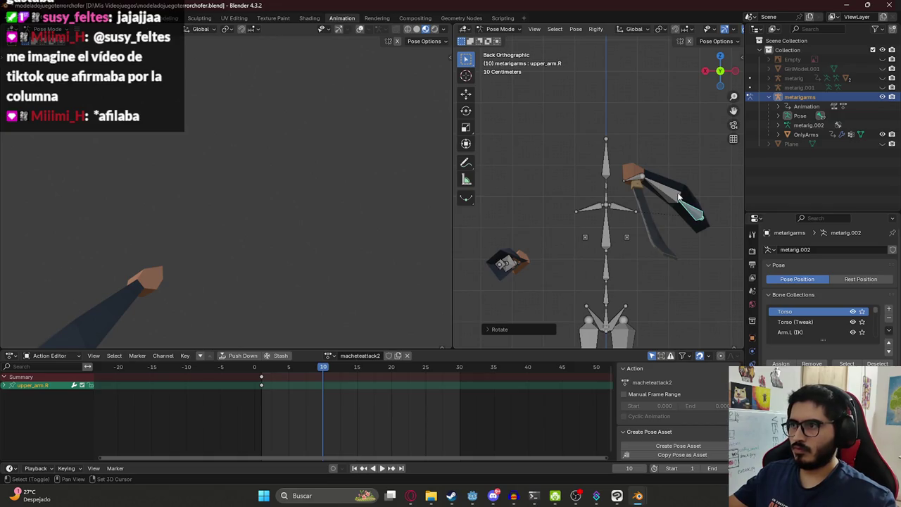
key(shift+bracketright)
key(shift+bracketright)
key(ctrl+c)
key(ctrl+shift+v)
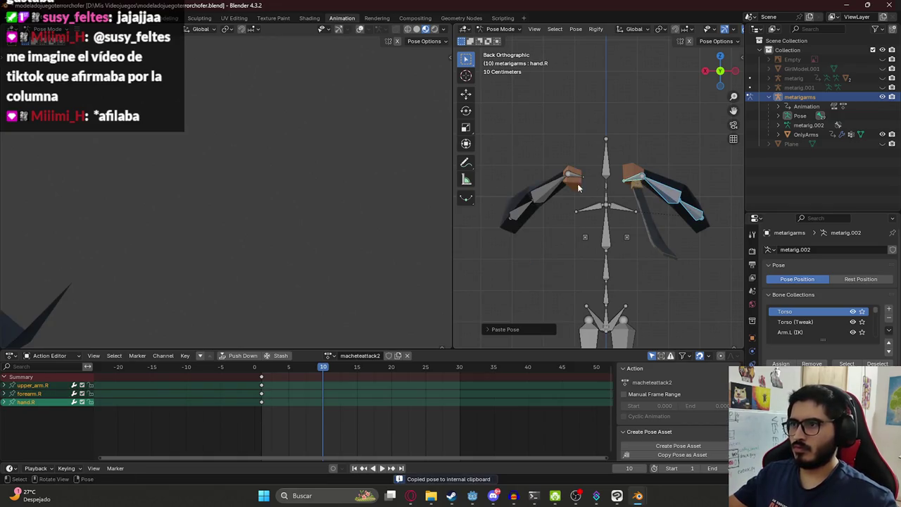
Move the left upper arm along X and then Y
click(533, 205)
key(g)
key(x)
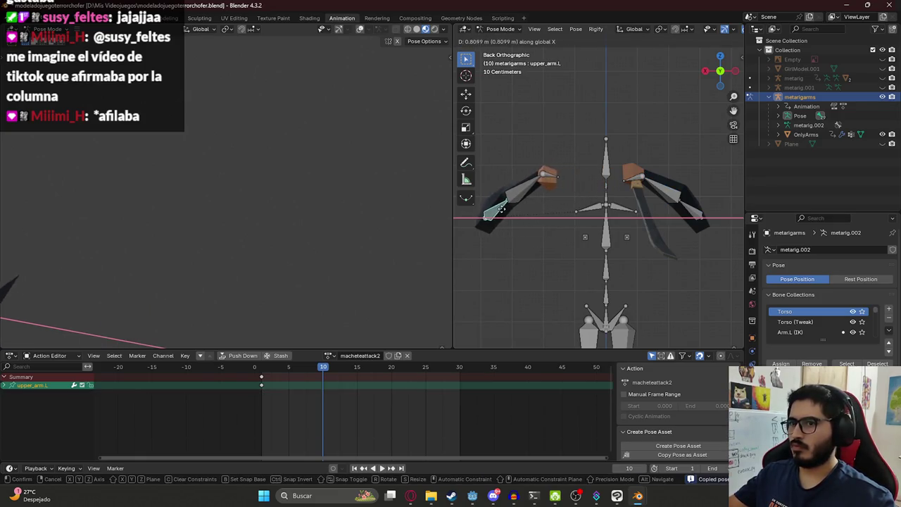
click(556, 210)
key(g)
key(y)
click(611, 208)
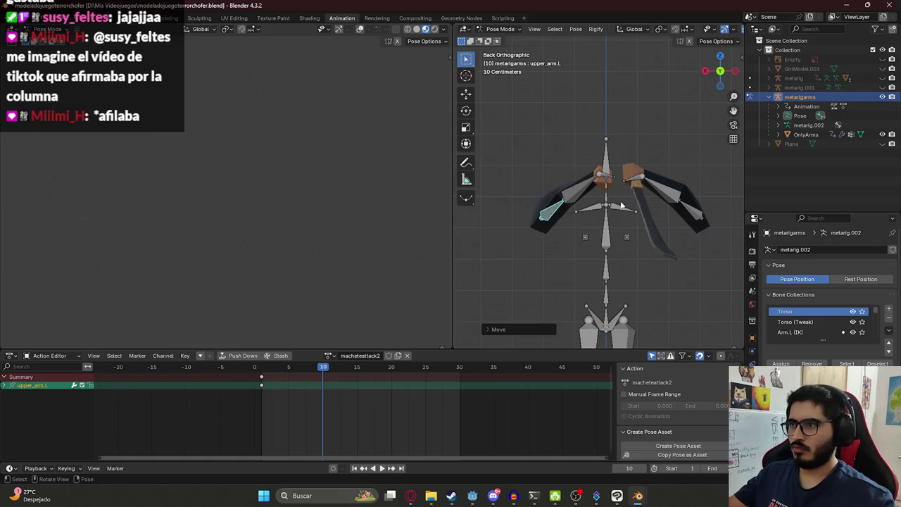
Move the right upper arm along X and rotate it
click(657, 188)
key(g)
key(x)
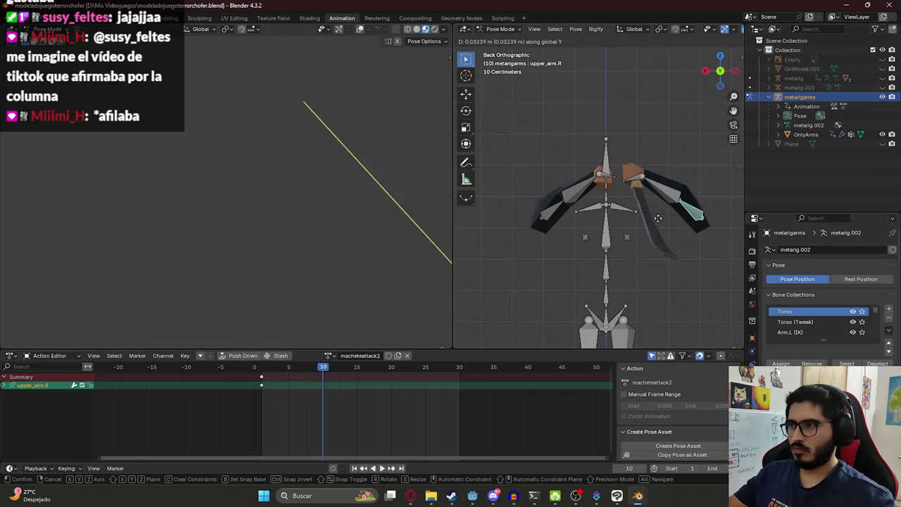
click(660, 219)
key(r)
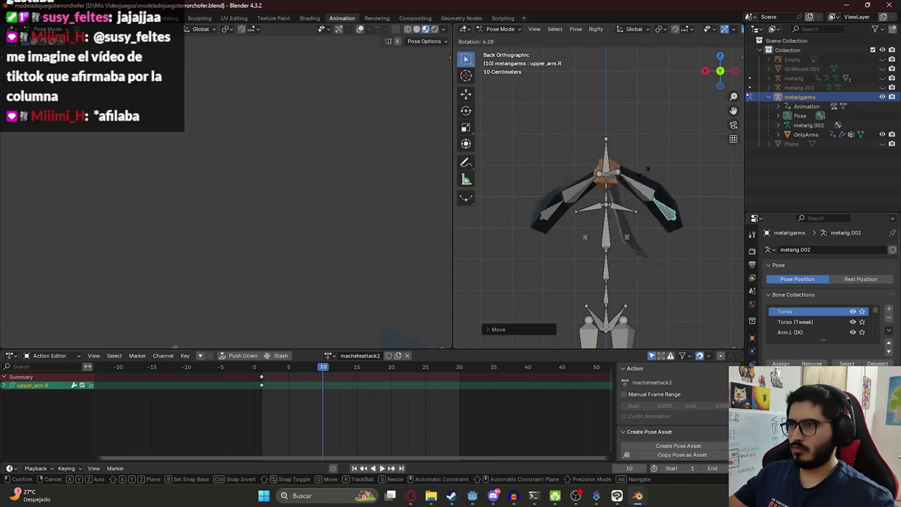
click(651, 210)
Twist the right upper arm on its own axis and reposition it along X
key(r)
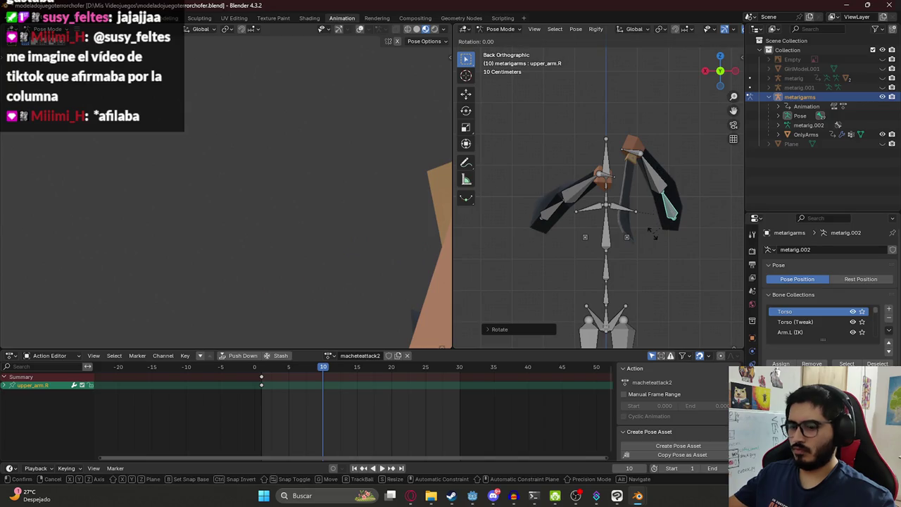
key(y)
key(y)
click(664, 228)
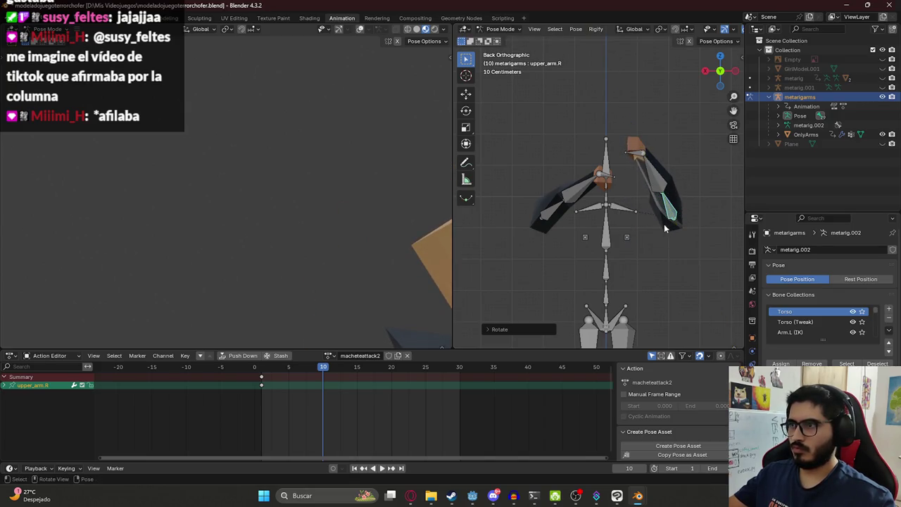
key(g)
key(y)
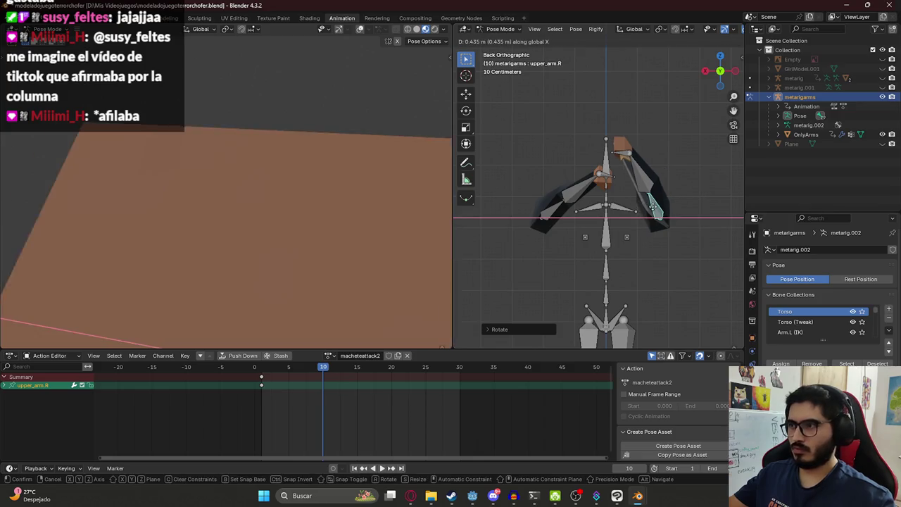
key(x)
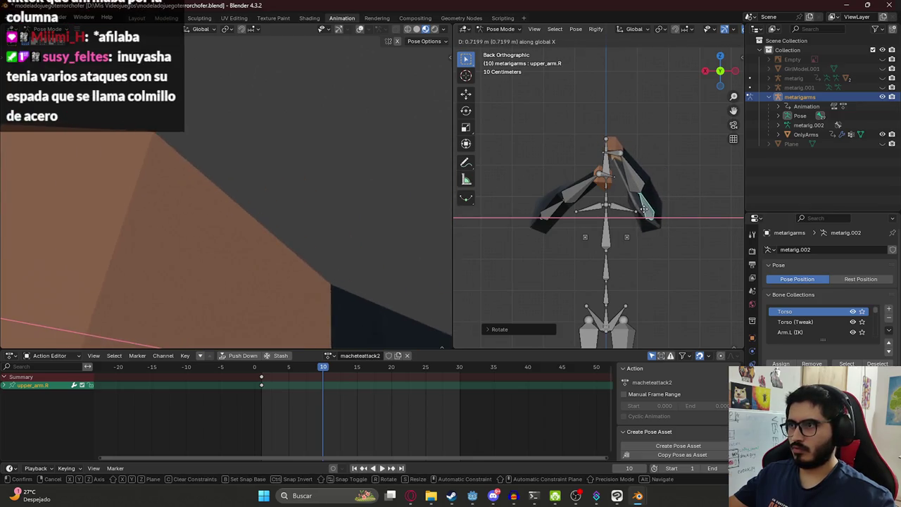
click(655, 184)
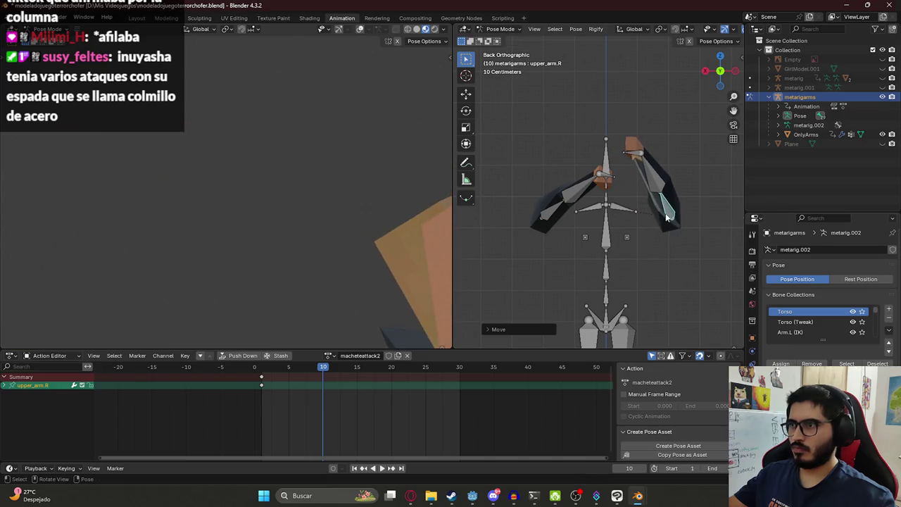
Rotate the right forearm and the left forearm
click(658, 182)
key(r)
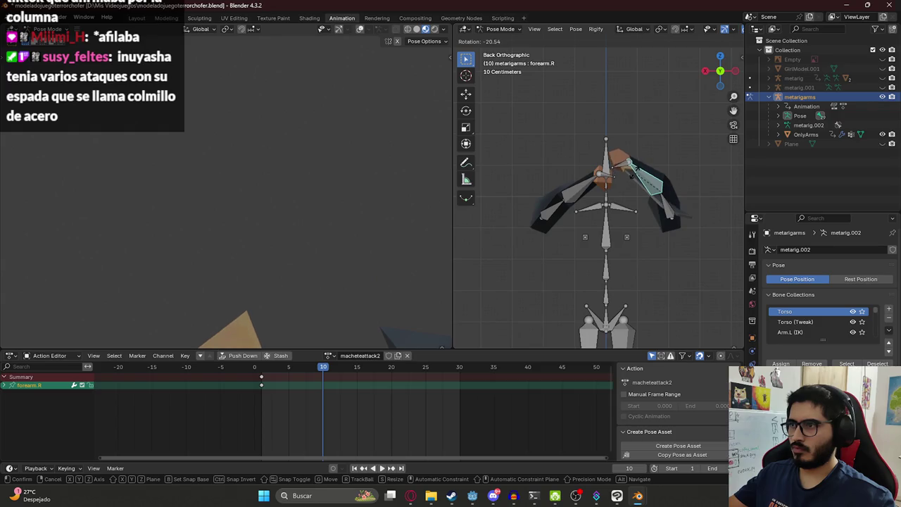
click(600, 184)
click(576, 185)
key(r)
click(561, 209)
Rotate the left upper arm, left hand, and right hand to refine the raised pose
click(574, 184)
key(r)
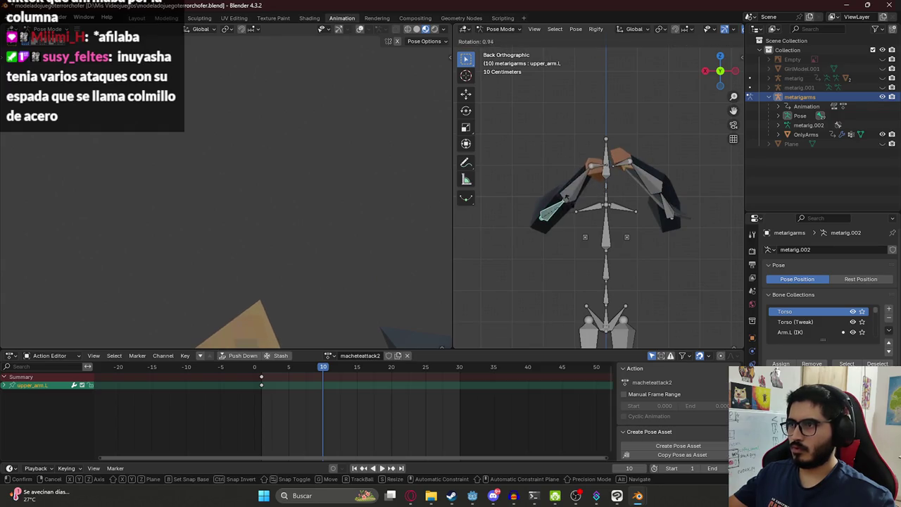
click(581, 185)
click(595, 169)
key(r)
click(612, 162)
key(r)
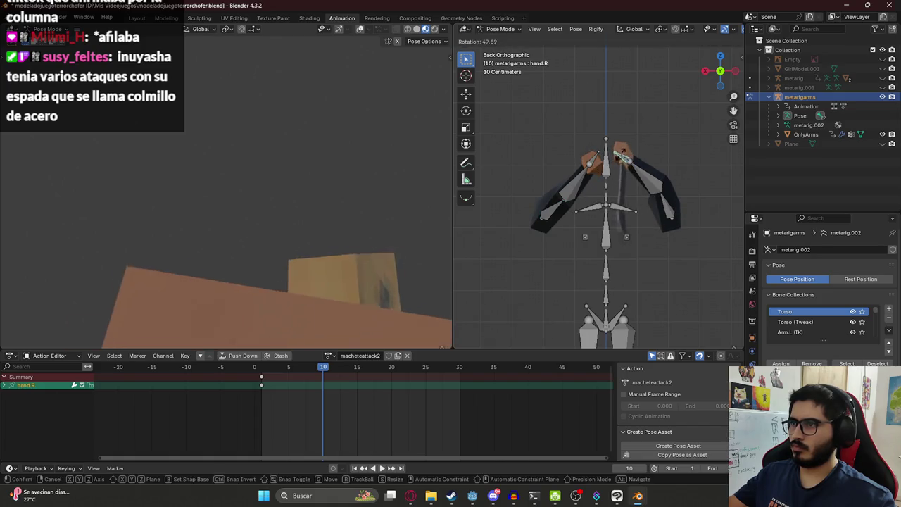
click(600, 187)
mouse_move(601, 186)
middle_down()
mouse_move(684, 187)
mouse_move(576, 148)
mouse_move(612, 146)
mouse_move(645, 197)
middle_up()
Twist the right hand around its local Y axis
key(r)
key(y)
key(y)
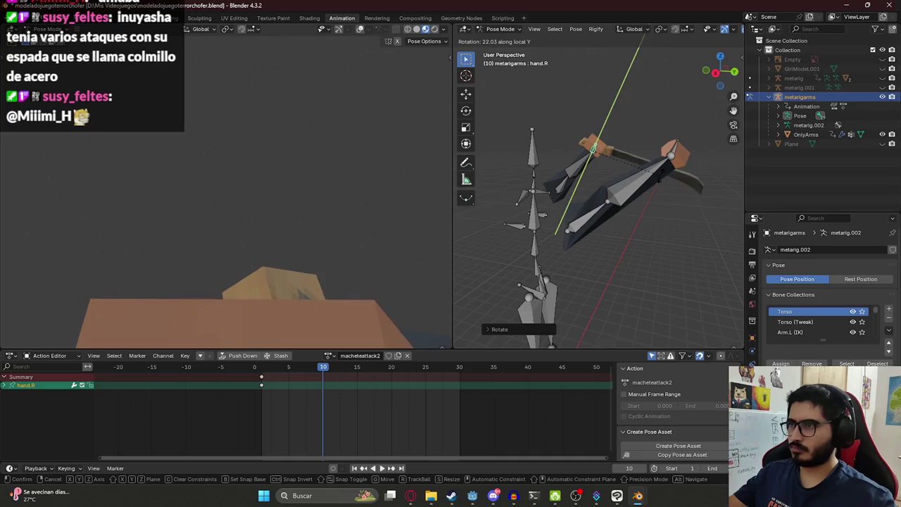
click(658, 170)
Copy the right shoulder, upper arm, forearm and hand pose, paste it mirrored onto the left arm
click(569, 187)
shift+click(594, 152)
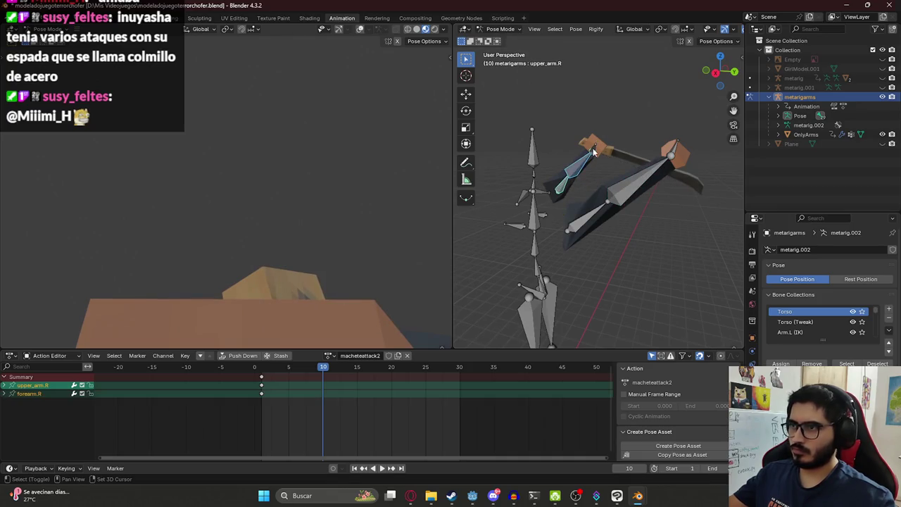
shift+click(584, 168)
shift+click(546, 193)
key(ctrl+c)
key(ctrl+shift+v)
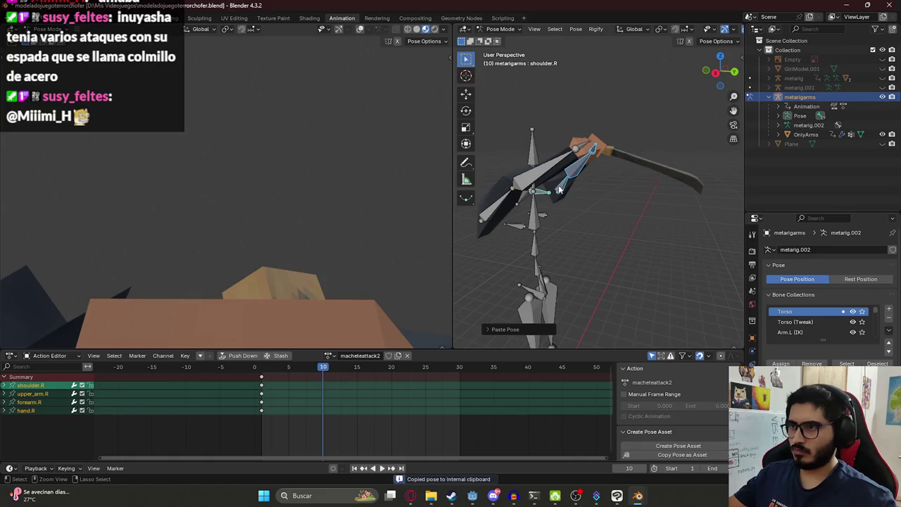
mouse_move(597, 177)
middle_down()
mouse_move(542, 164)
mouse_move(556, 164)
middle_up()
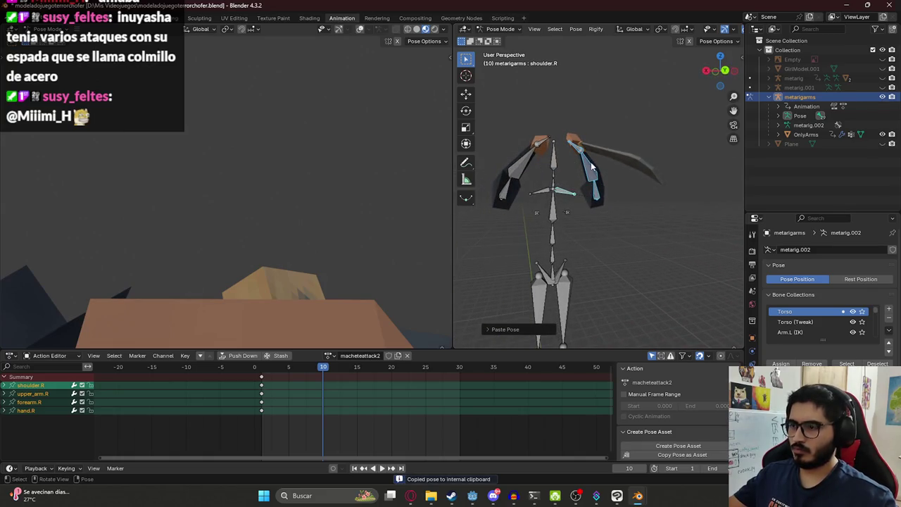
key(KP_1)
key(ctrl+KP_1)
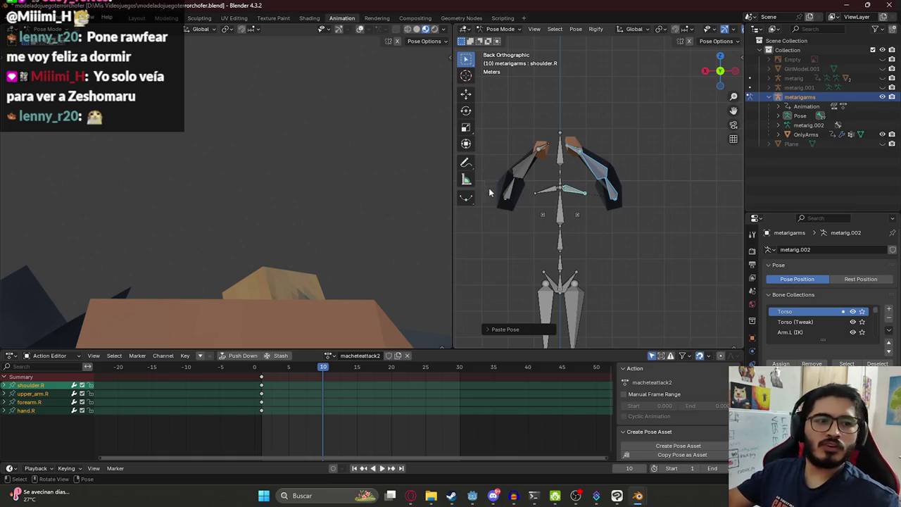
Rotate the right upper arm inward at frame 10
click(575, 195)
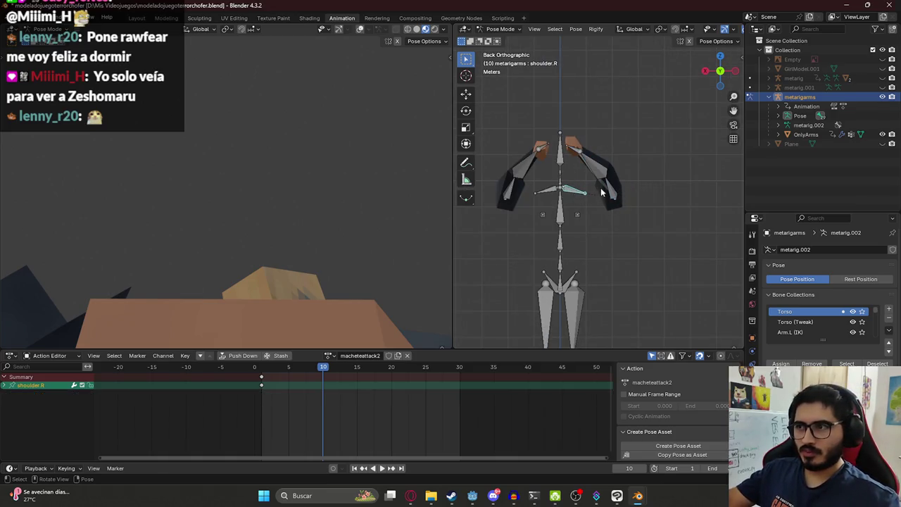
click(594, 171)
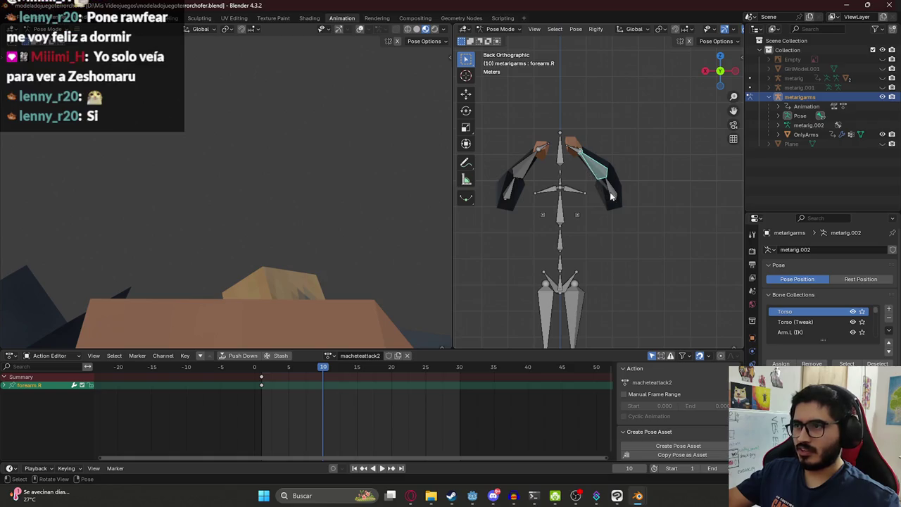
click(612, 197)
key(r)
click(624, 241)
Rotate the left upper arm twice and nudge it into position
click(515, 192)
key(r)
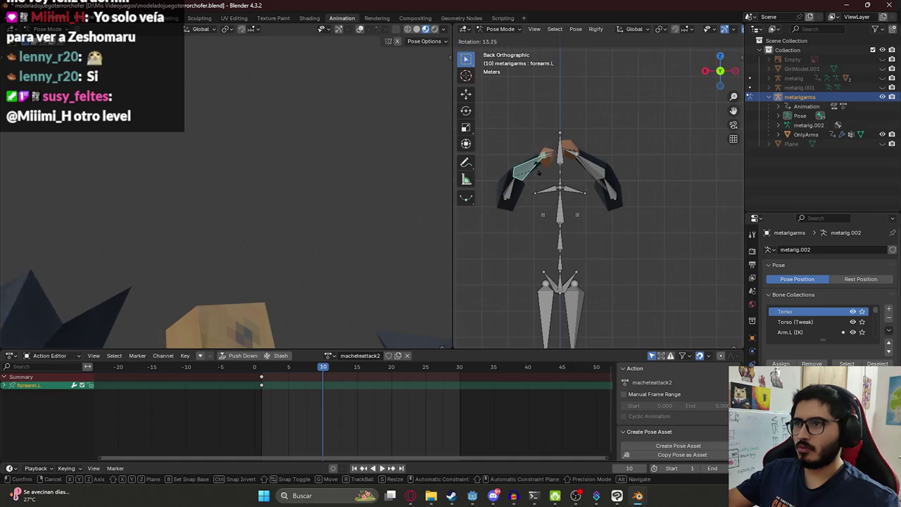
click(536, 171)
key(r)
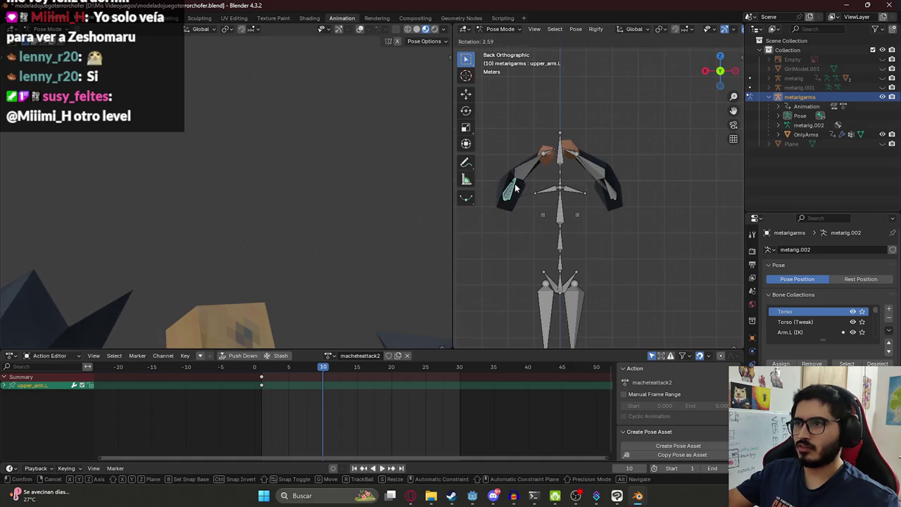
click(518, 187)
key(g)
click(525, 182)
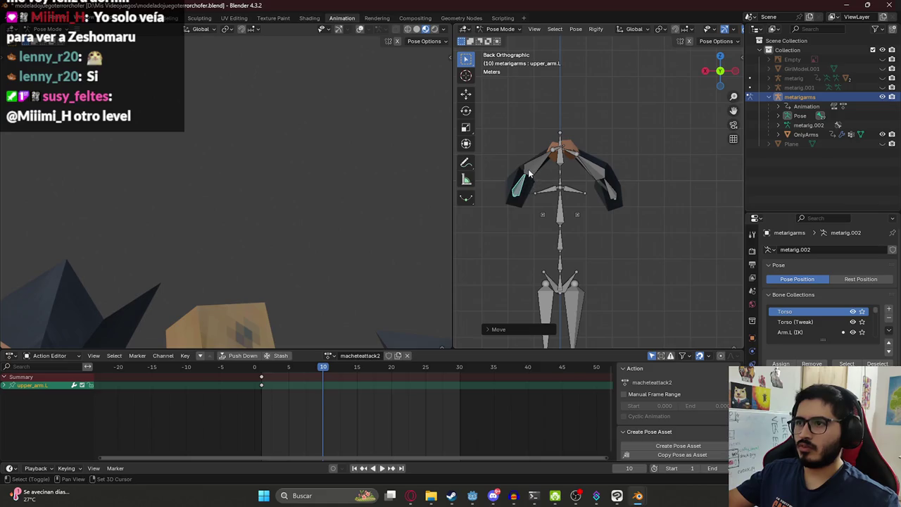
Select all six arm bones: both forearms, hands and upper arms
shift+click(522, 185)
shift+click(518, 193)
shift+click(612, 191)
shift+click(603, 175)
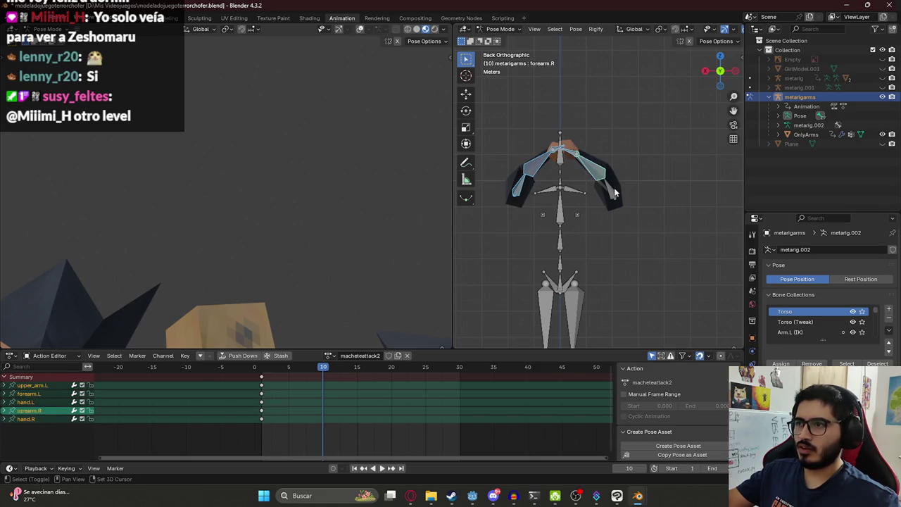
shift+click(585, 169)
Keyframe all six arm bones at frame 10 and play back the animation
key(i)
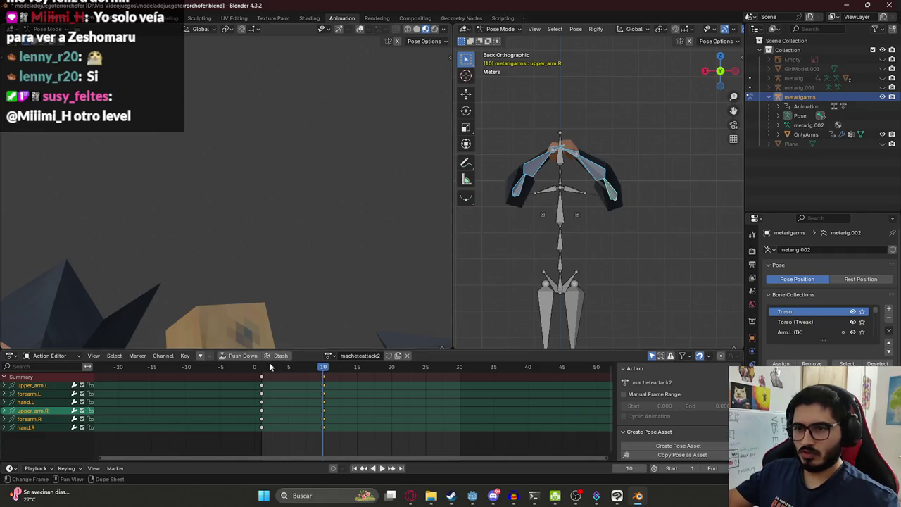
key(space)
drag(276, 374, 323, 378)
At frame 10, move the right arm bones along the Y axis
middle_drag(592, 148, 588, 221)
key(g)
key(y)
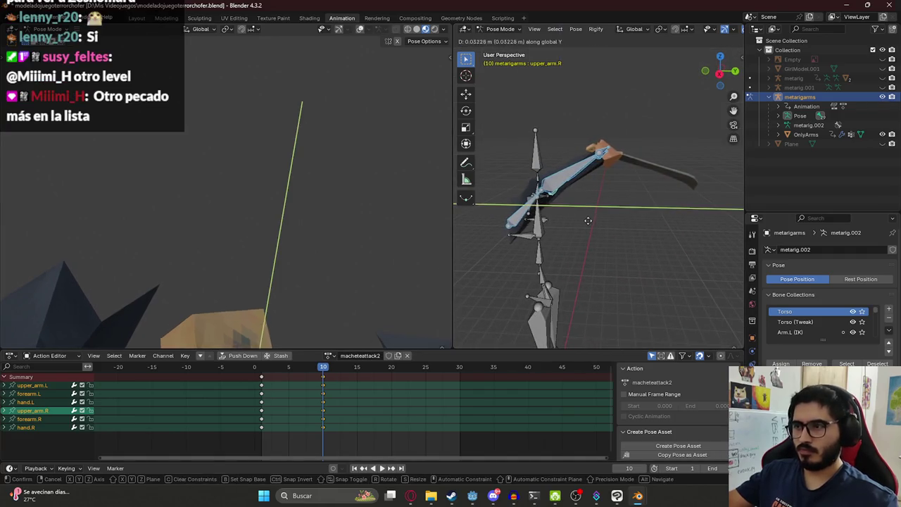
click(620, 230)
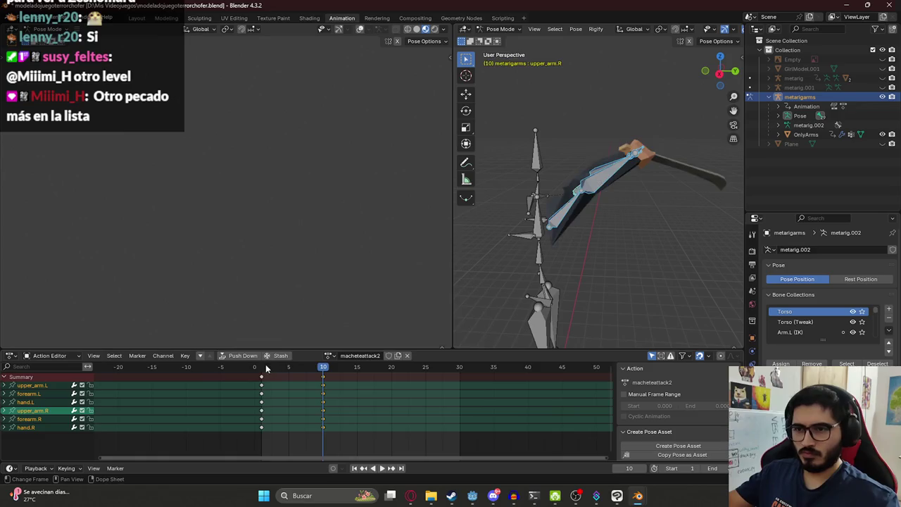
Play back and scrub frames 5–8 to review the swing
key(space)
drag(291, 370, 309, 374)
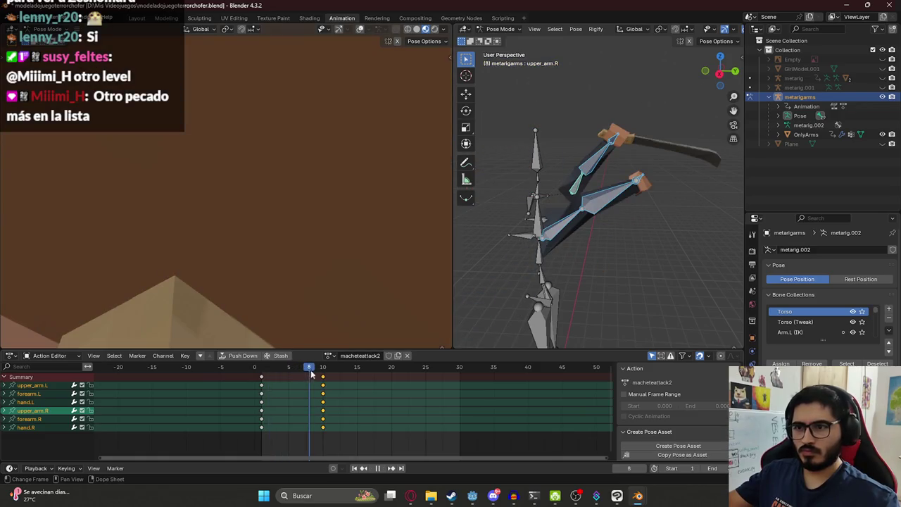
mouse_move(290, 372)
mouse_down()
mouse_move(302, 373)
mouse_move(264, 376)
mouse_up()
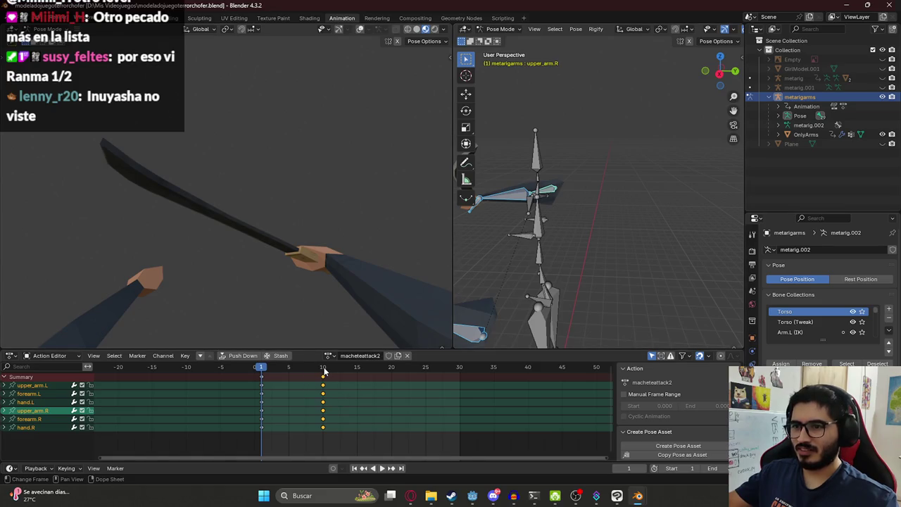
Copy the left arm's frame-1 pose, paste it at frame 10, and check front and right views
middle_drag(556, 198, 576, 170)
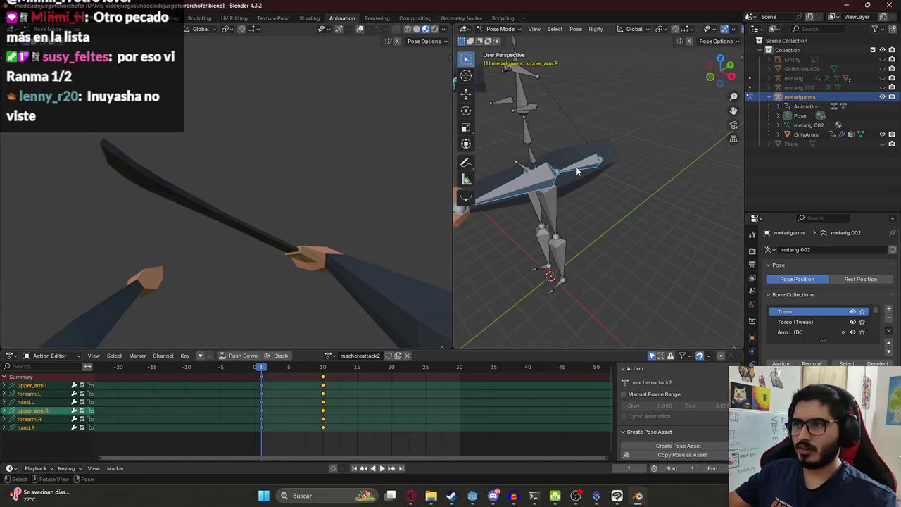
click(523, 197)
key(ctrl+c)
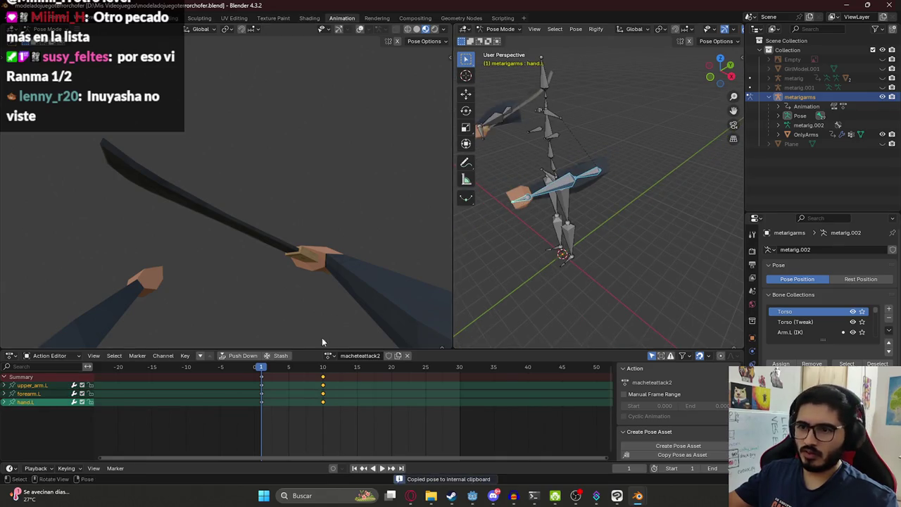
click(323, 367)
key(ctrl+v)
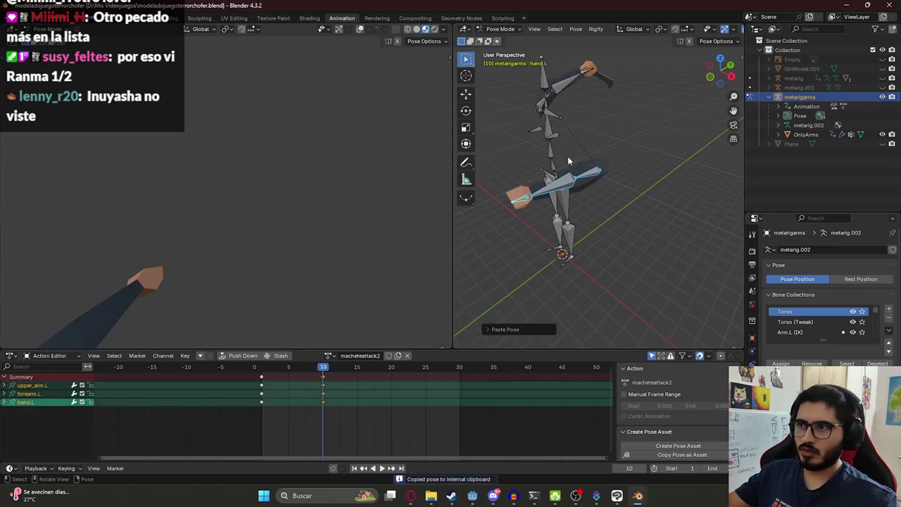
key(KP_1)
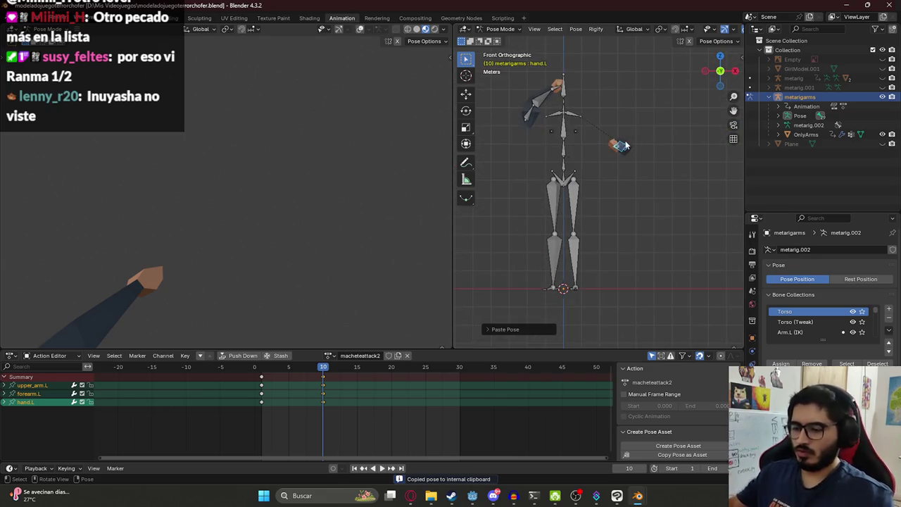
key(KP_3)
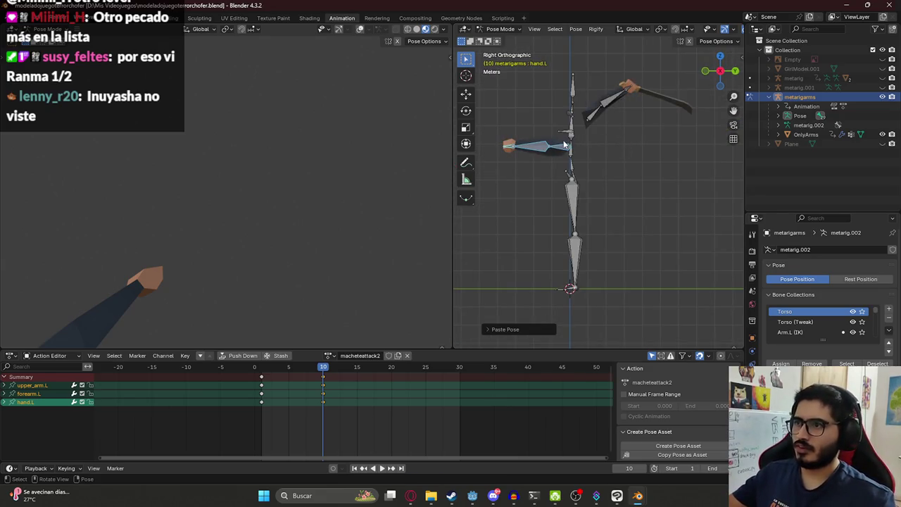
In the right view, rotate the left upper arm upward and reposition it
click(564, 144)
key(r)
click(592, 149)
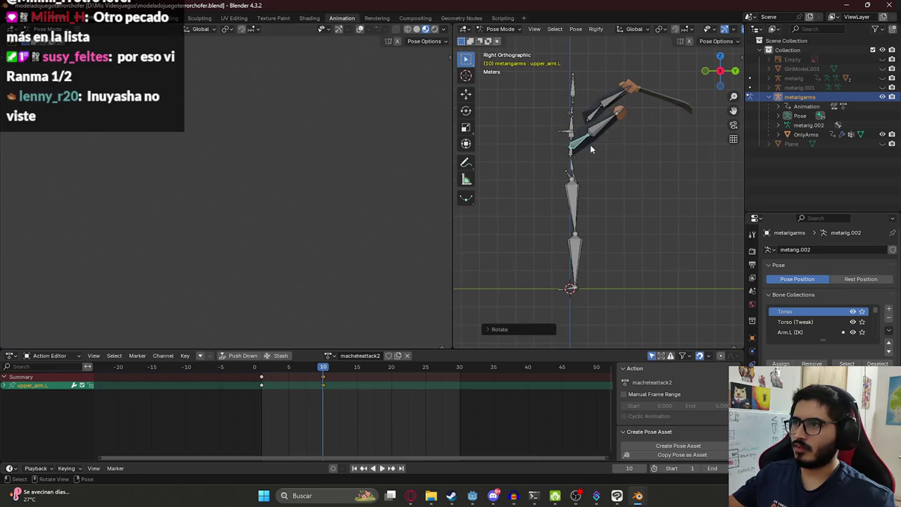
key(g)
click(582, 126)
In top view, rotate the left upper arm so it points inward
mouse_move(582, 125)
middle_down()
mouse_move(624, 110)
mouse_move(560, 144)
mouse_move(548, 172)
mouse_move(586, 163)
middle_up()
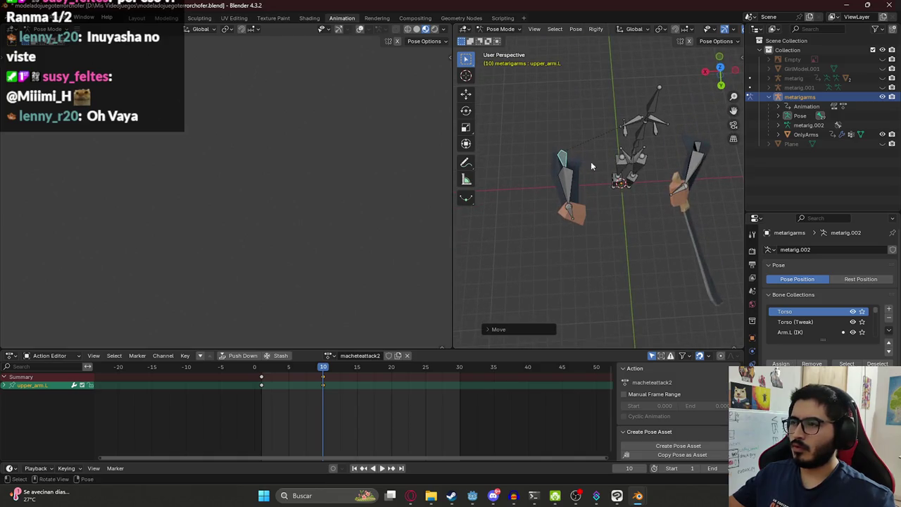
key(KP_7)
key(r)
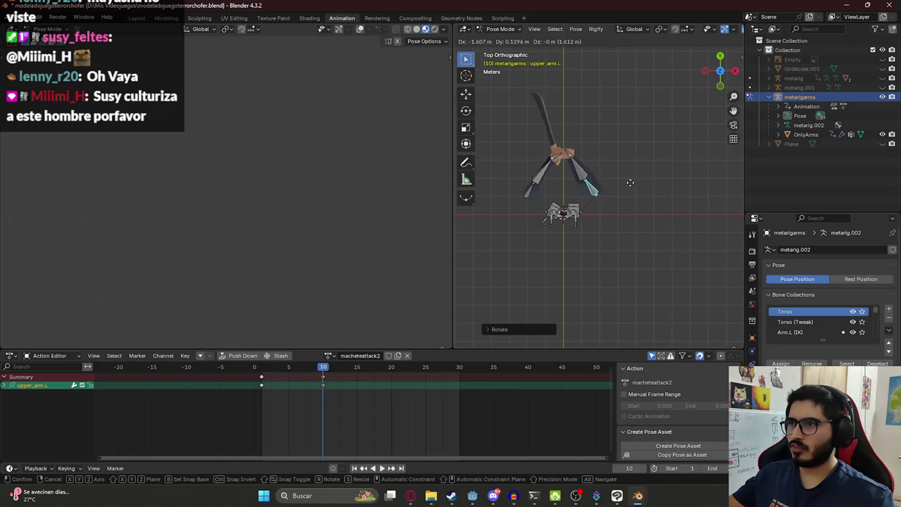
click(630, 187)
Box-select all arm bones, re-key them at frame 10, and play back
shift+click(574, 166)
shift+click(572, 162)
shift+click(564, 158)
drag(496, 140, 632, 202)
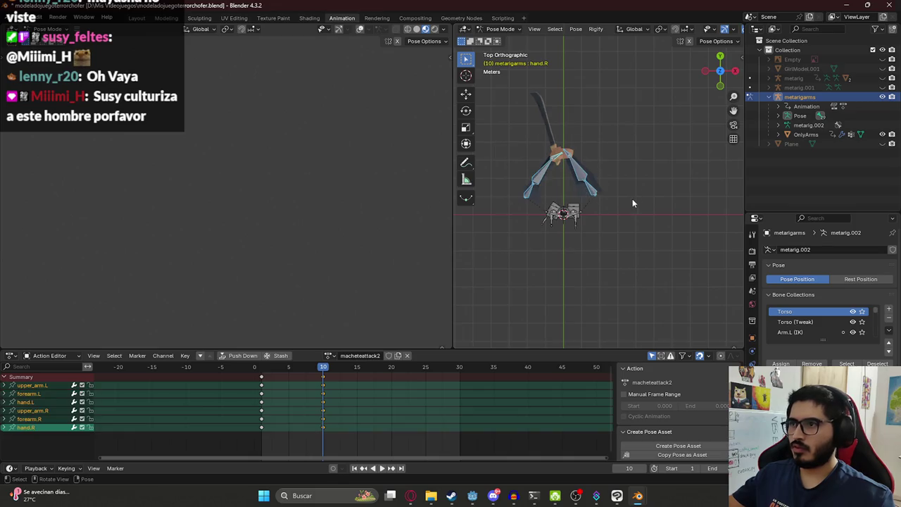
key(i)
key(space)
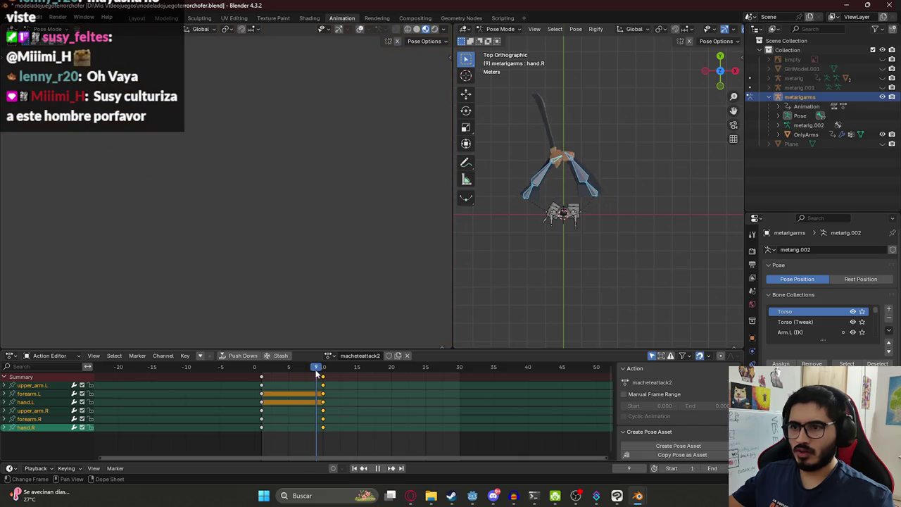
Review the frame-10 pose and replay the animation from a perspective angle
drag(320, 375, 297, 371)
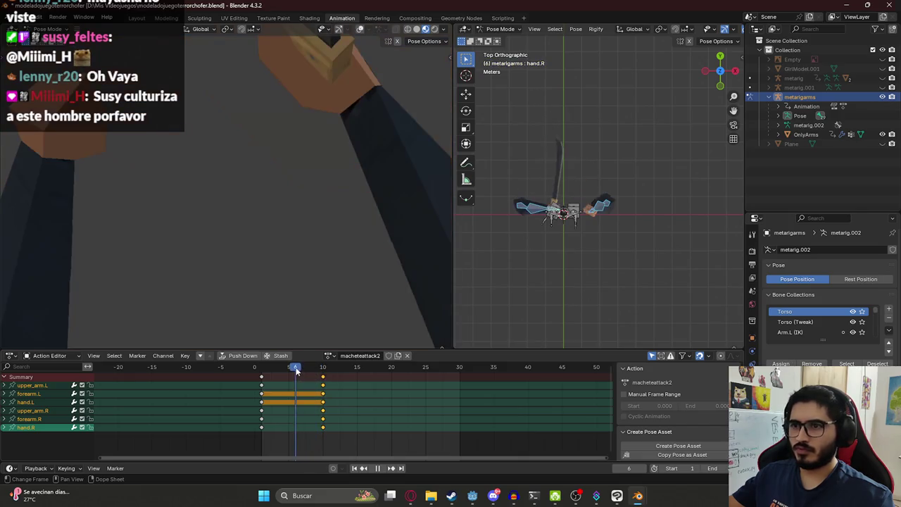
key(Escape)
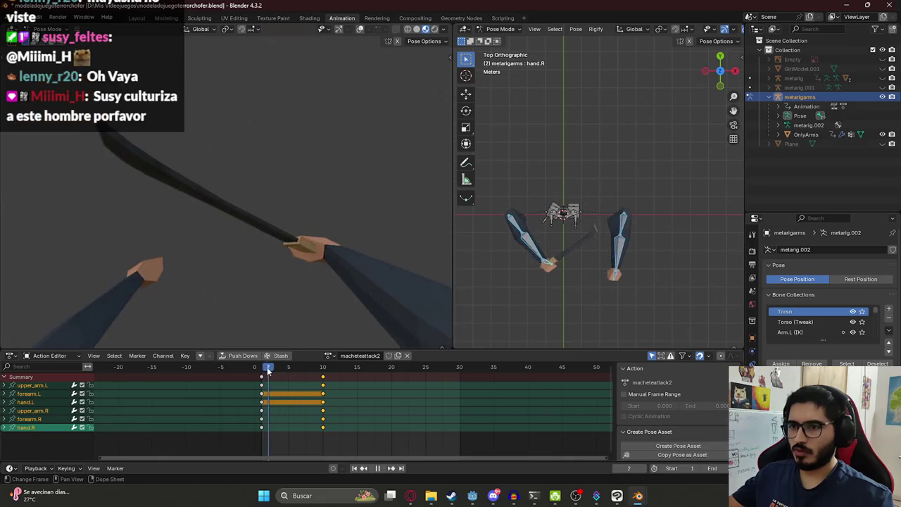
middle_drag(465, 310, 604, 231)
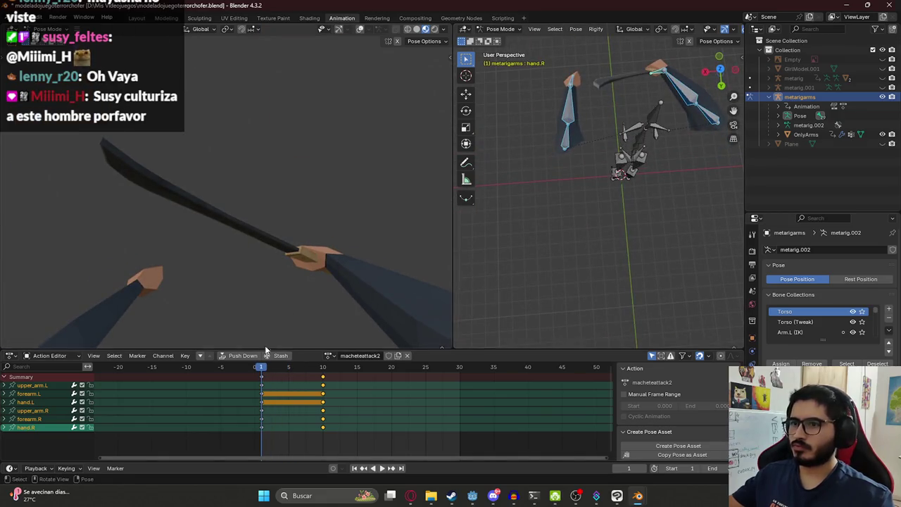
key(space)
At frame 5, move the right upper arm along X and keyframe it
drag(283, 371, 289, 372)
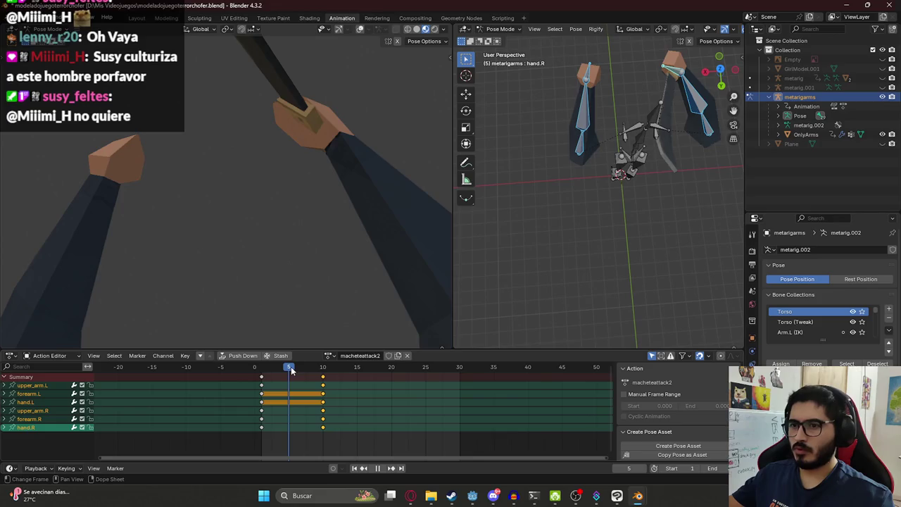
click(697, 113)
key(g)
key(x)
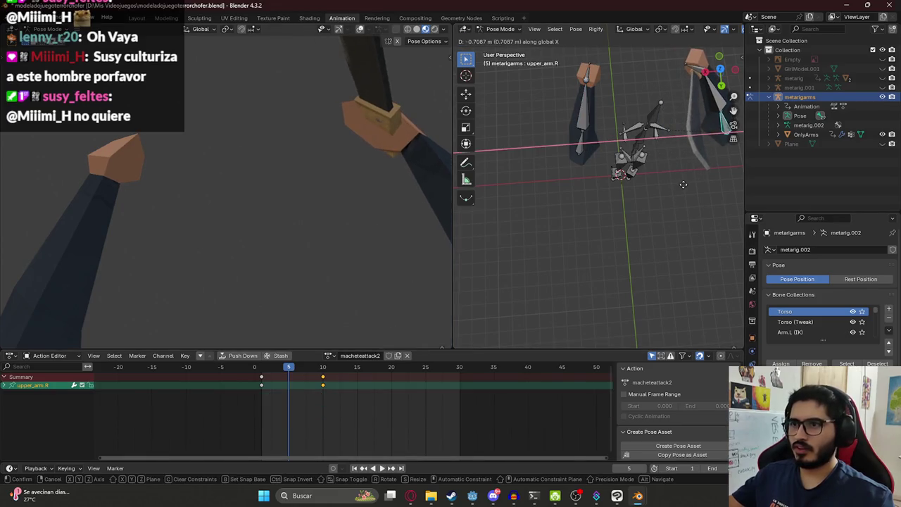
click(683, 184)
key(i)
Slightly rotate the arm bones at frame 5, then scrub frames 2–9 to check the arc
mouse_move(290, 371)
mouse_down()
mouse_move(310, 371)
mouse_move(289, 371)
mouse_up()
scroll(691, 156, down, 3)
shift+middle_drag(691, 157, 586, 205)
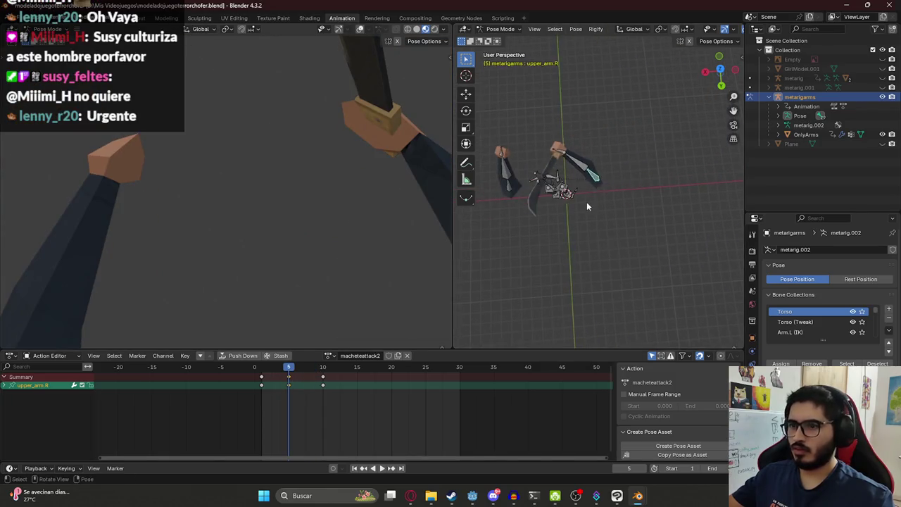
key(r)
click(598, 197)
click(268, 371)
drag(269, 371, 324, 361)
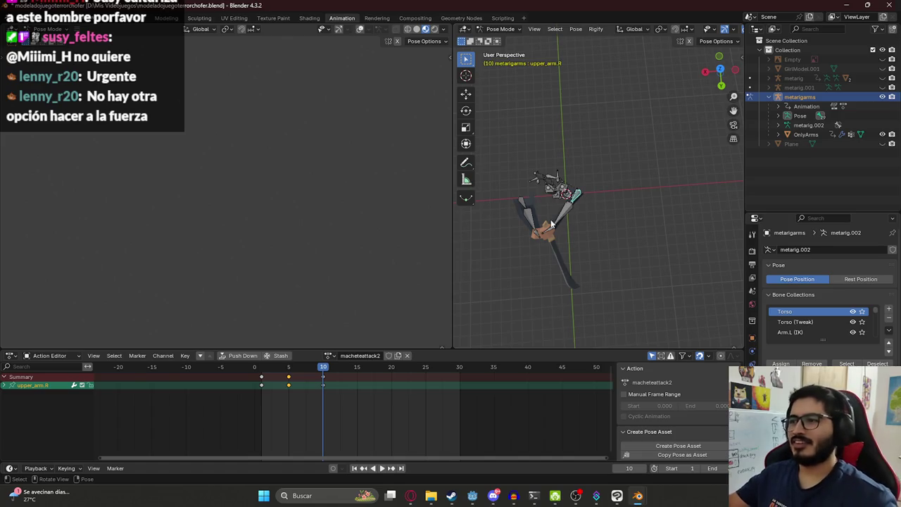
Switch to top orthographic view and recentre on the rig
middle_drag(553, 223, 578, 217)
key(KP_7)
shift+middle_drag(626, 164, 522, 198)
click(531, 171)
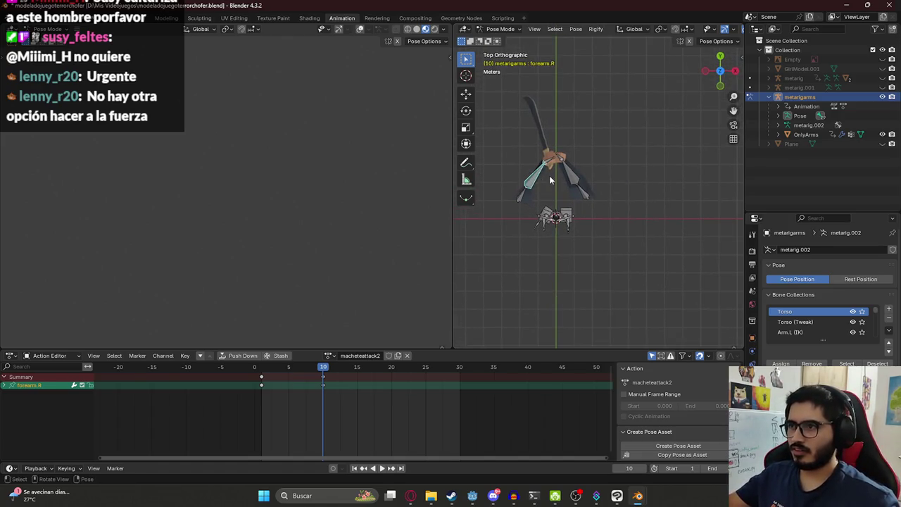
Copy the whole rig's frame-1 pose to frame 15, then clear the extra frame-15 keys
click(263, 371)
key(a)
key(ctrl+c)
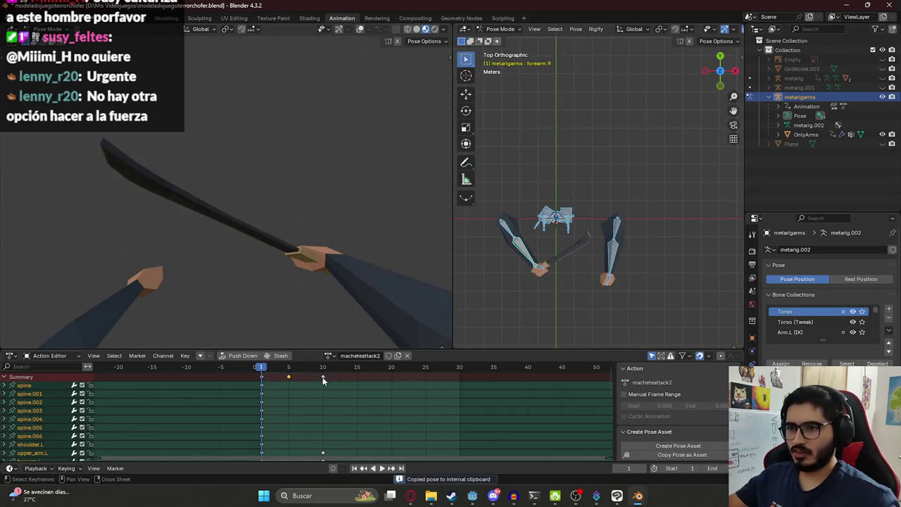
click(357, 367)
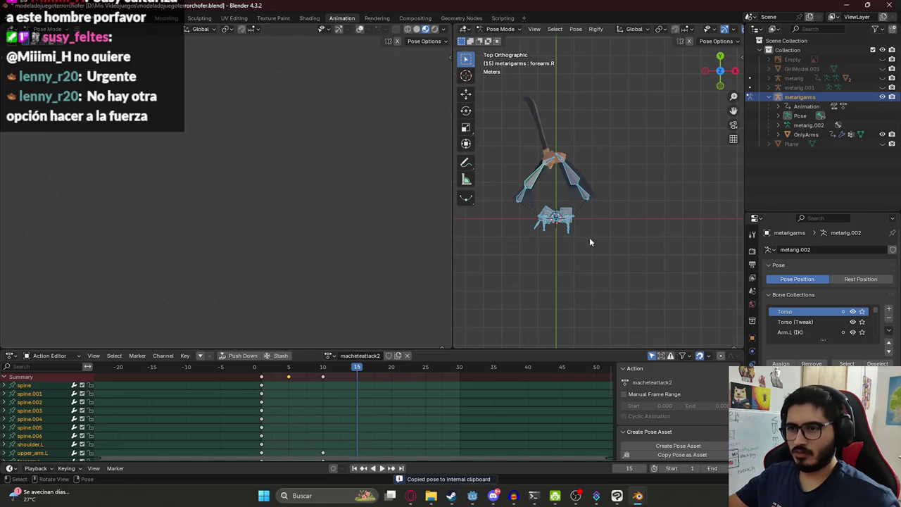
key(ctrl+v)
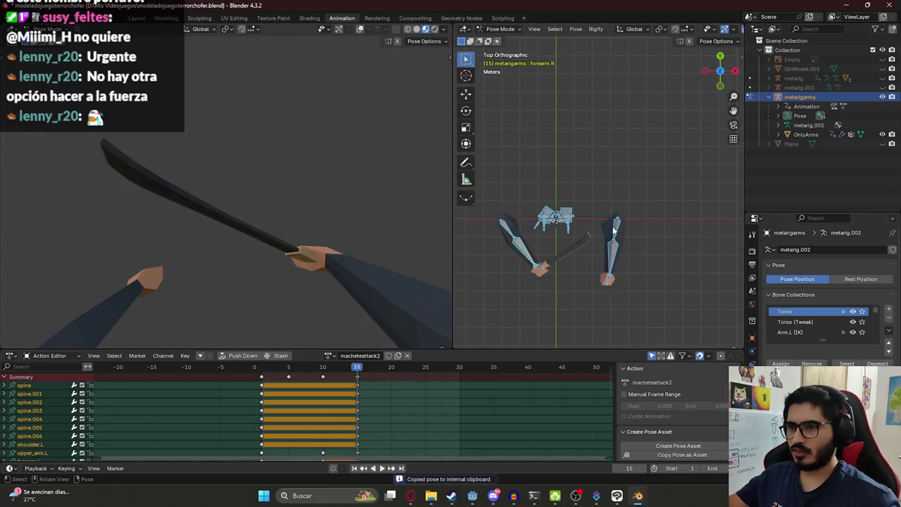
key(alt+i)
click(503, 227)
Select the left arm bones, keyframe them at frame 15, and play back
shift+click(542, 267)
shift+click(545, 285)
shift+click(615, 245)
shift+click(617, 230)
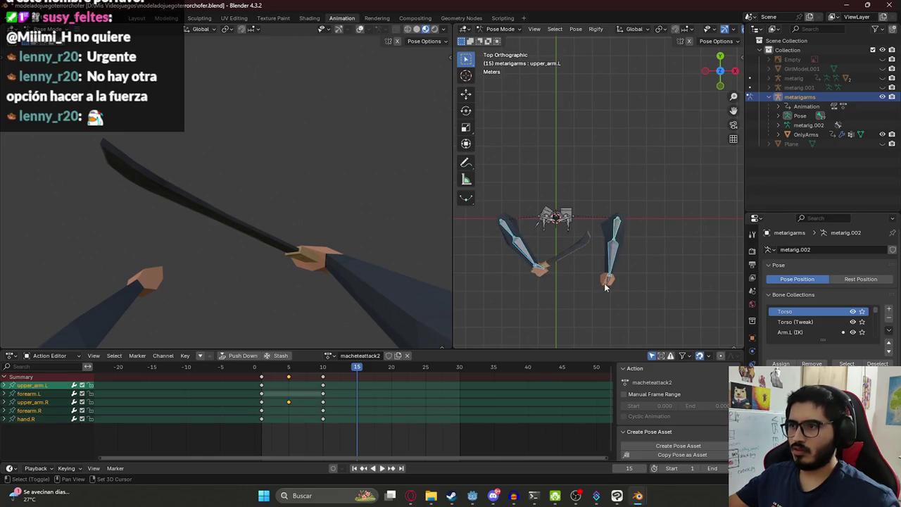
shift+click(607, 281)
key(i)
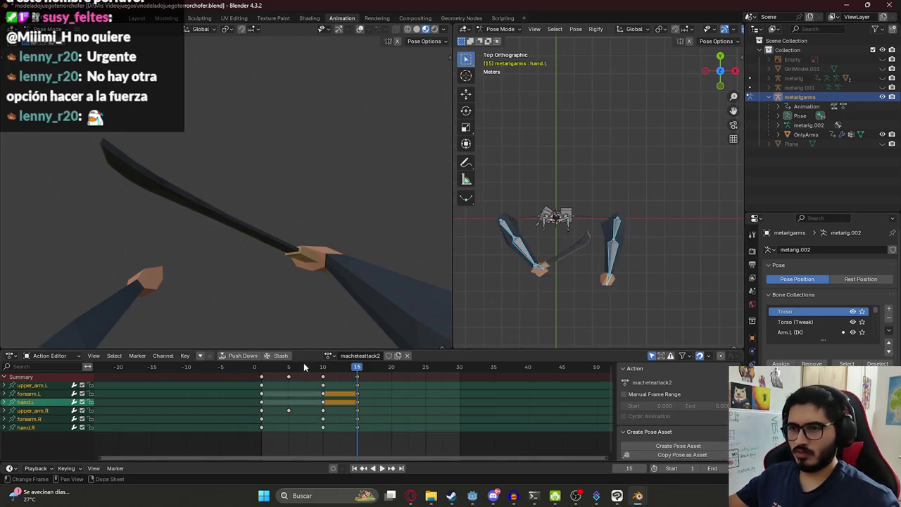
key(space)
key(space)
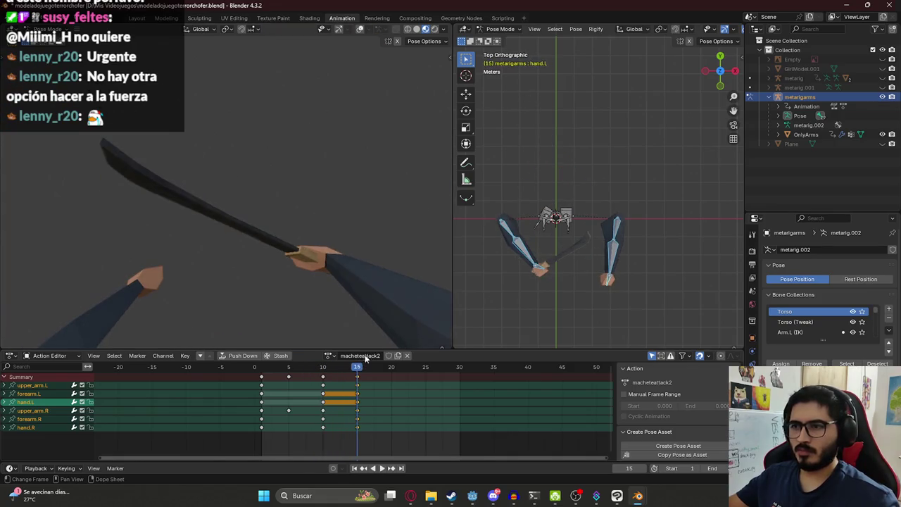
Rotate the right hand, then rotate the right forearm down and about Y
middle_drag(563, 211, 517, 247)
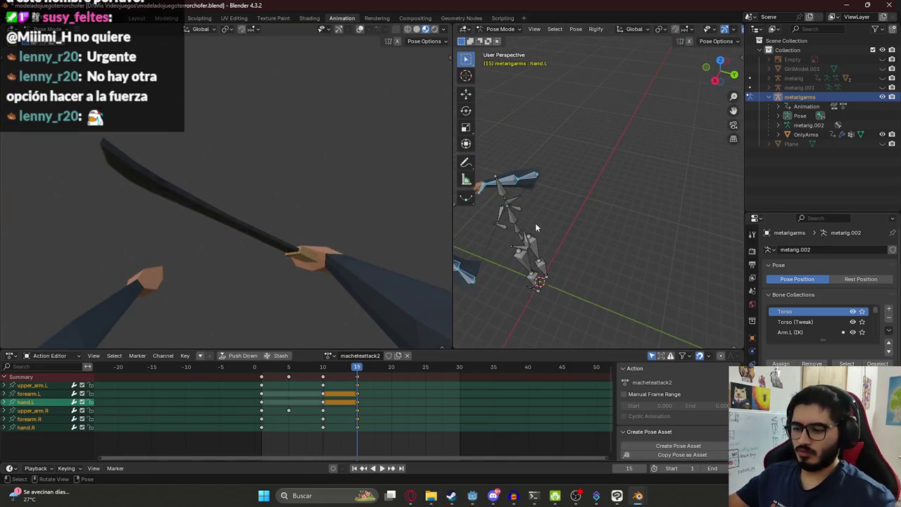
alt+middle_drag(516, 247, 568, 190)
click(567, 190)
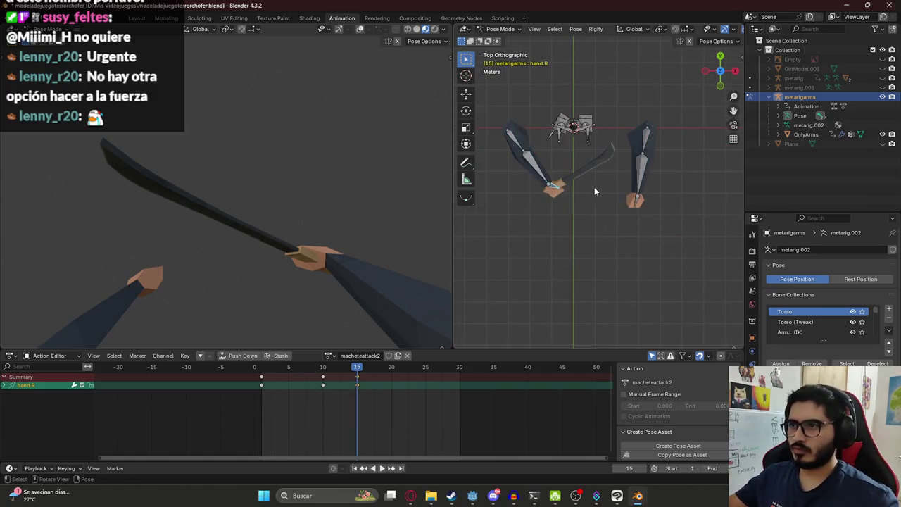
key(r)
click(578, 232)
click(541, 176)
key(r)
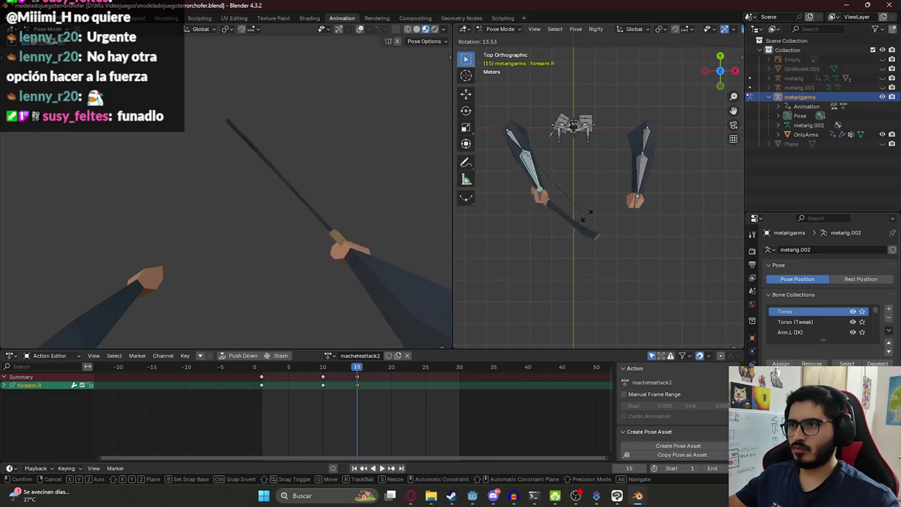
click(607, 211)
key(r)
key(y)
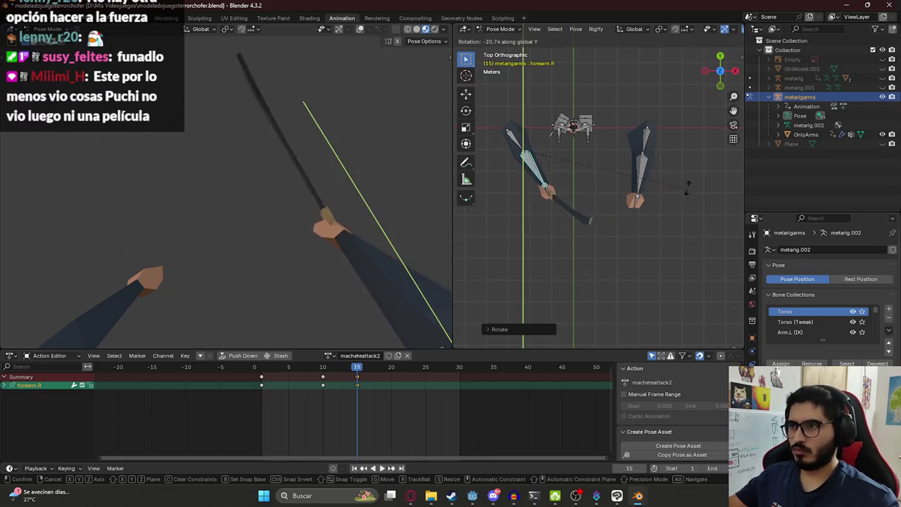
click(701, 164)
Rotate the right hand about the X axis and then the Z axis
click(545, 192)
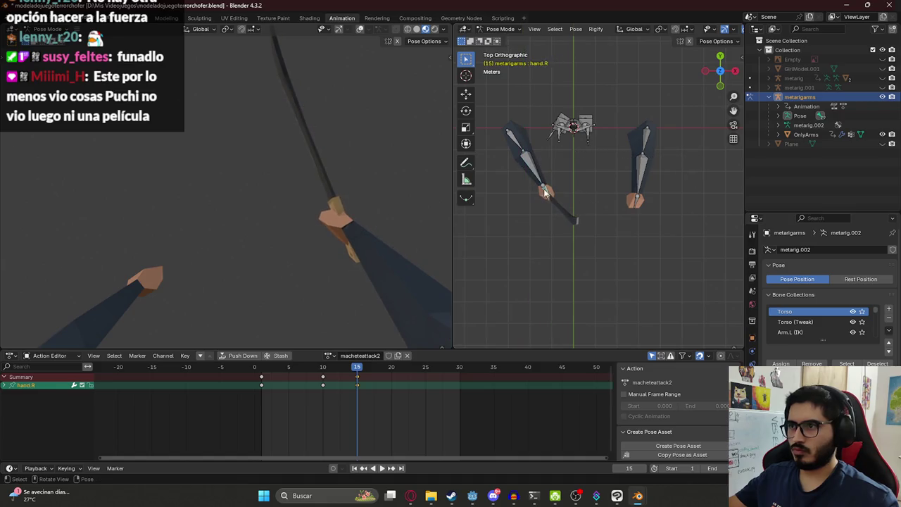
key(r)
key(y)
key(x)
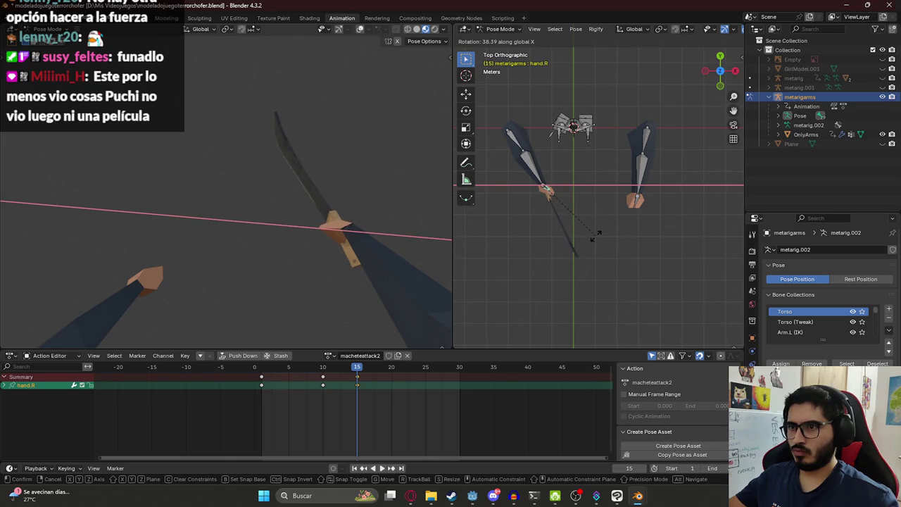
click(594, 237)
key(r)
key(z)
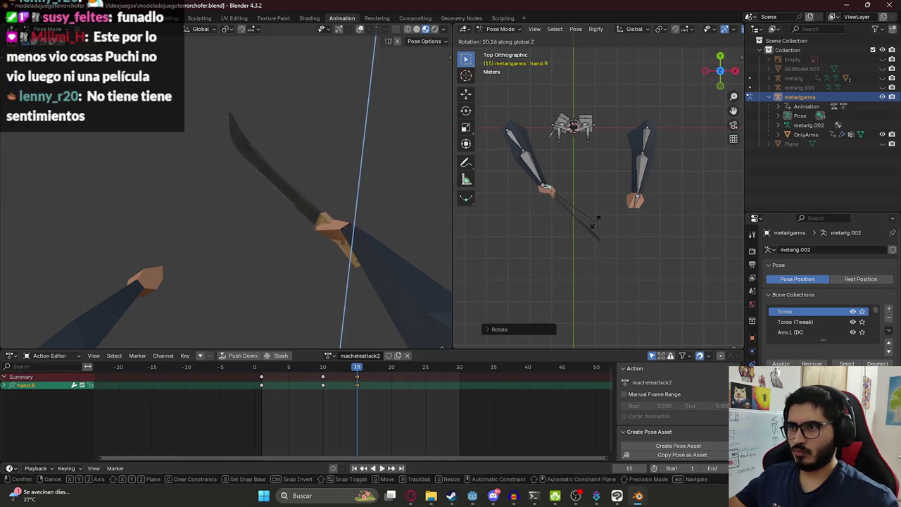
click(580, 243)
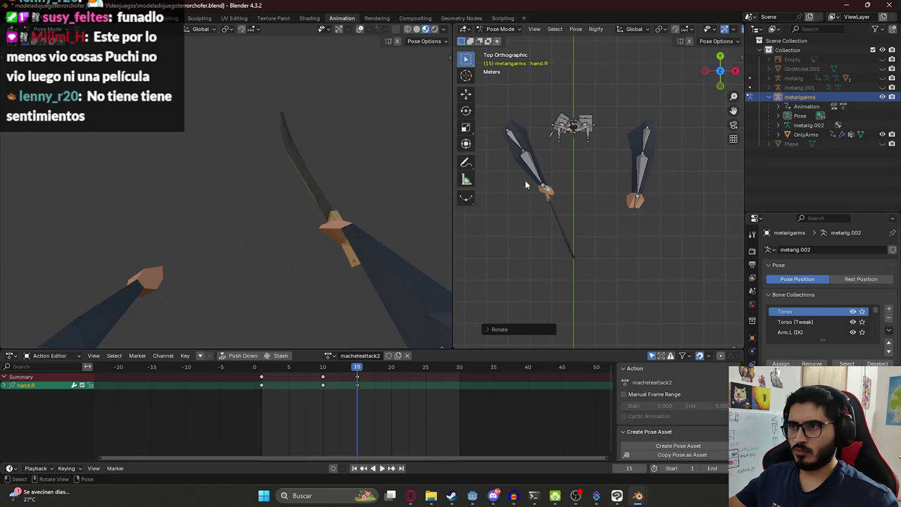
Rotate the right forearm and right upper arm about the X axis
click(532, 178)
key(r)
key(x)
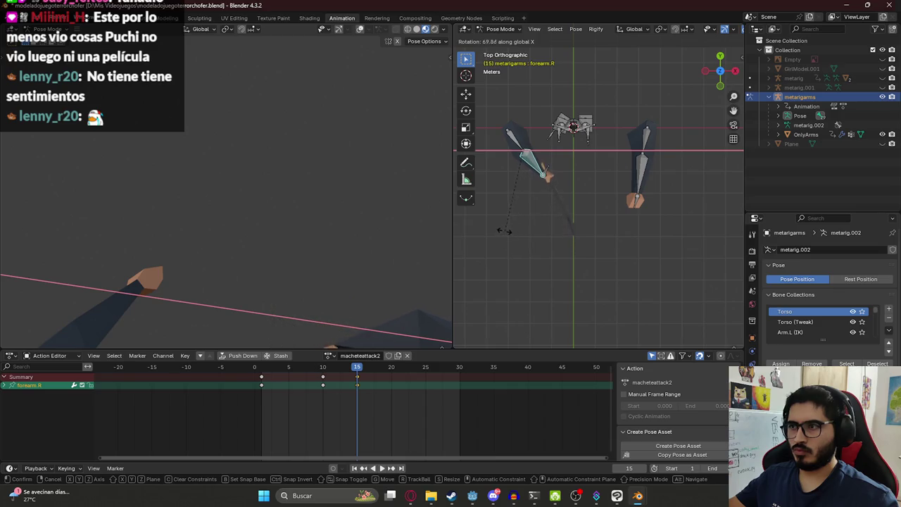
click(508, 232)
click(525, 154)
key(r)
key(x)
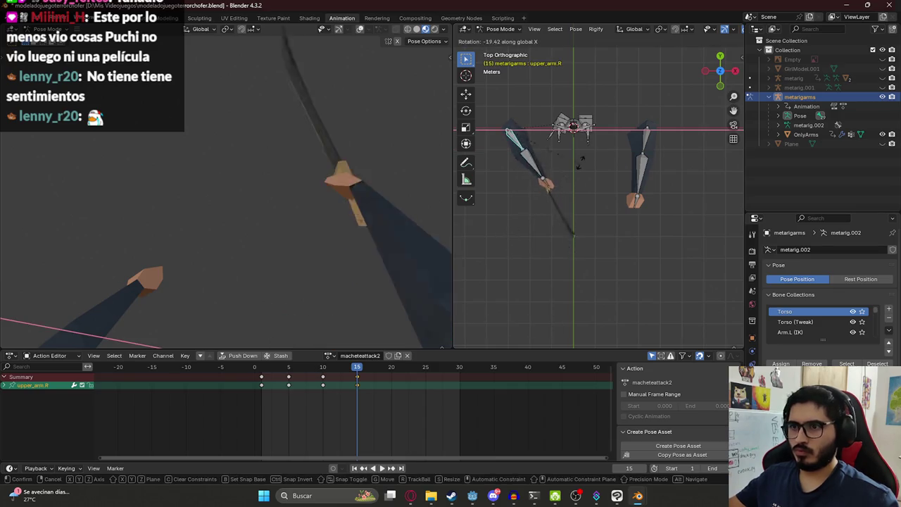
click(620, 155)
From a side view, swing the right forearm to a new downswing angle
mouse_move(620, 155)
middle_down()
mouse_move(631, 136)
mouse_move(561, 91)
mouse_move(573, 236)
middle_up()
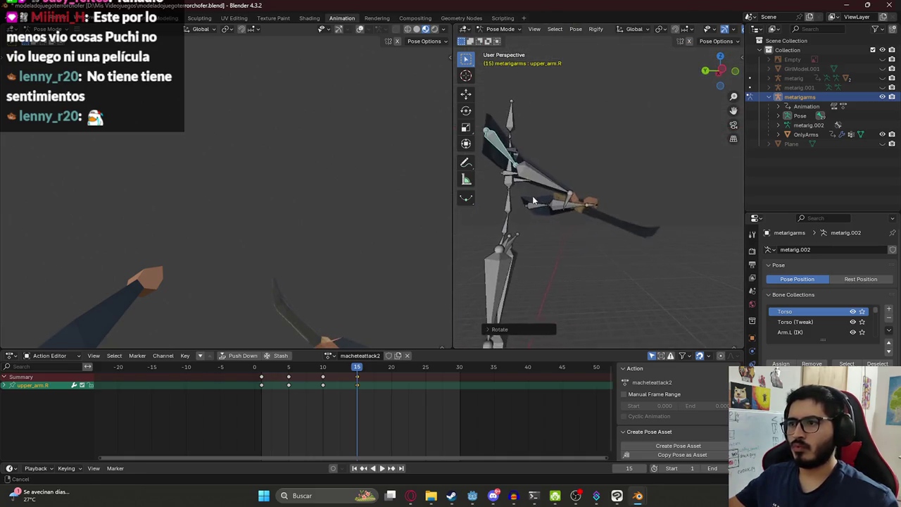
click(568, 184)
key(r)
mouse_move(568, 184)
middle_down()
mouse_move(564, 176)
mouse_move(499, 226)
middle_up()
click(560, 173)
click(593, 166)
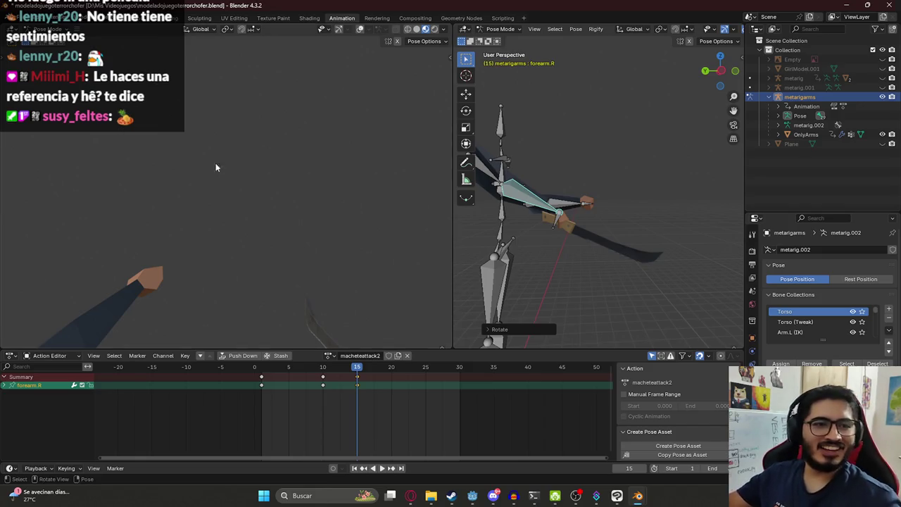
middle_drag(506, 190, 688, 272)
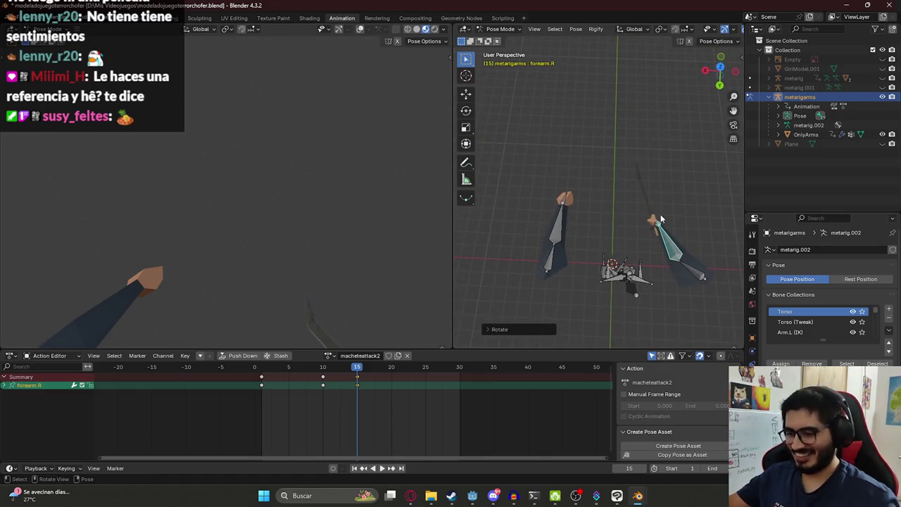
In top view, rotate the right forearm down-right and re-angle the left forearm
key(KP_7)
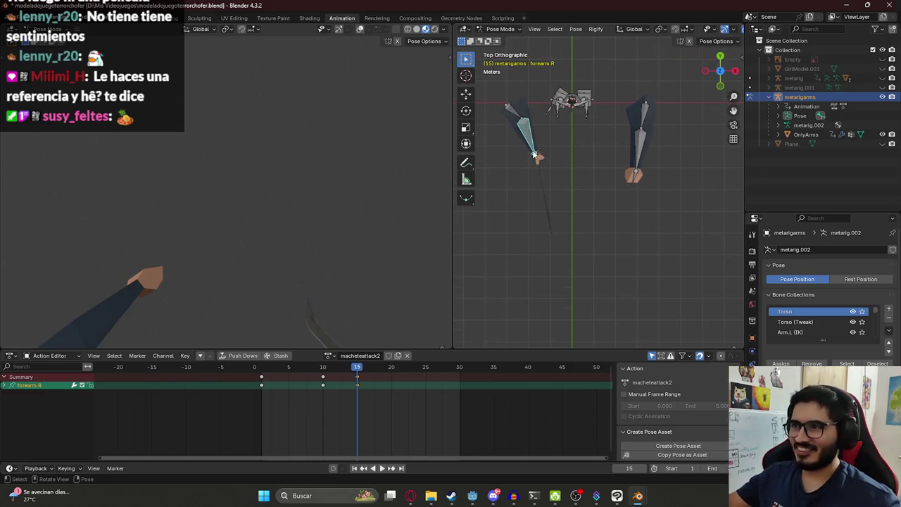
key(r)
click(546, 156)
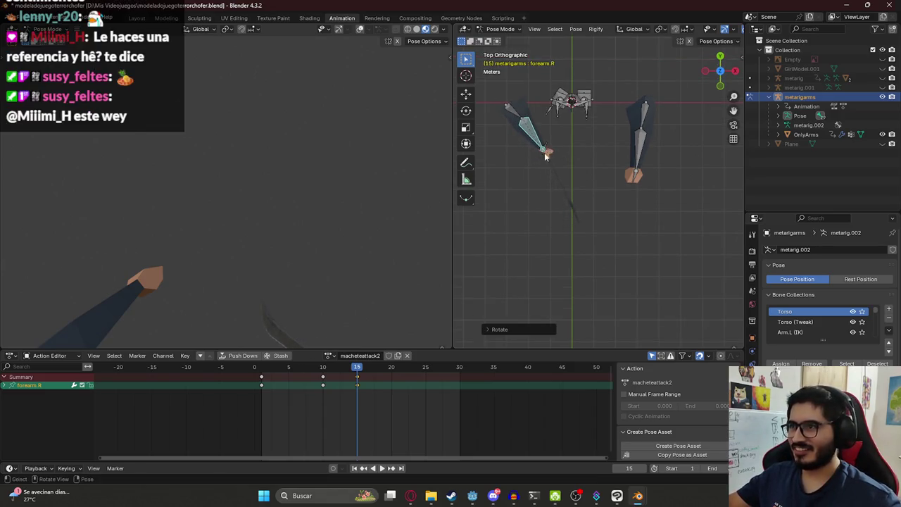
click(643, 122)
click(638, 144)
key(r)
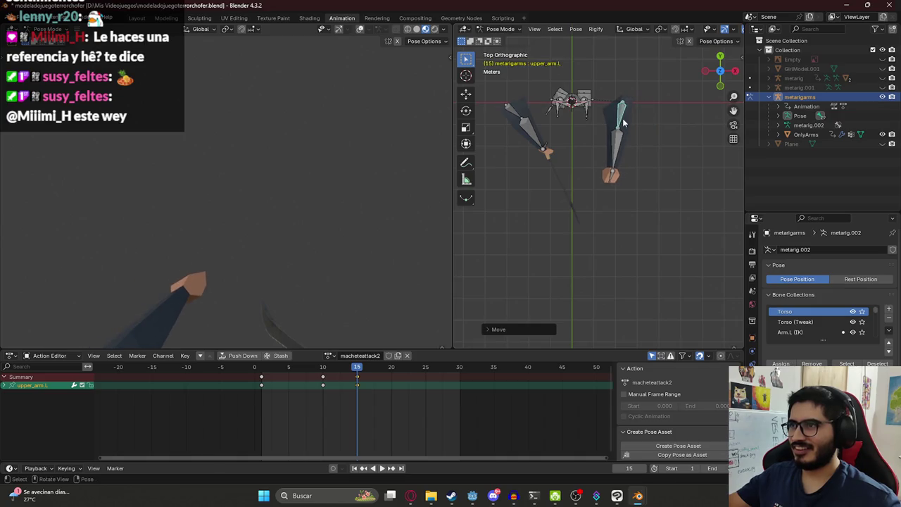
click(604, 158)
Rotate the left upper arm and forearm down-right, then reposition the left upper arm
click(621, 125)
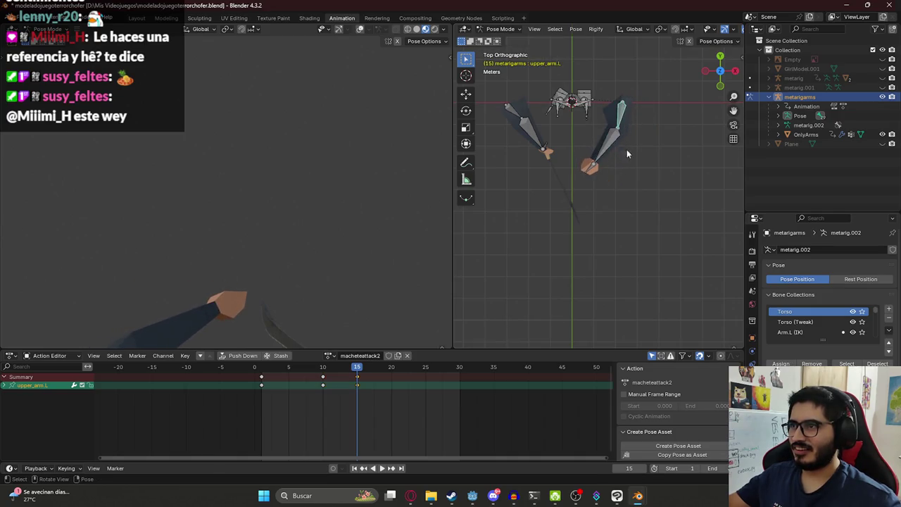
key(r)
click(595, 157)
click(597, 144)
key(r)
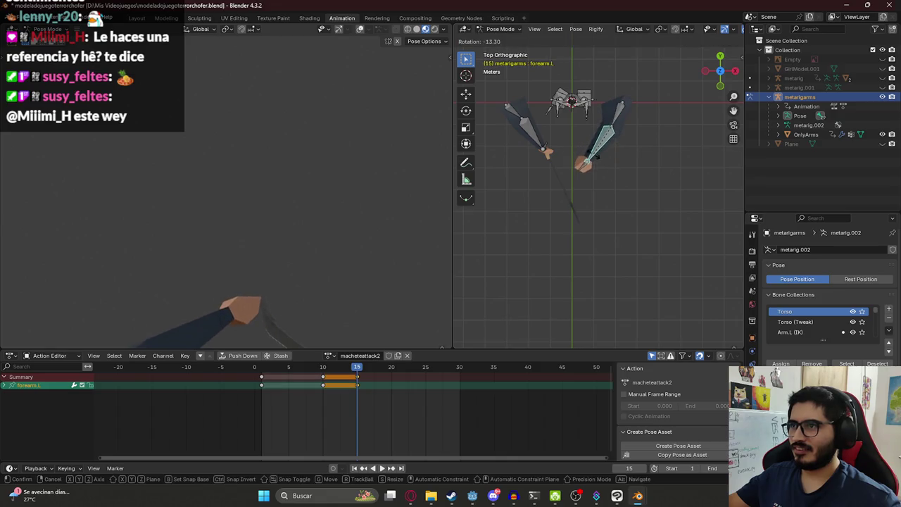
click(596, 162)
click(613, 117)
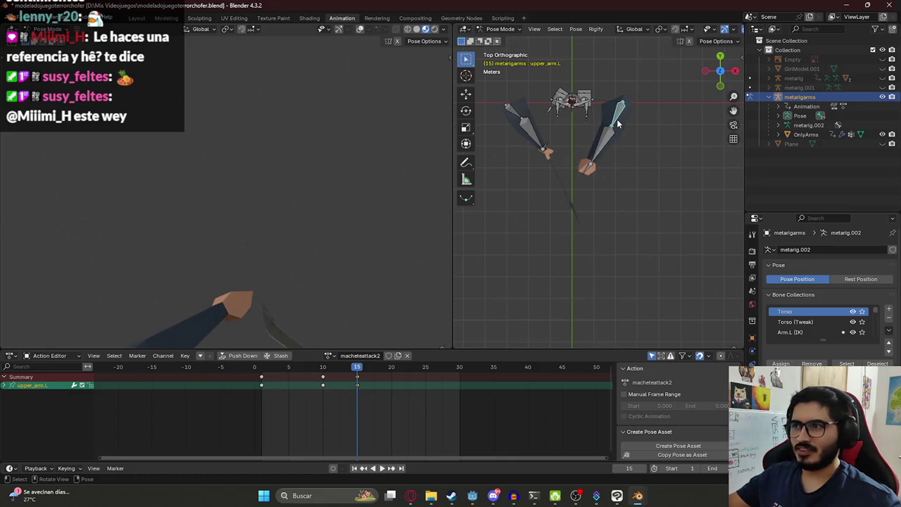
key(g)
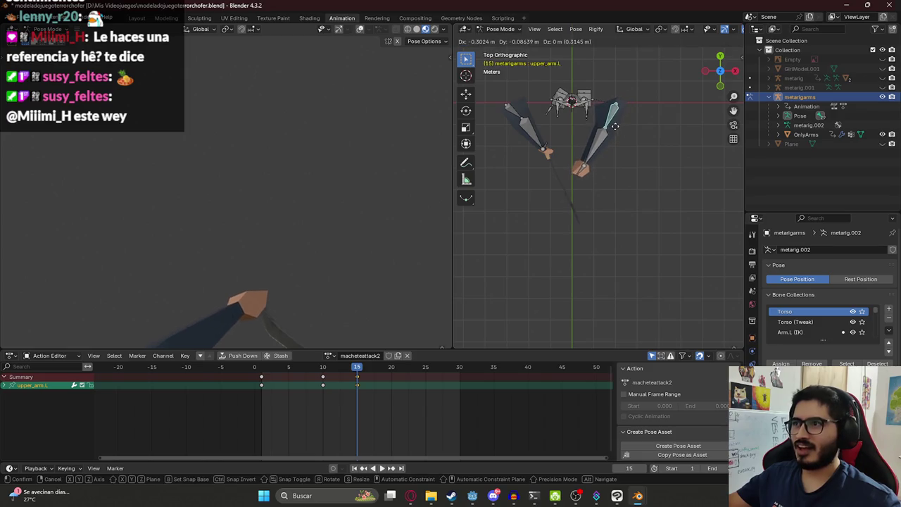
click(617, 135)
Move the right upper arm down-right, rotate the right forearm, and shift the left arm toward centre
click(515, 114)
key(g)
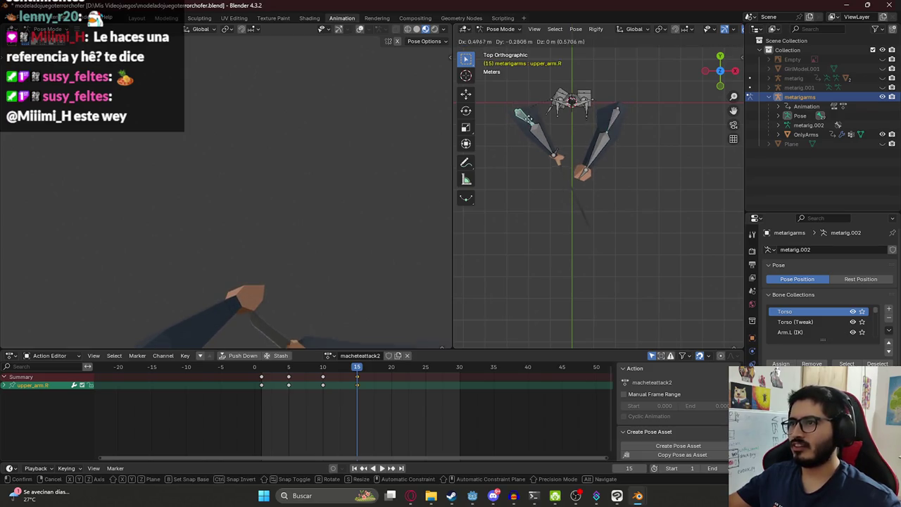
click(548, 143)
click(553, 151)
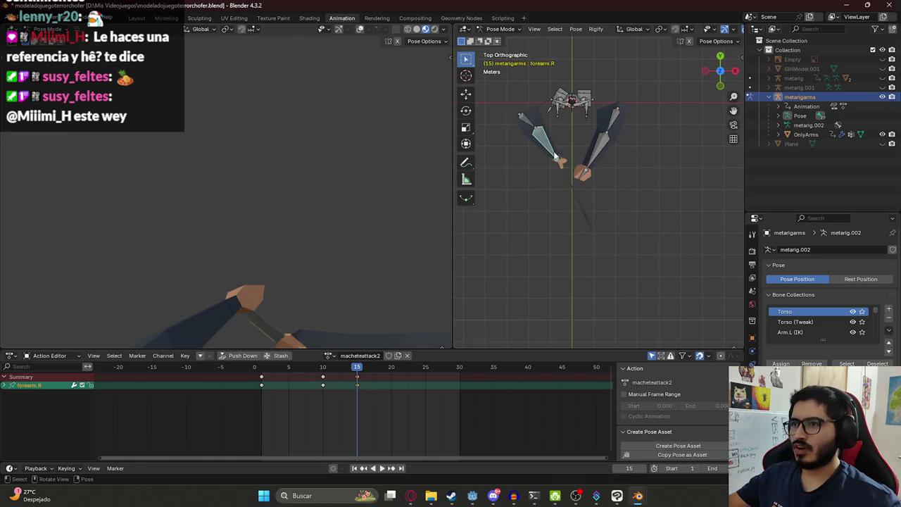
key(r)
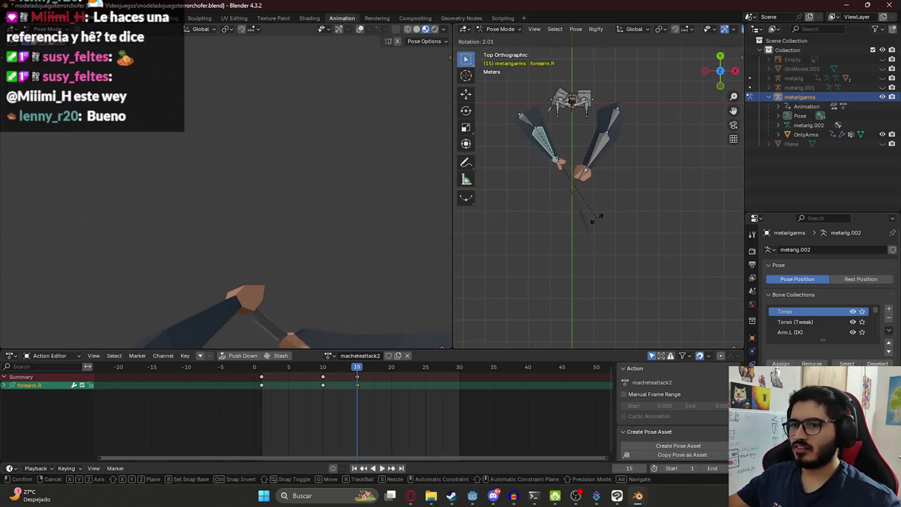
click(613, 221)
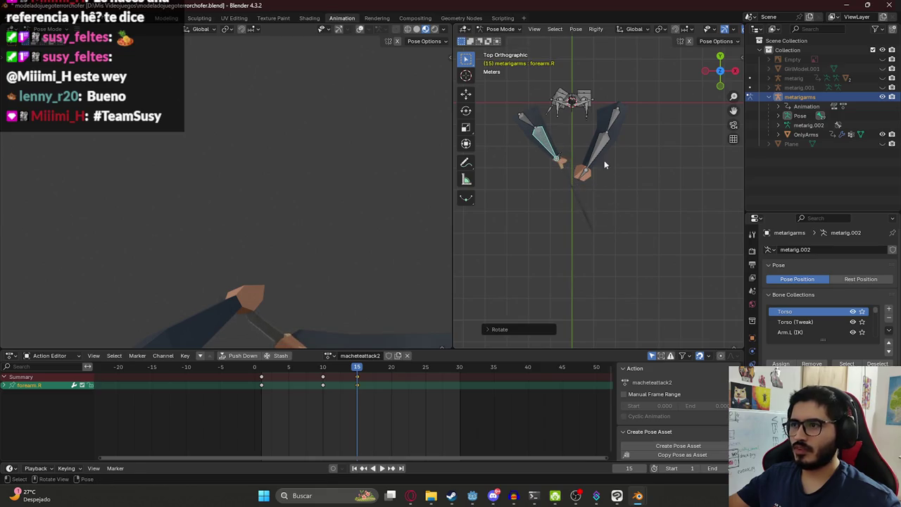
click(610, 127)
key(g)
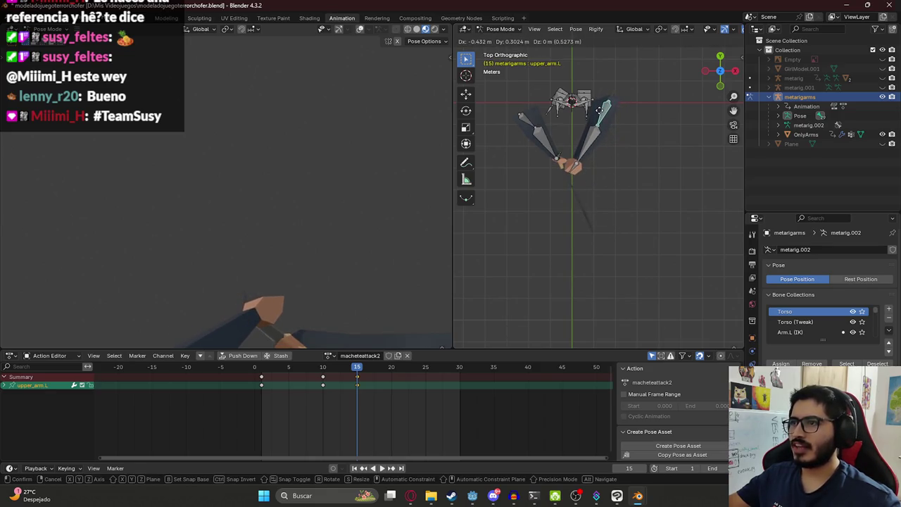
click(599, 112)
Rotate the right hand, then turn it along its local Y axis to re-angle the machete
click(561, 156)
scroll(561, 155, up, 3)
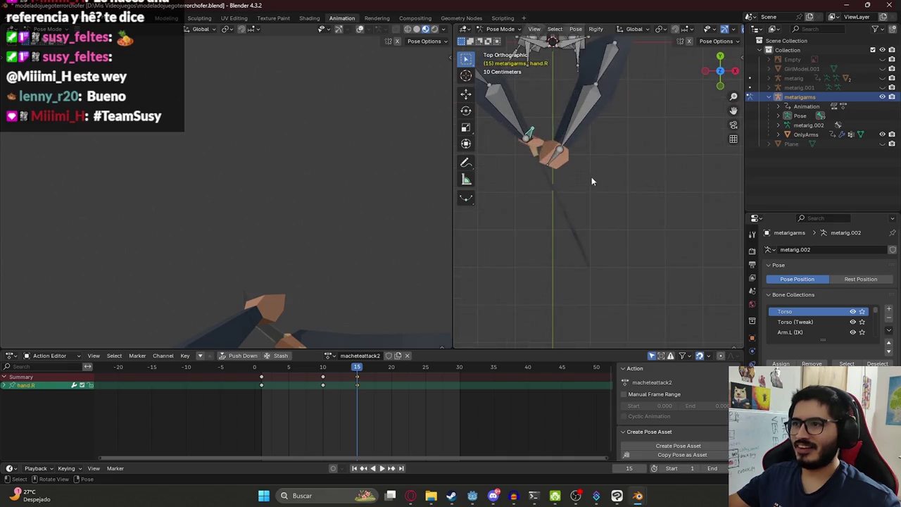
key(r)
click(600, 207)
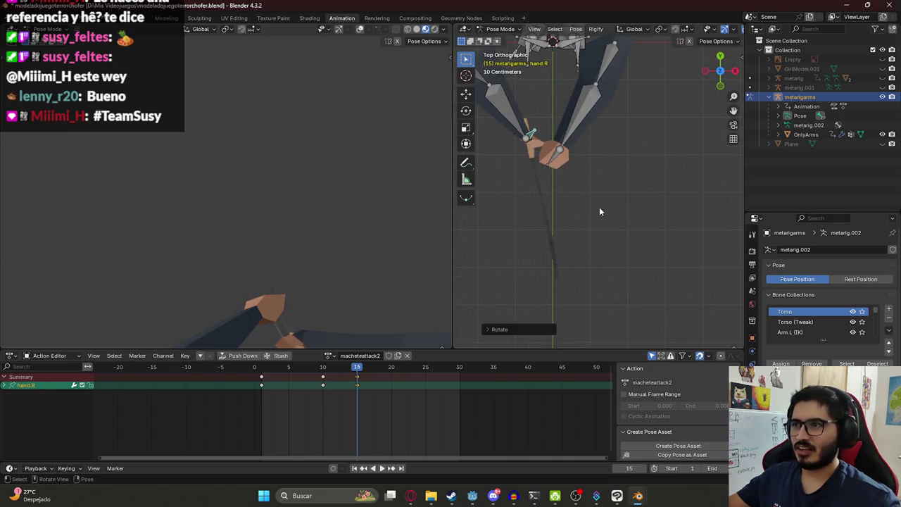
key(r)
key(z)
key(y)
key(y)
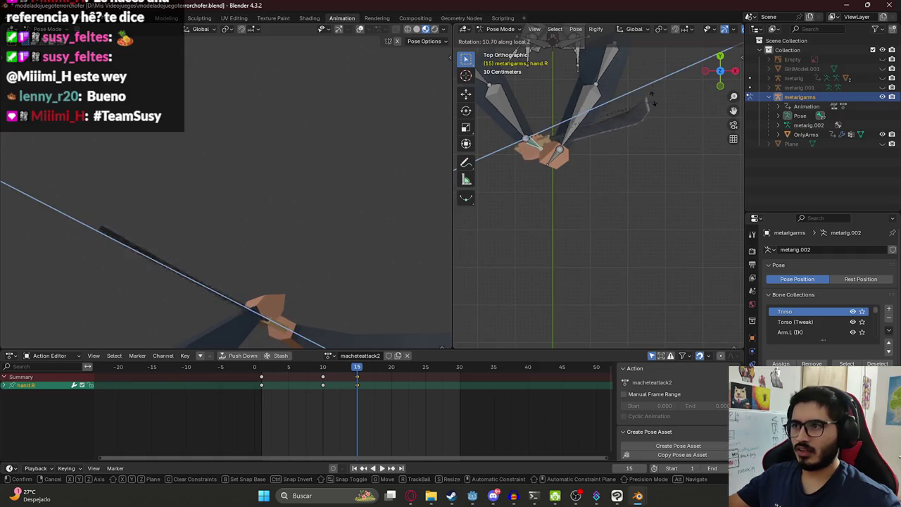
click(584, 200)
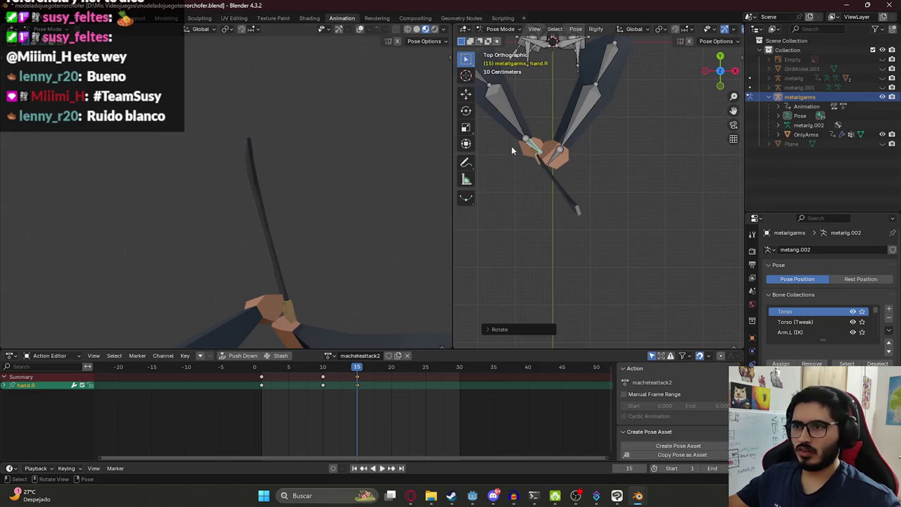
Move the left forearm and upper arm together, then nudge them along Z and X
click(571, 125)
scroll(571, 125, down, 3)
shift+click(593, 150)
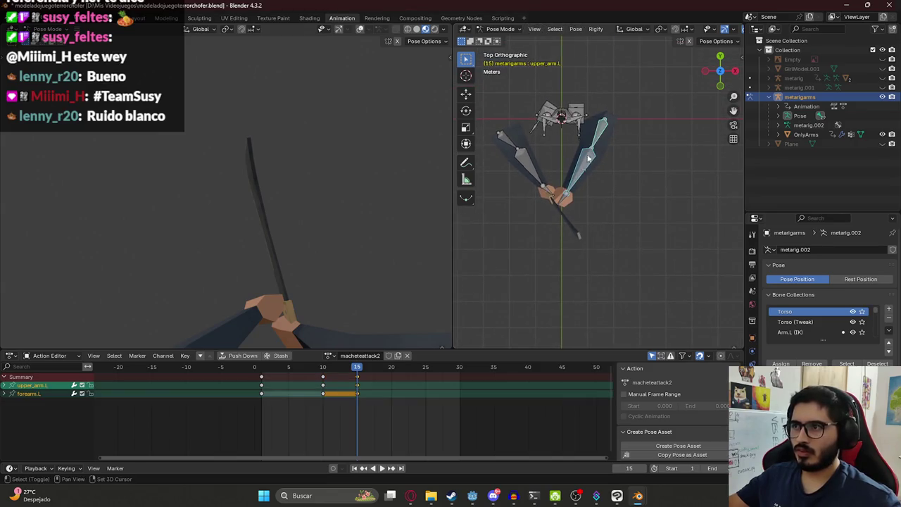
key(g)
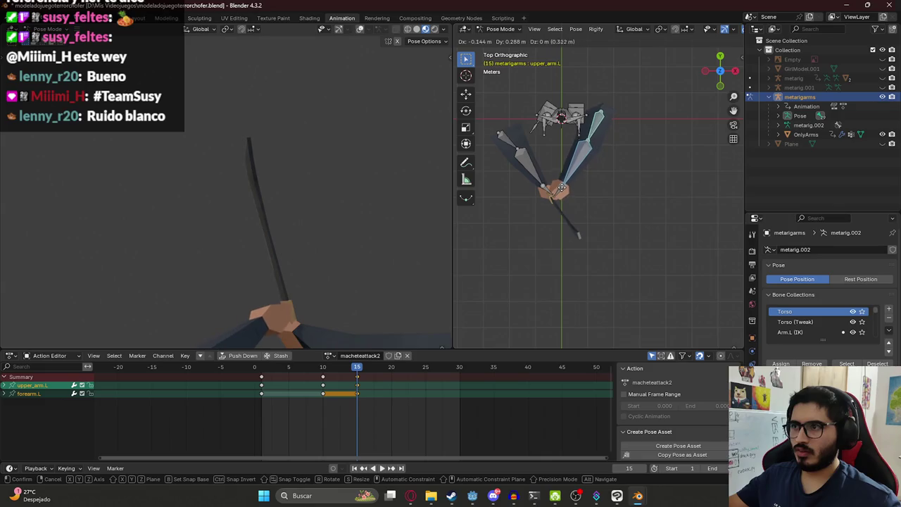
click(577, 208)
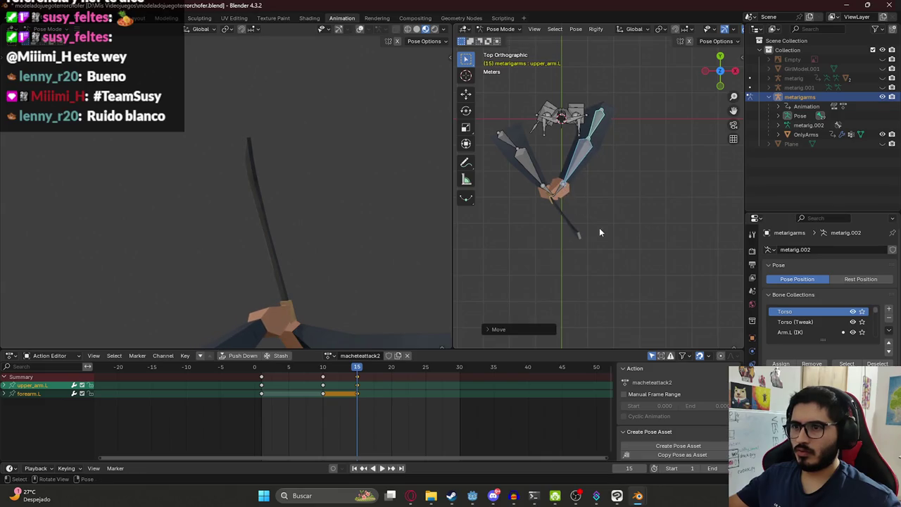
key(g)
key(z)
click(588, 220)
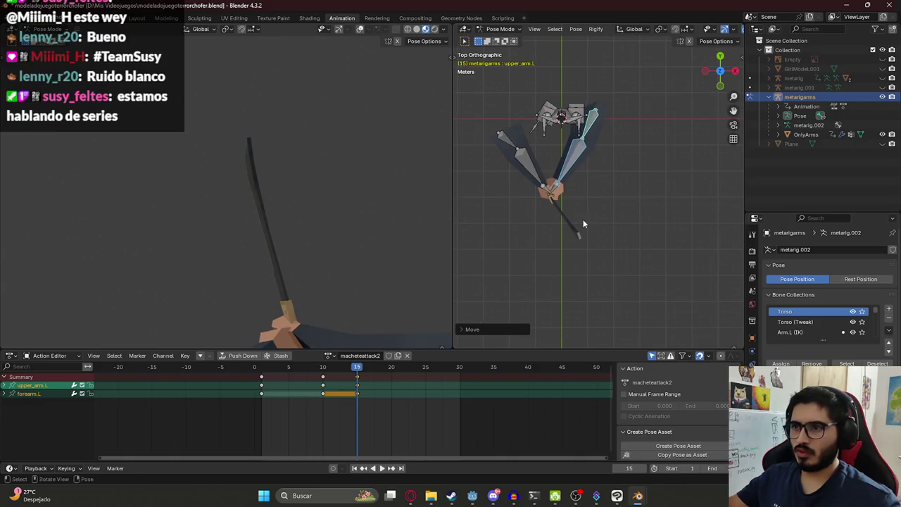
key(g)
key(x)
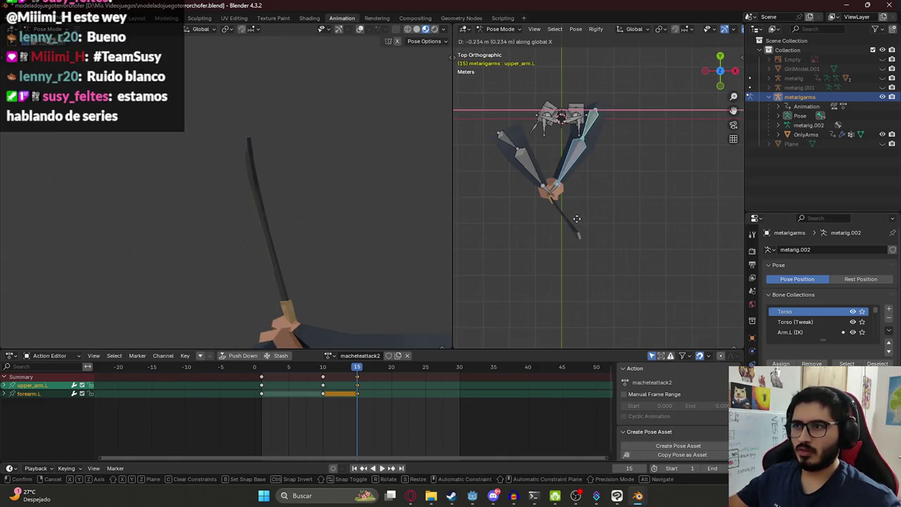
click(576, 219)
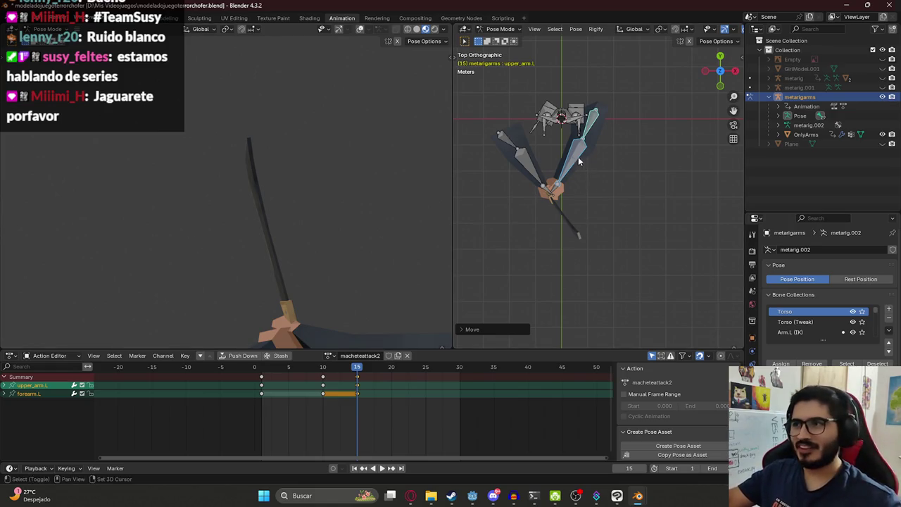
shift+middle_drag(581, 162, 578, 193)
click(512, 174)
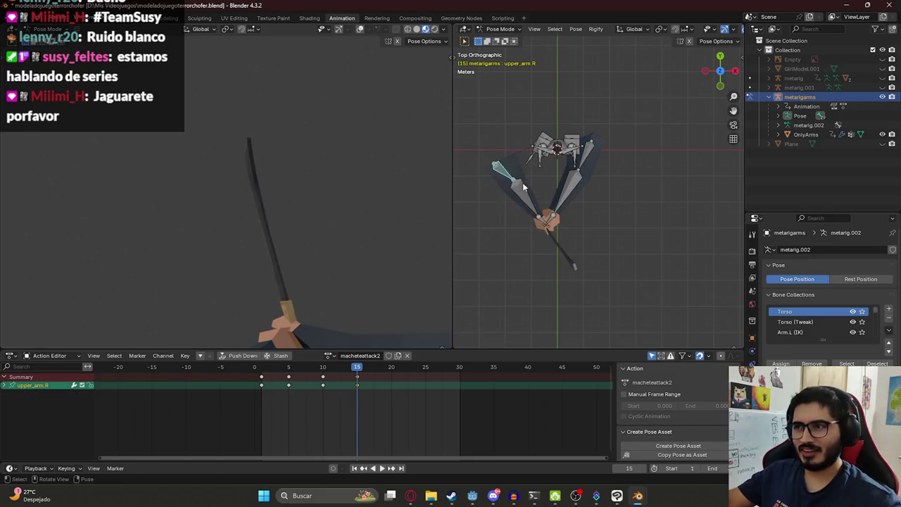
Move the right arm, then tilt the machete hand up-right and rotate it on local X
key(g)
click(542, 226)
mouse_move(542, 225)
middle_down()
mouse_move(556, 169)
mouse_move(623, 226)
middle_up()
click(607, 233)
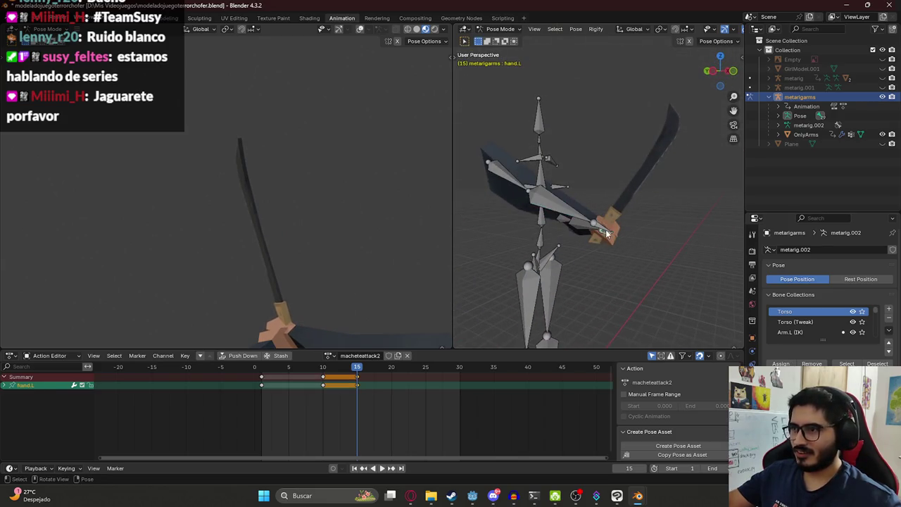
click(605, 228)
key(r)
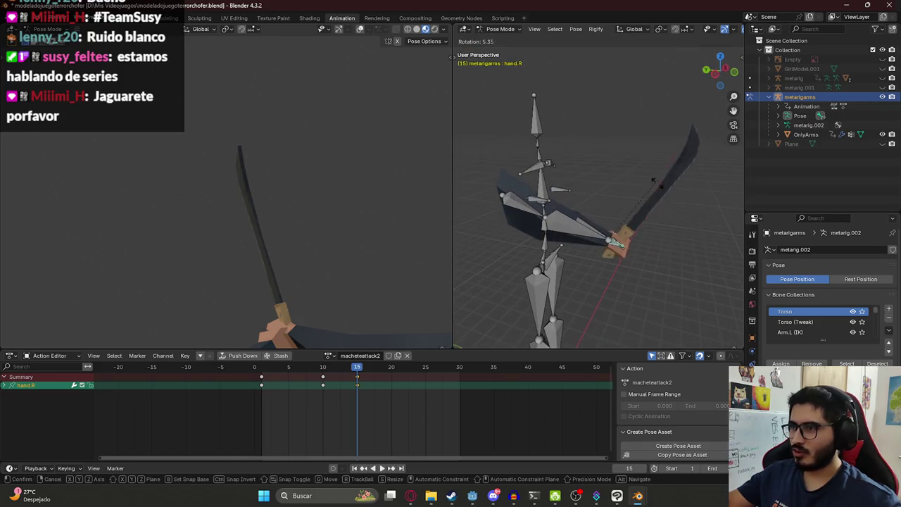
click(609, 238)
key(r)
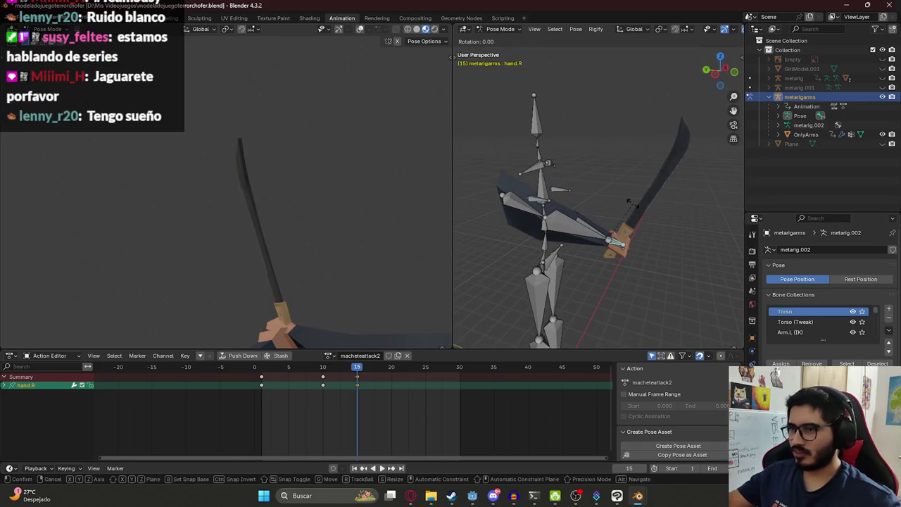
key(x)
key(x)
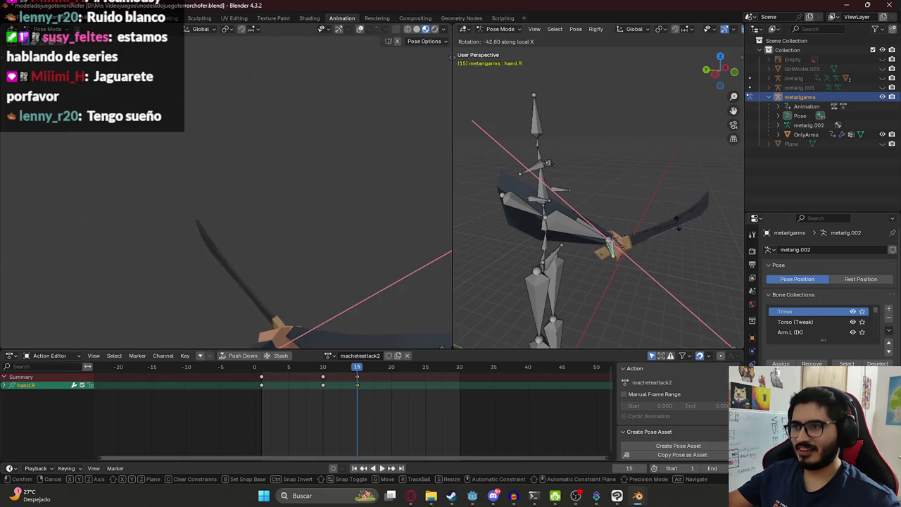
click(659, 249)
Rotate the right hand around Z, then try shifting three arm bones along X and undo
middle_drag(660, 249, 583, 263)
key(r)
key(z)
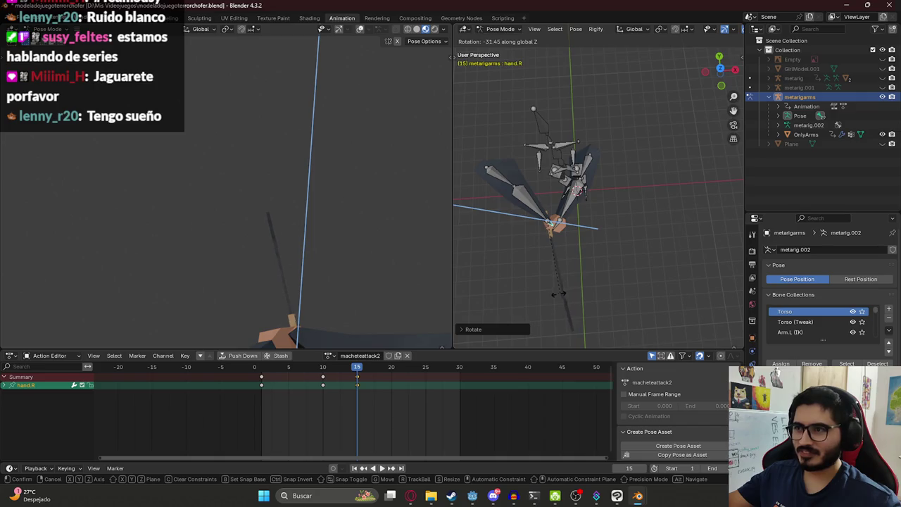
click(553, 296)
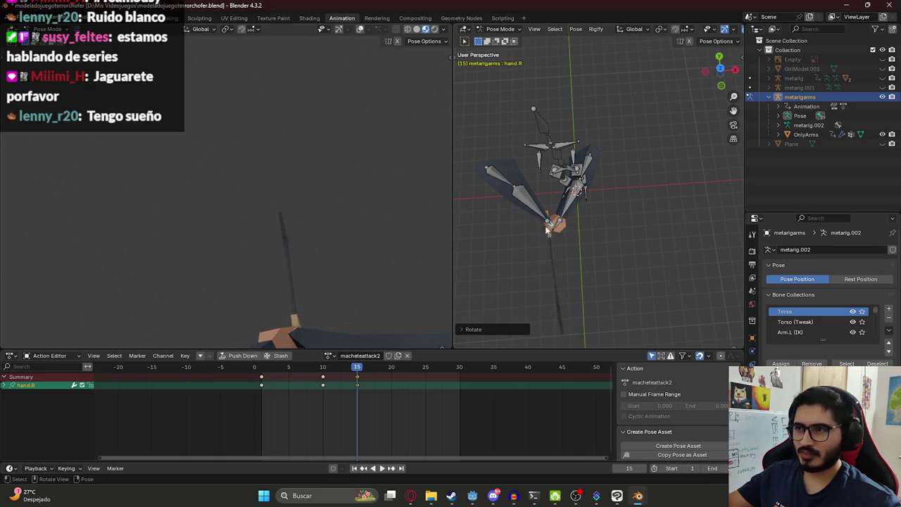
click(504, 175)
shift+click(534, 205)
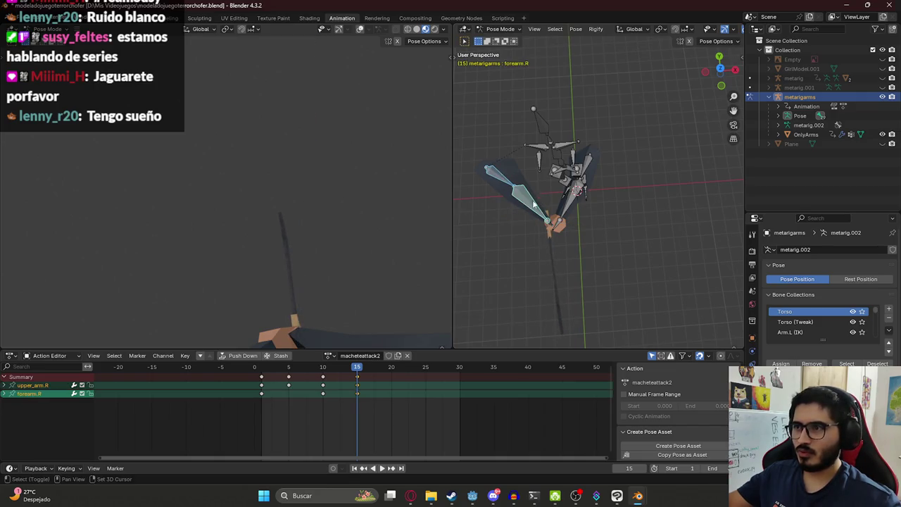
shift+click(591, 167)
key(g)
key(x)
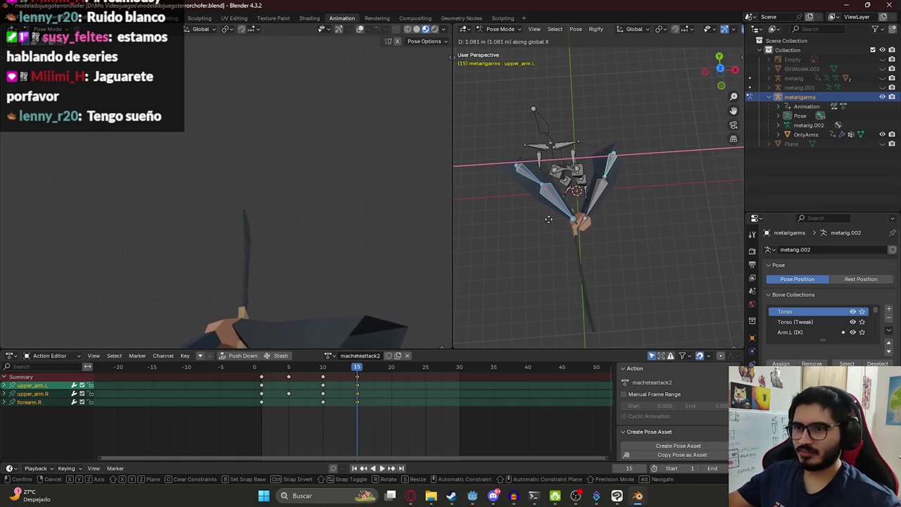
click(548, 218)
middle_drag(548, 218, 709, 145)
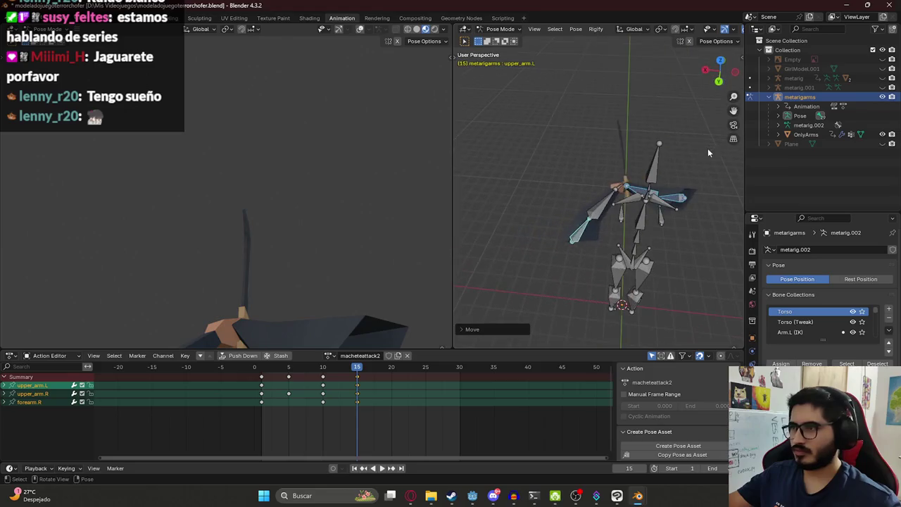
key(ctrl+z)
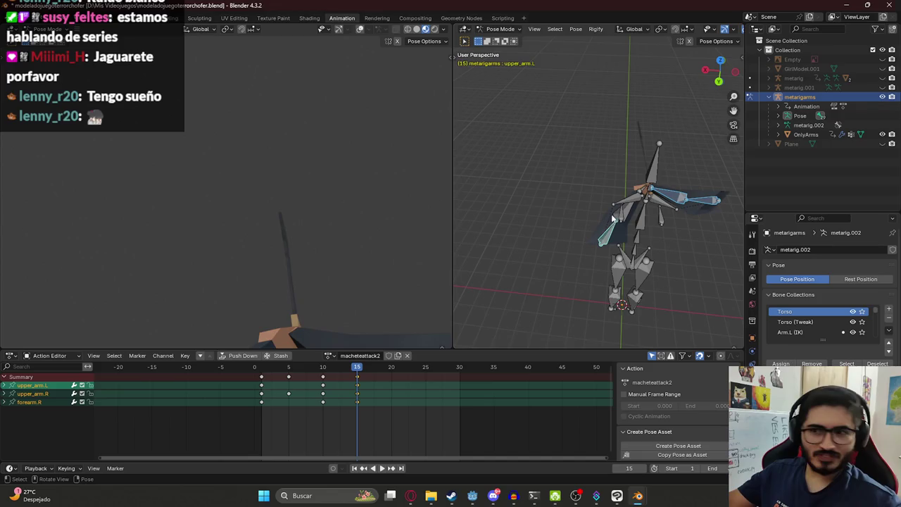
Add forearm.L, hand.L and hand.R to the arm bone selection
middle_drag(621, 213, 721, 189)
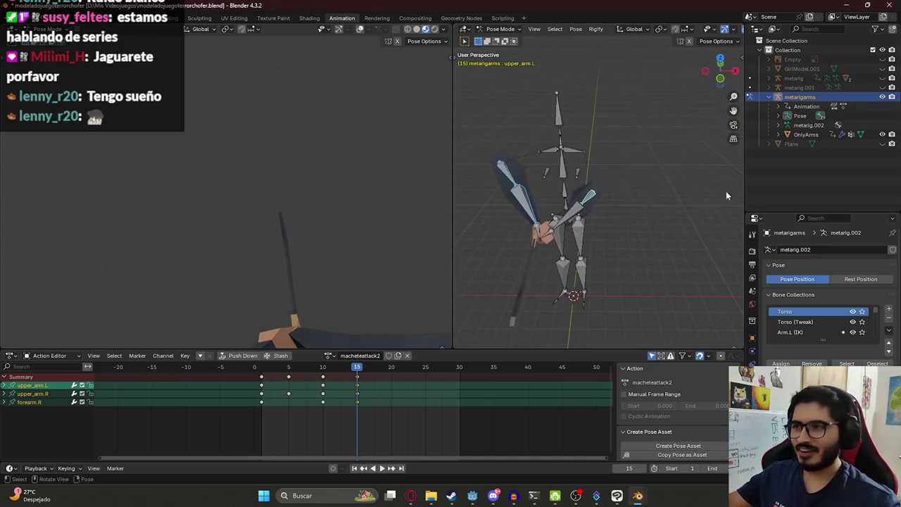
shift+click(572, 221)
mouse_move(572, 220)
middle_down()
mouse_move(603, 219)
mouse_move(629, 258)
mouse_move(582, 187)
middle_up()
shift+click(617, 260)
shift+click(617, 260)
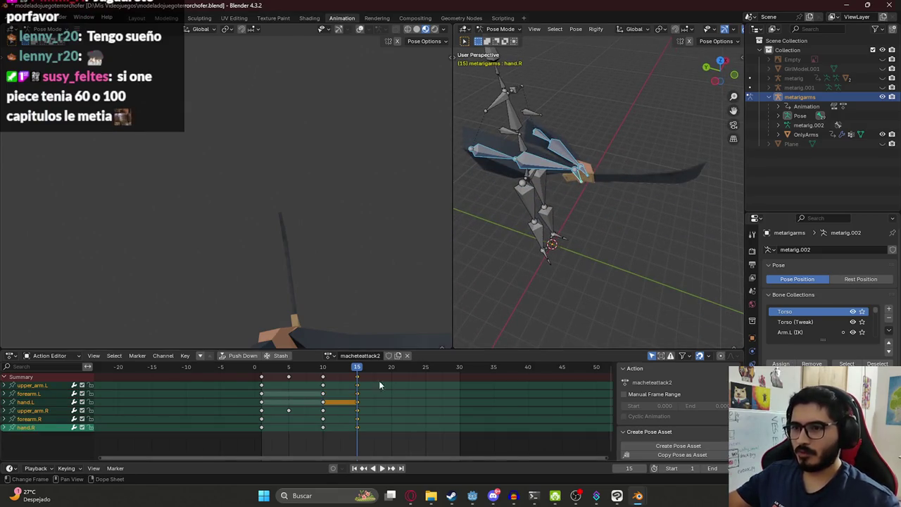
Preview the swing and keyframe the right upper arm and forearm at frame 15
key(space)
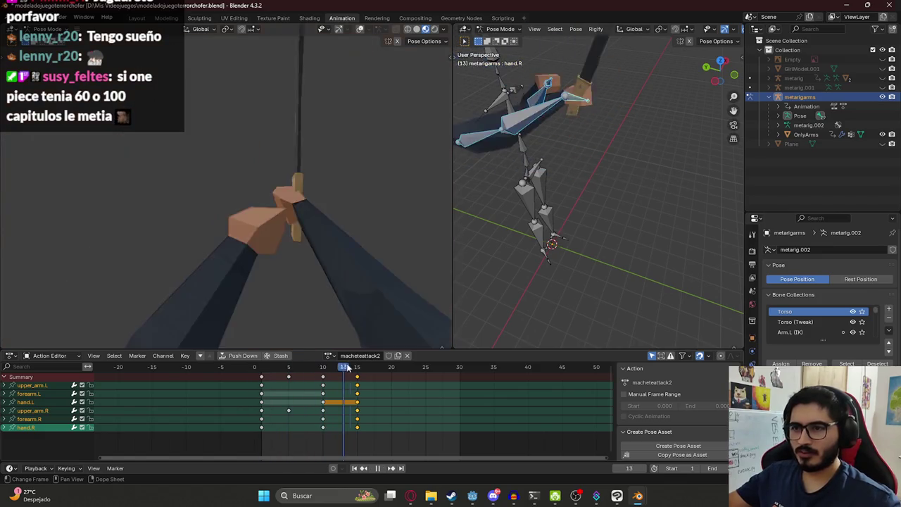
key(space)
middle_drag(580, 181, 589, 167)
click(673, 115)
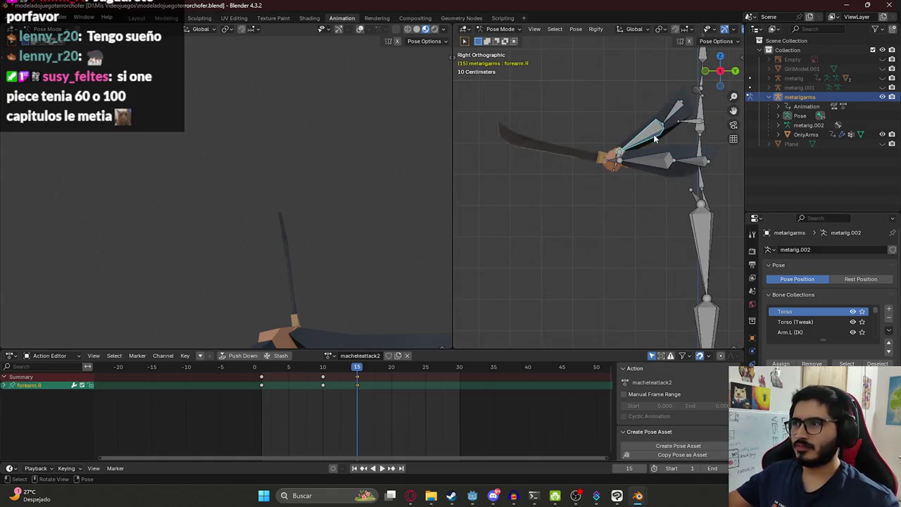
shift+click(673, 114)
key(i)
key(space)
key(space)
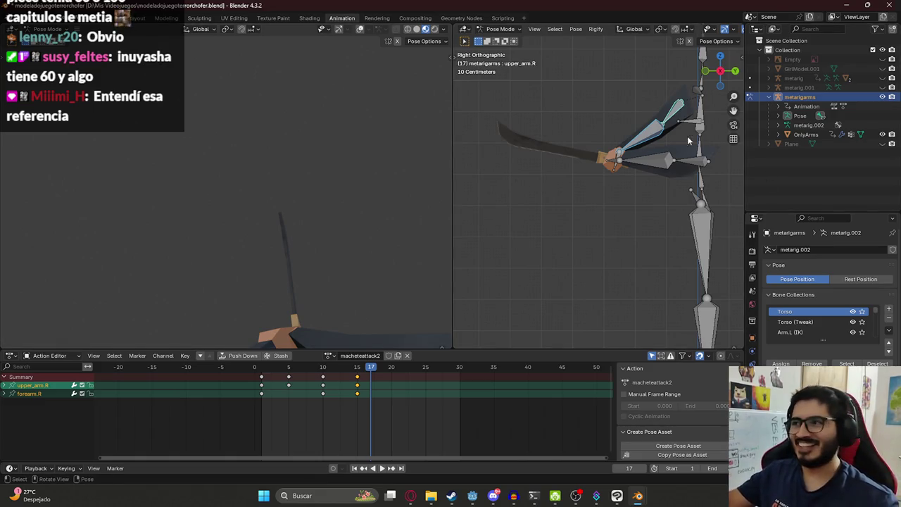
Rotate both upper arms, then swing the right upper arm and forearm further into the follow-through
click(681, 160)
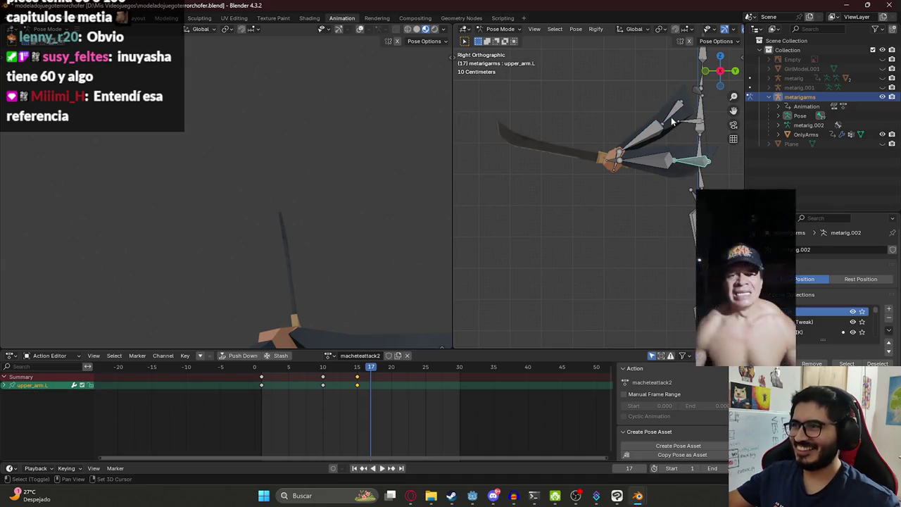
shift+click(681, 160)
key(r)
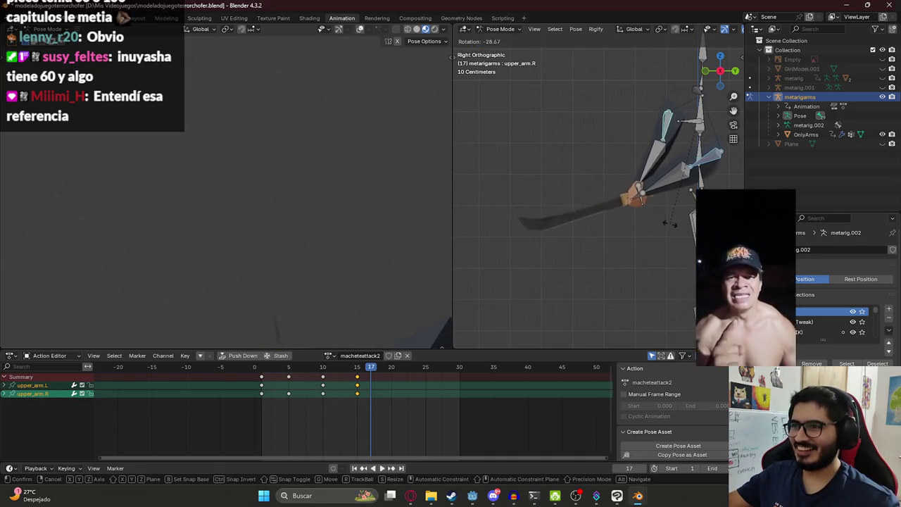
click(680, 121)
click(665, 134)
key(r)
click(681, 119)
click(673, 169)
key(r)
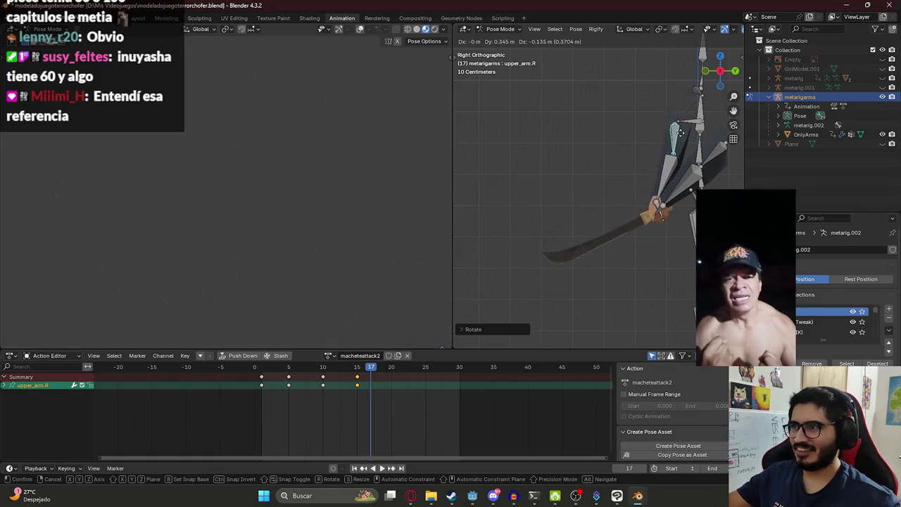
click(667, 185)
Keyframe both upper arms and forearms at frame 17 and play back to check
shift+click(678, 141)
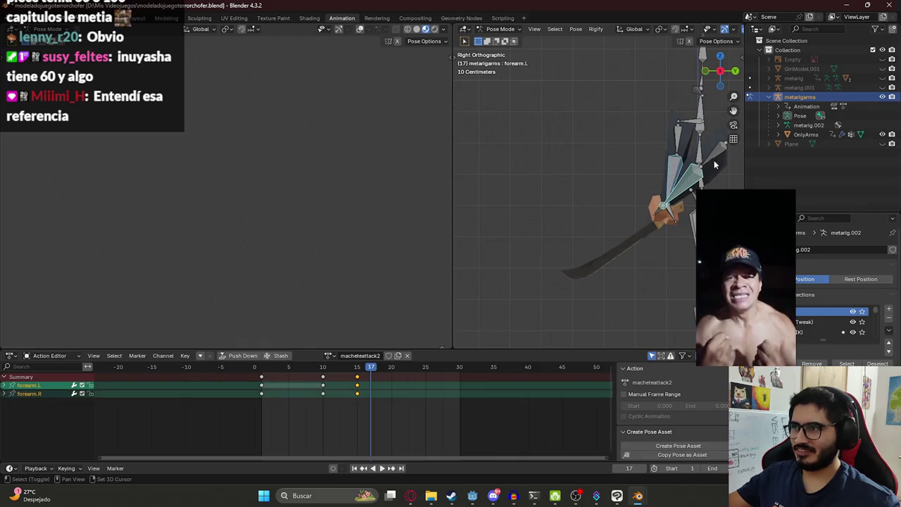
shift+click(679, 140)
shift+click(680, 138)
key(i)
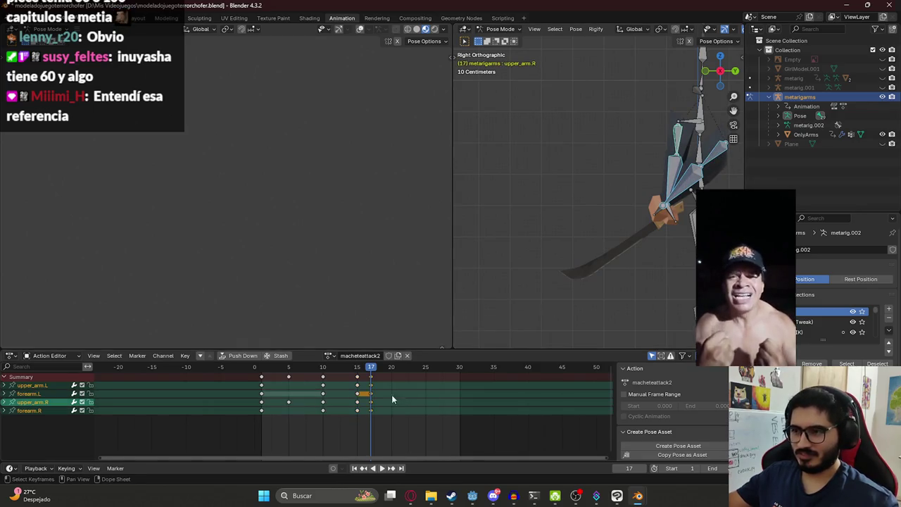
key(space)
mouse_move(380, 374)
mouse_down()
mouse_move(268, 379)
mouse_move(335, 378)
mouse_up()
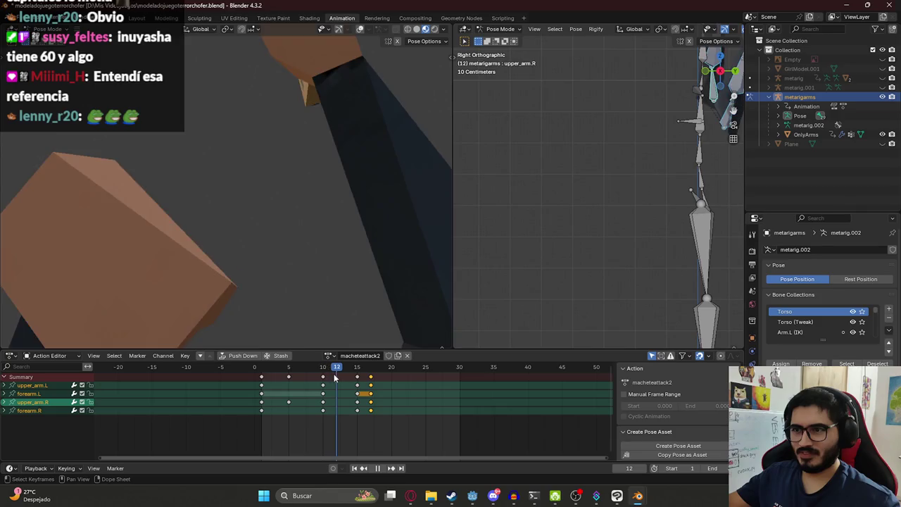
In front view, lower the left upper arm and move its key from frame 12 to 11
middle_drag(566, 170, 583, 141)
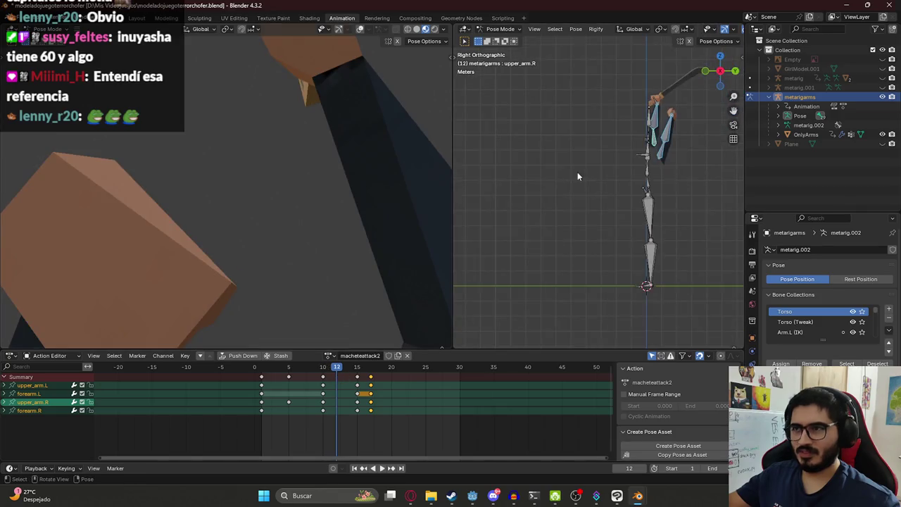
click(583, 141)
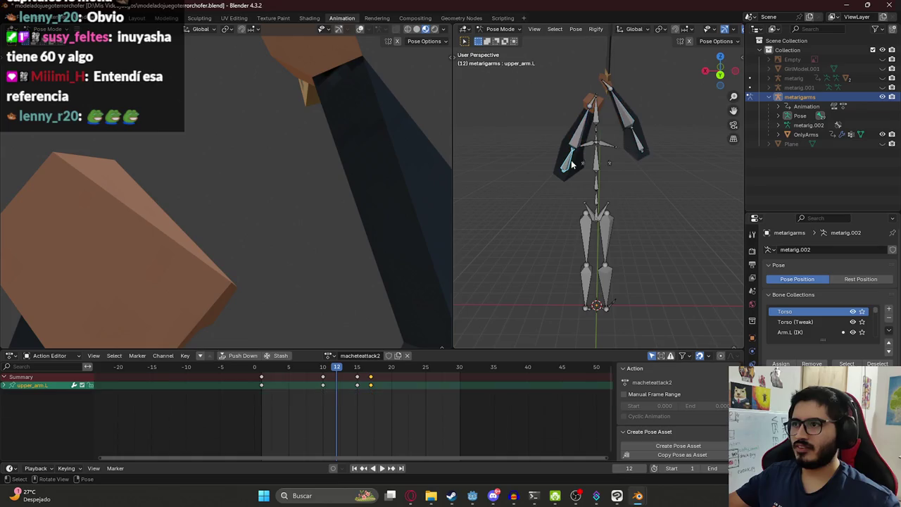
key(KP_1)
key(r)
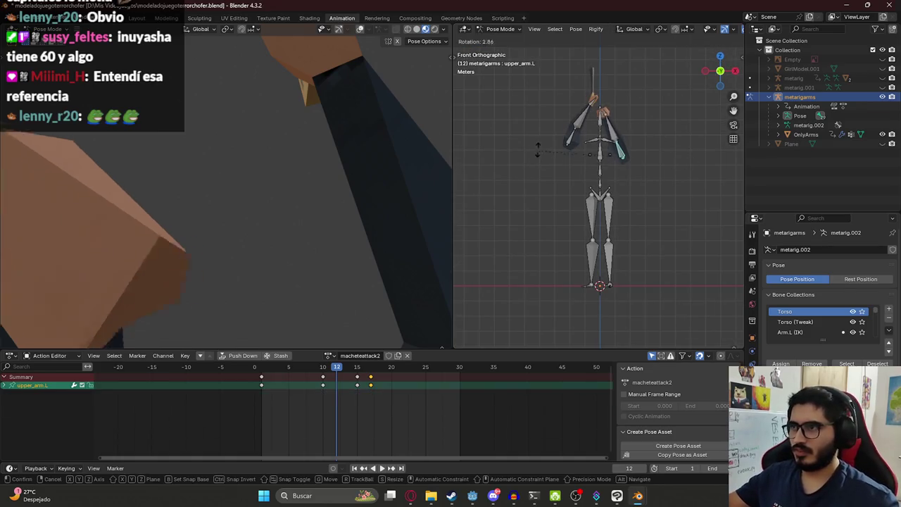
click(555, 125)
key(space)
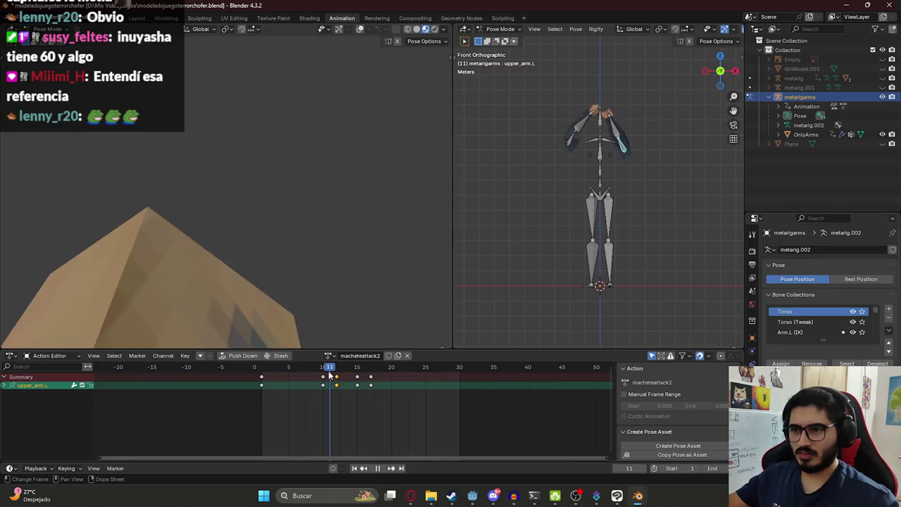
drag(338, 384, 331, 384)
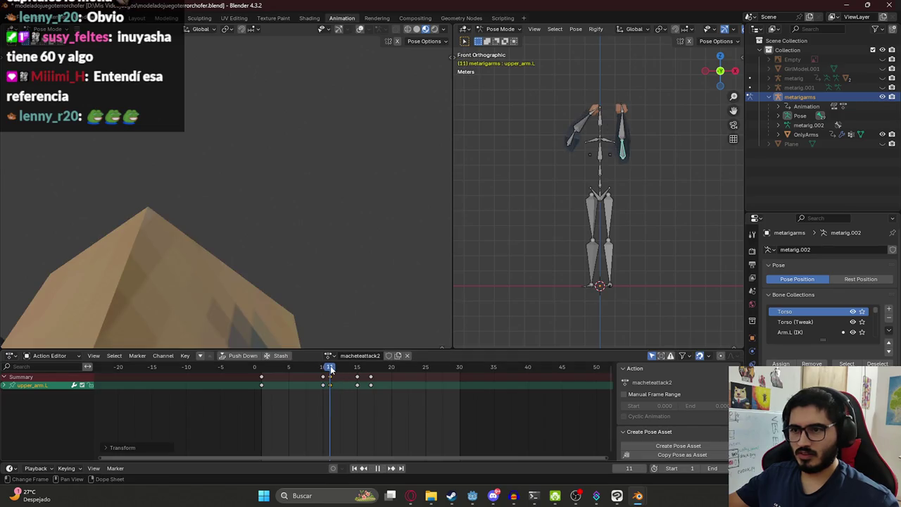
key(space)
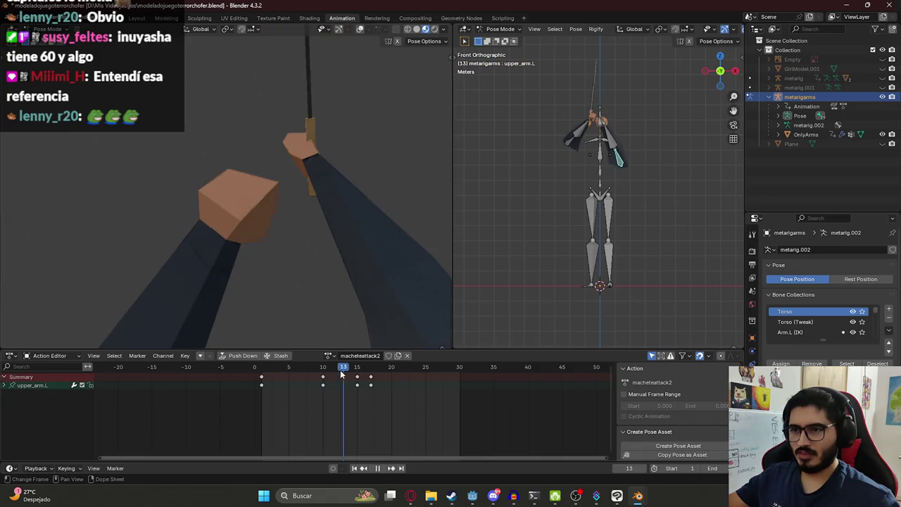
drag(341, 375, 322, 375)
key(space)
From behind, swing the left upper arm outward on X, key it at frame 10, then lower it
scroll(610, 147, up, 2)
scroll(611, 159, up, 2)
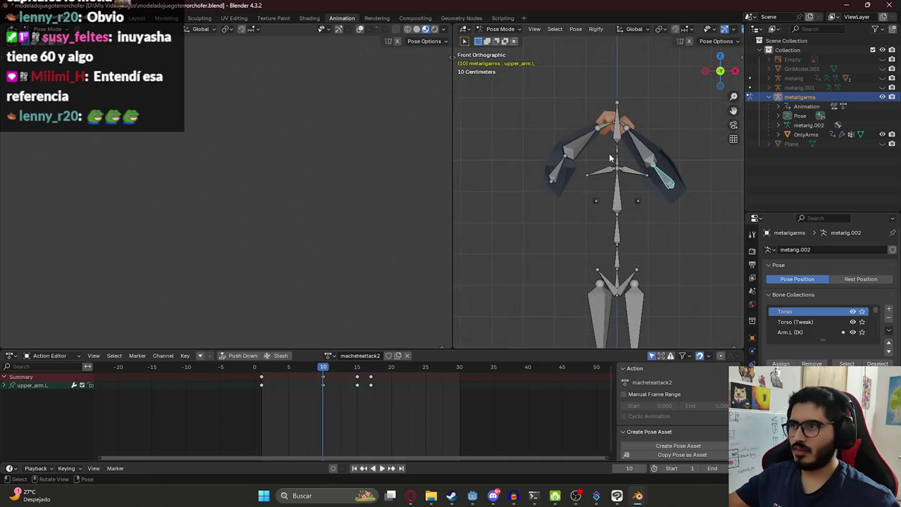
key(ctrl+KP_1)
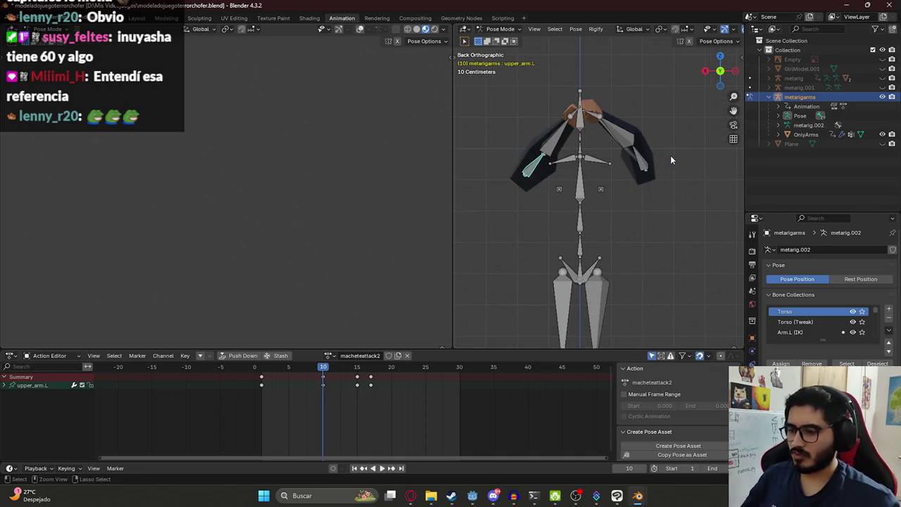
click(547, 165)
click(532, 172)
key(r)
key(x)
key(Return)
key(i)
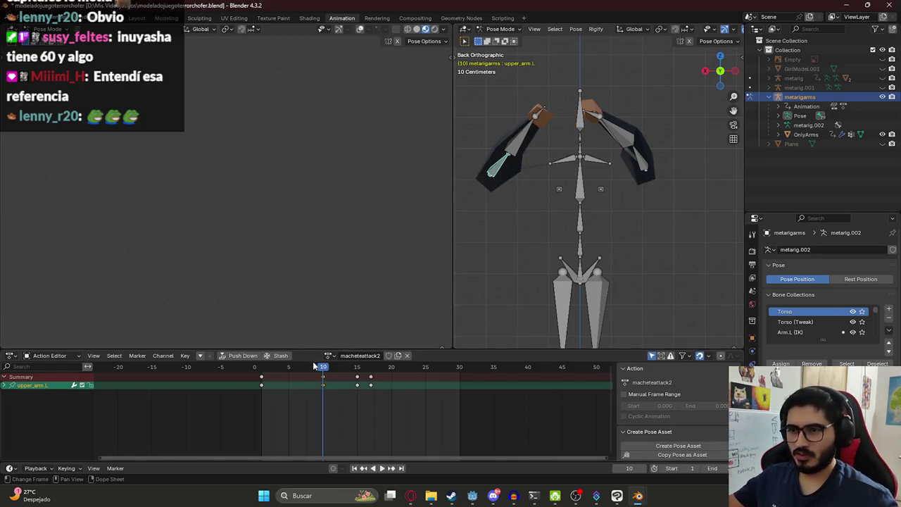
key(space)
key(Escape)
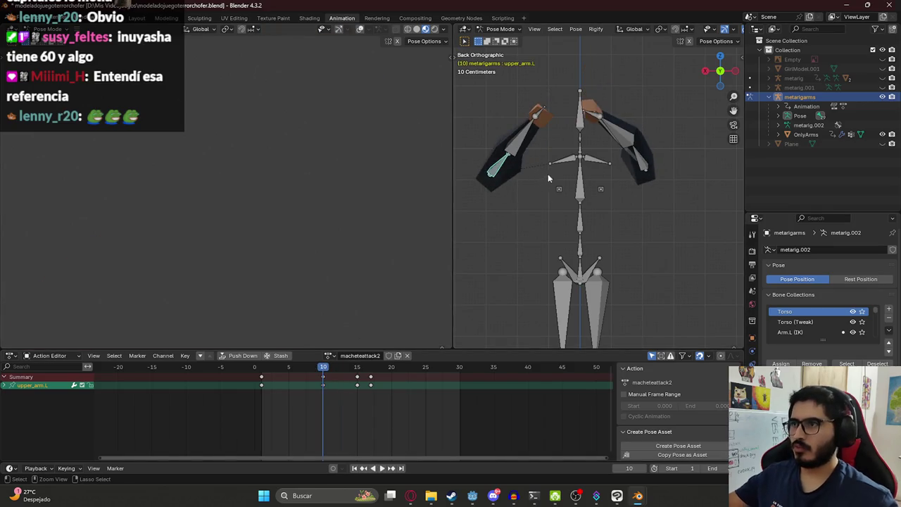
key(r)
key(Return)
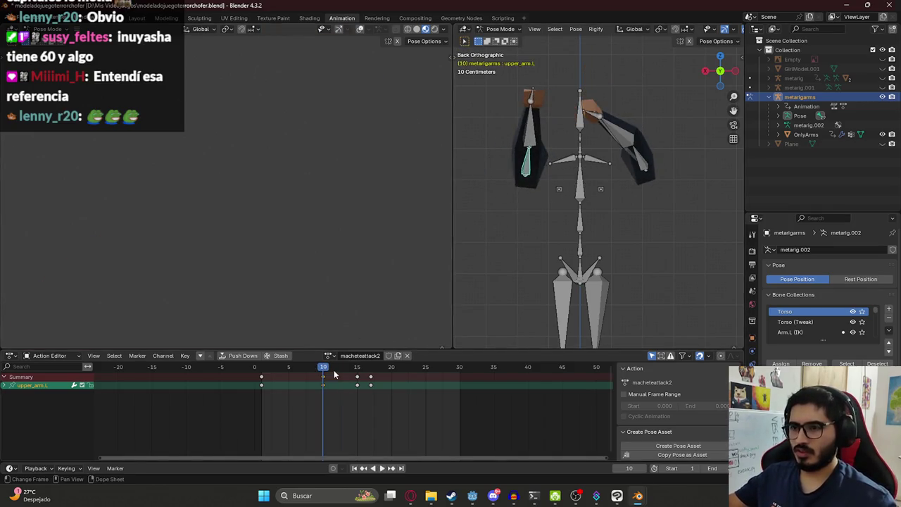
Rotate the left upper arm inward around Z and keyframe the pose at frame 10
drag(346, 370, 327, 372)
key(r)
key(x)
key(Return)
key(r)
key(z)
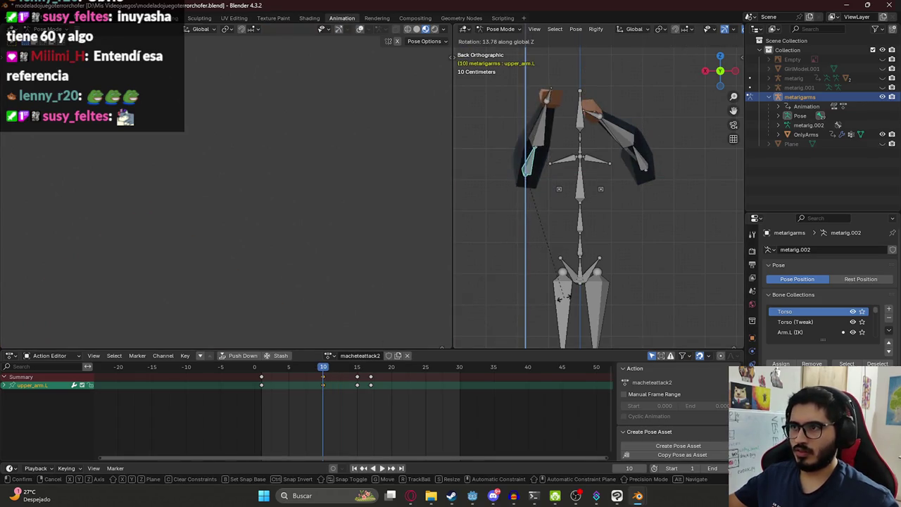
click(635, 278)
key(i)
Play back, undo the last arm change, select all bones and replay the animation
key(space)
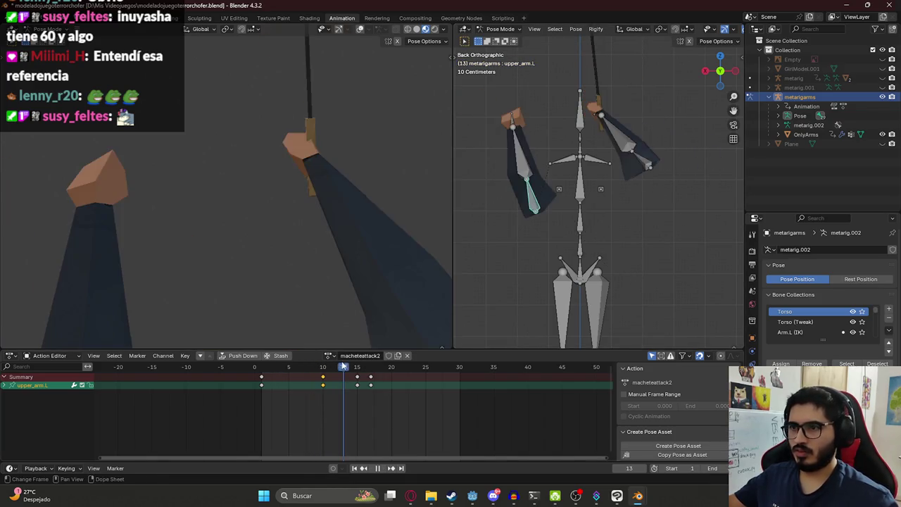
click(323, 368)
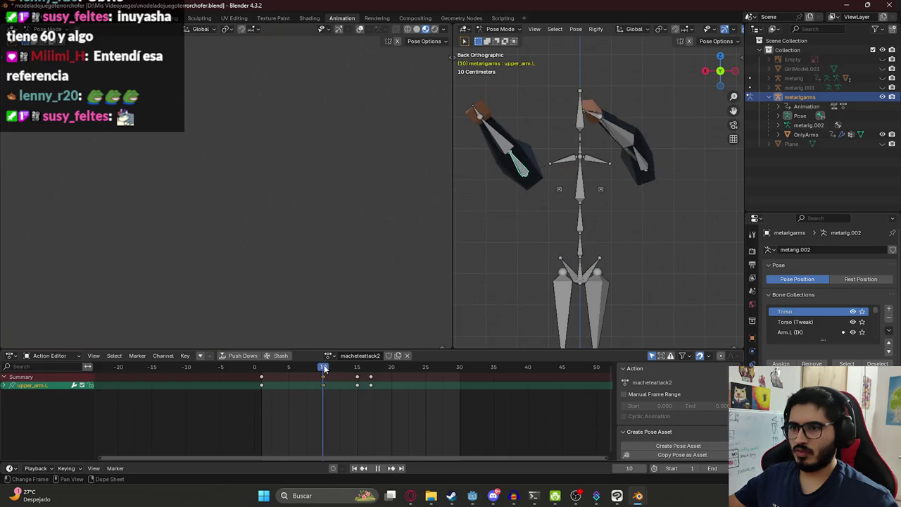
drag(323, 368, 337, 369)
key(ctrl+z)
key(ctrl+z)
key(a)
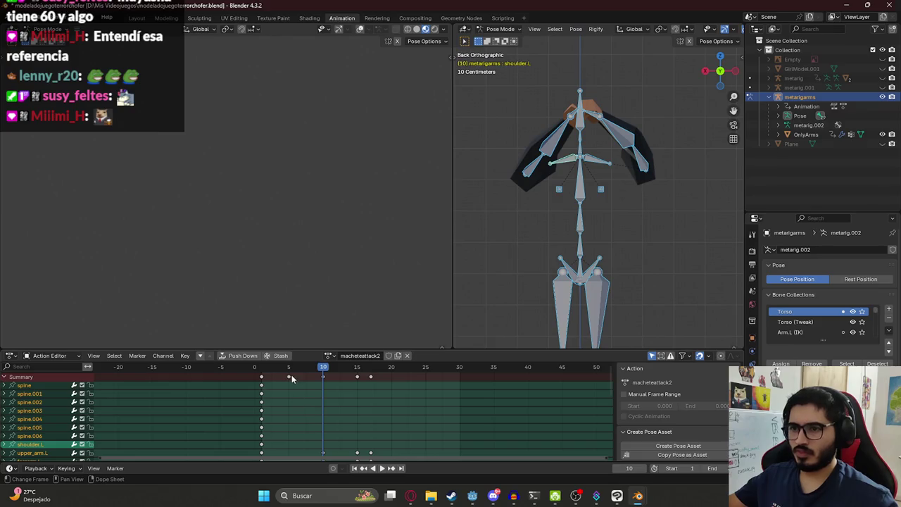
key(space)
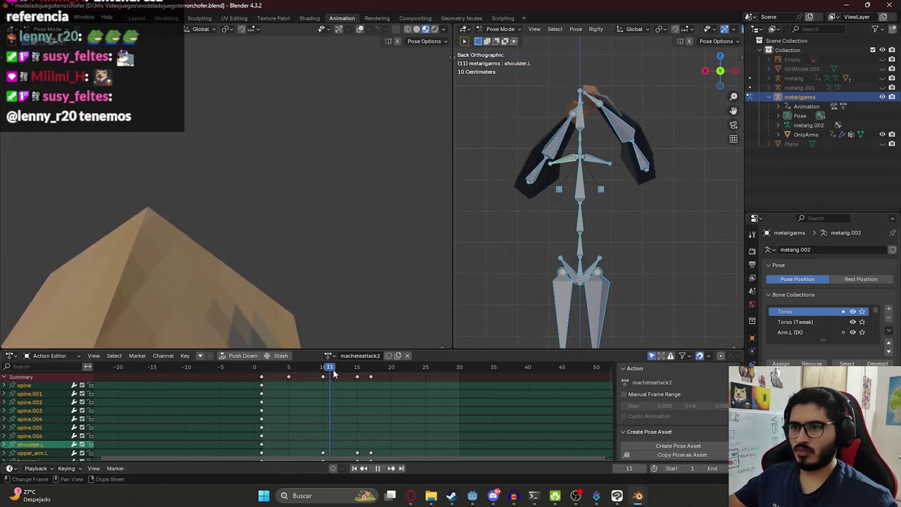
key(space)
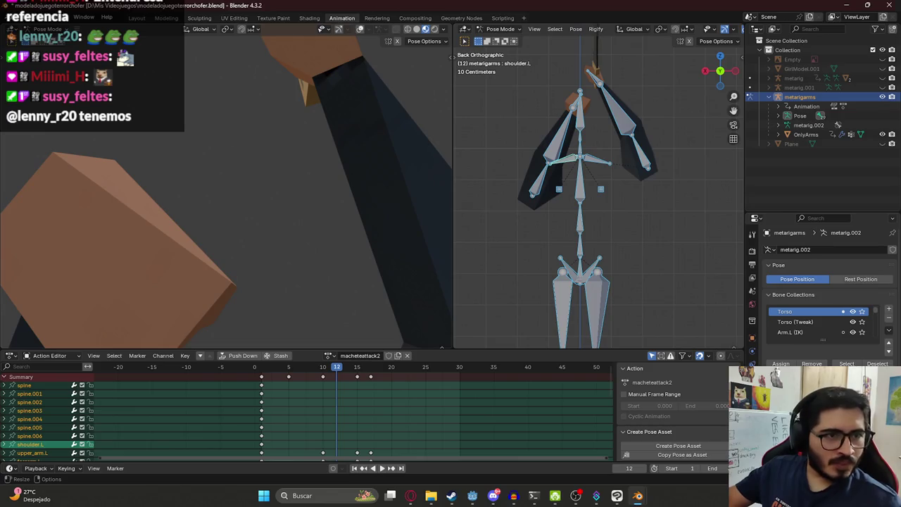
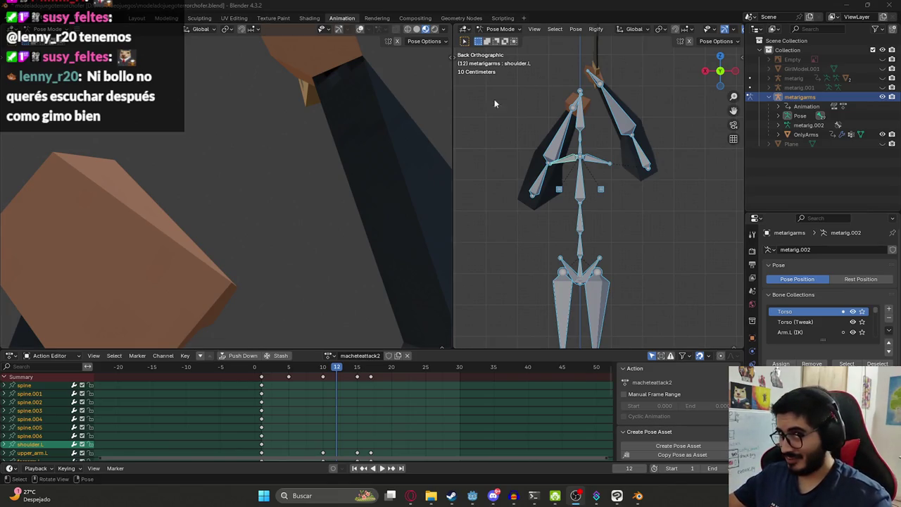
Return to Blender and play the macheteattack2 animation from frame 10, stopping at frame 11
click(597, 496)
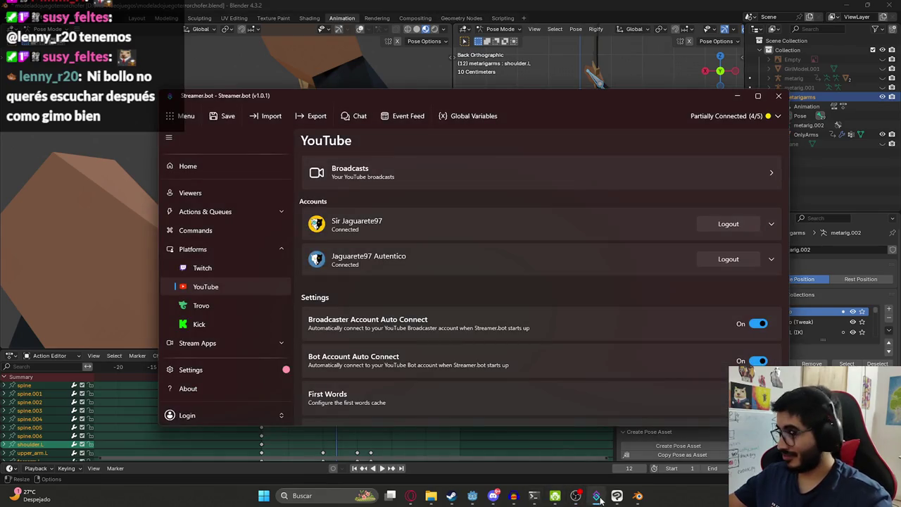
click(522, 4)
click(322, 367)
key(space)
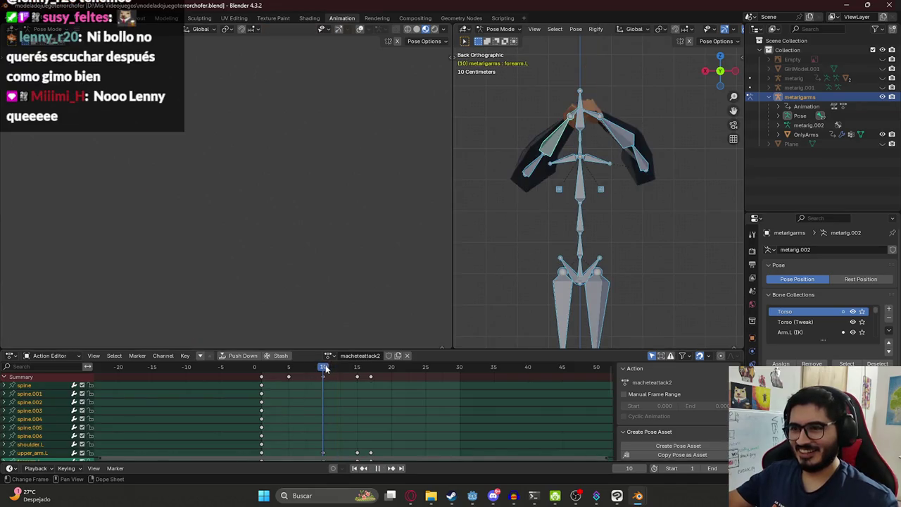
key(space)
Try a new angle for the left forearm bone, then undo it
click(542, 134)
key(r)
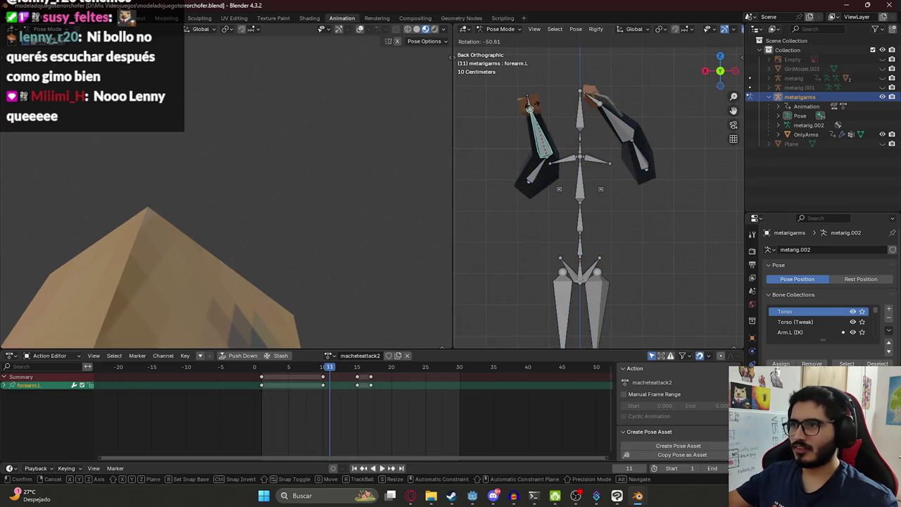
click(537, 104)
key(ctrl+z)
Rotate the right forearm bone further upward and play the animation to check the pose
click(641, 116)
key(r)
click(643, 113)
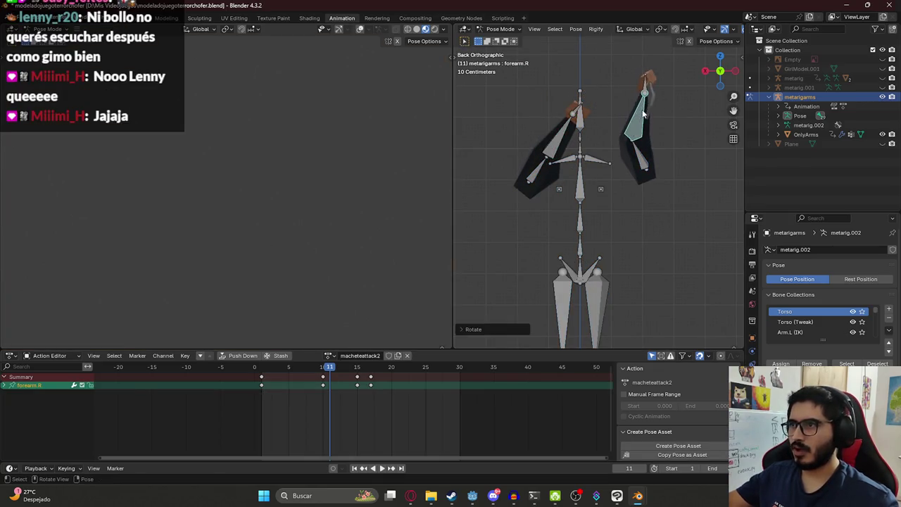
key(r)
click(598, 105)
key(r)
click(604, 84)
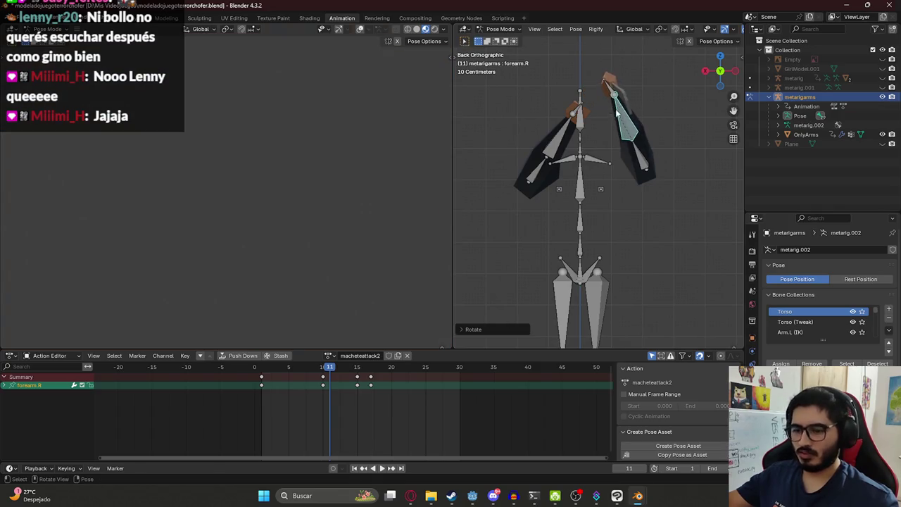
key(space)
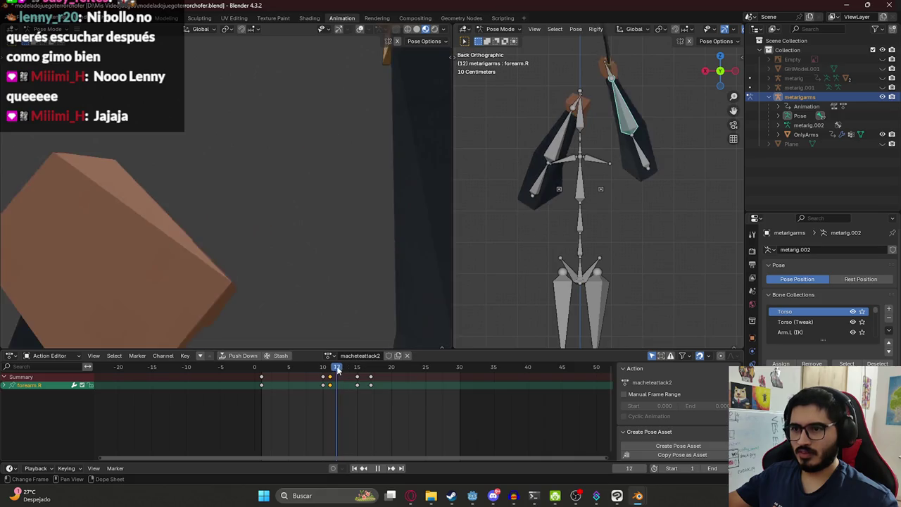
key(Escape)
Scrub frames 10–14, delete all bones' keyframes at frame 11, and save the file
click(552, 143)
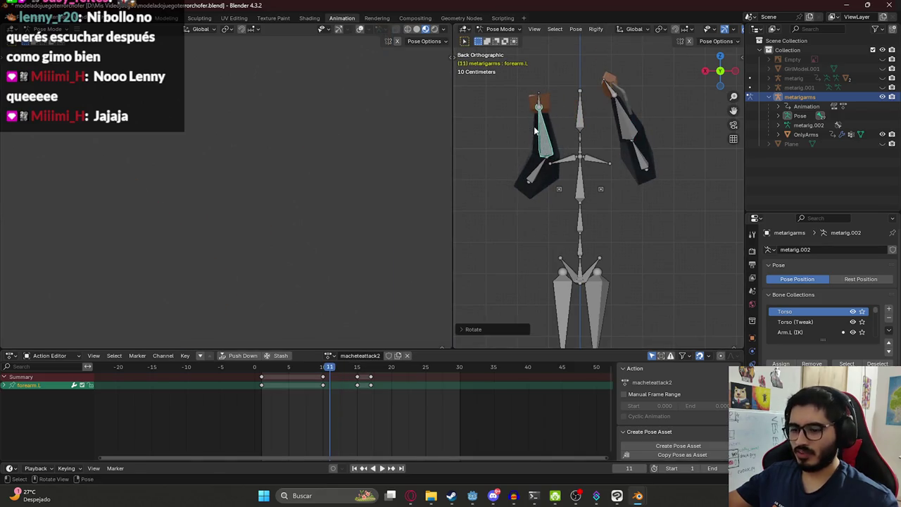
click(323, 371)
mouse_move(322, 371)
mouse_down()
mouse_move(352, 379)
mouse_move(327, 381)
mouse_move(336, 381)
mouse_move(330, 374)
mouse_up()
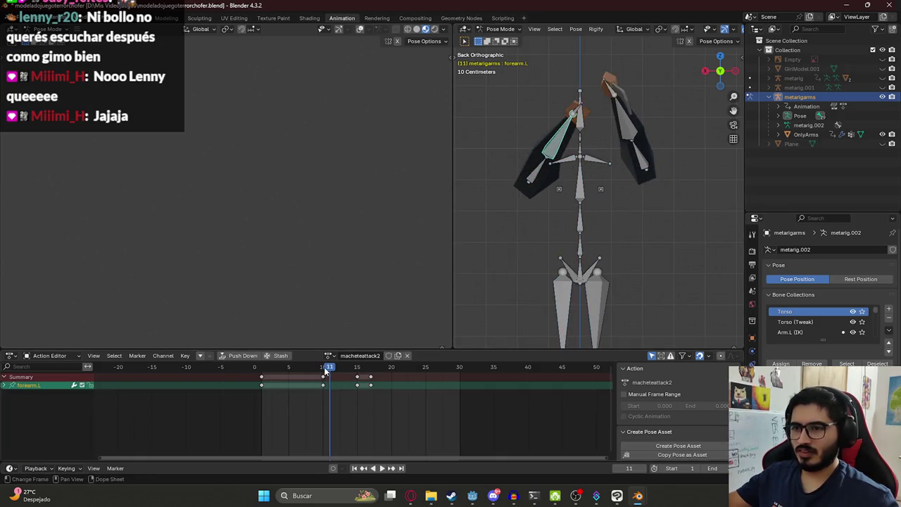
key(a)
key(x)
click(330, 377)
key(Left)
key(ctrl+s)
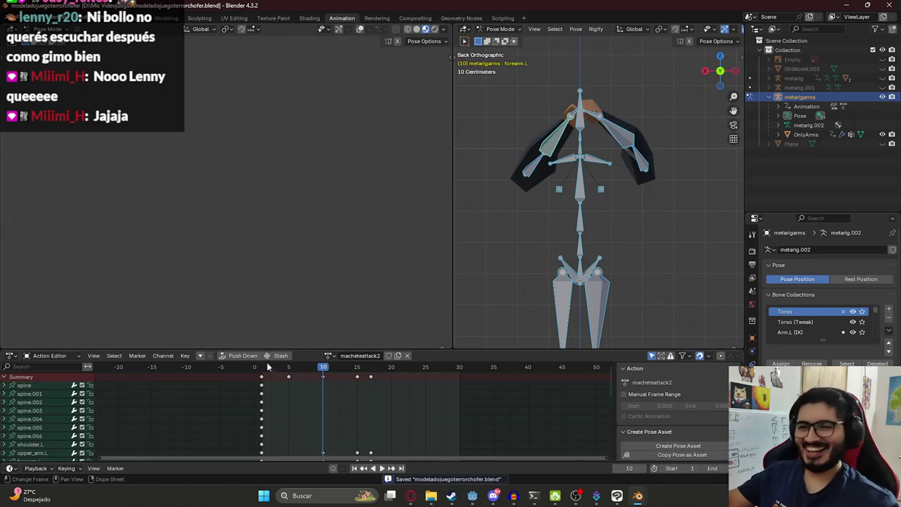
Replay the attack animation and select the left forearm bone in perspective view
key(space)
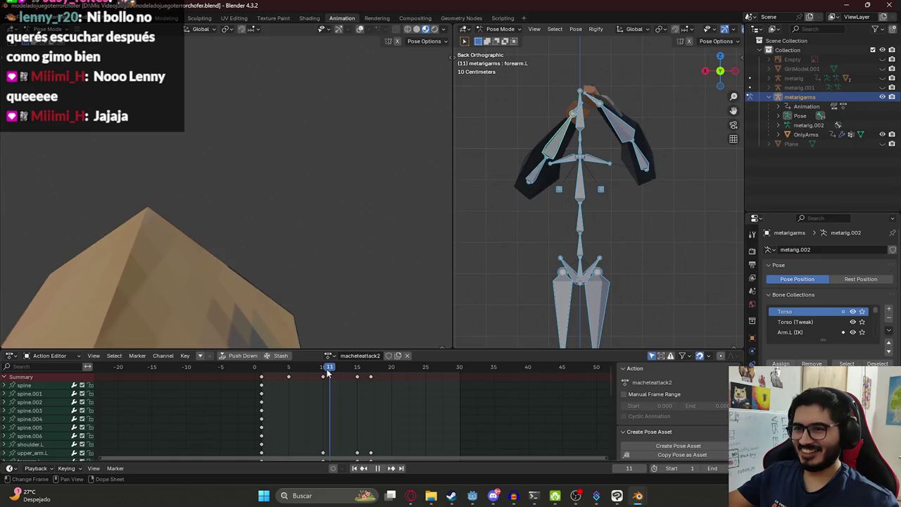
key(space)
mouse_move(606, 162)
middle_down()
mouse_move(617, 202)
mouse_move(428, 254)
mouse_move(521, 204)
mouse_move(581, 198)
middle_up()
click(592, 212)
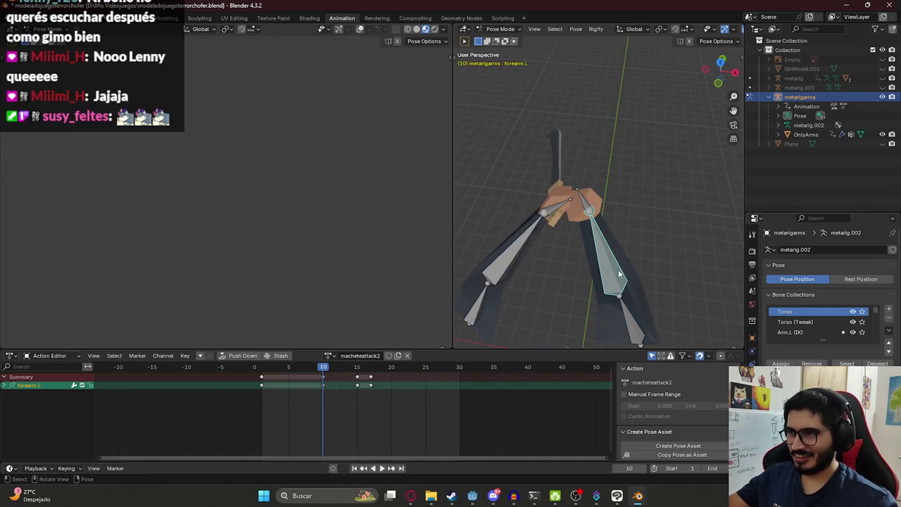
Rotate the left forearm to a new swing angle and check the pose at frame 11
key(r)
click(645, 241)
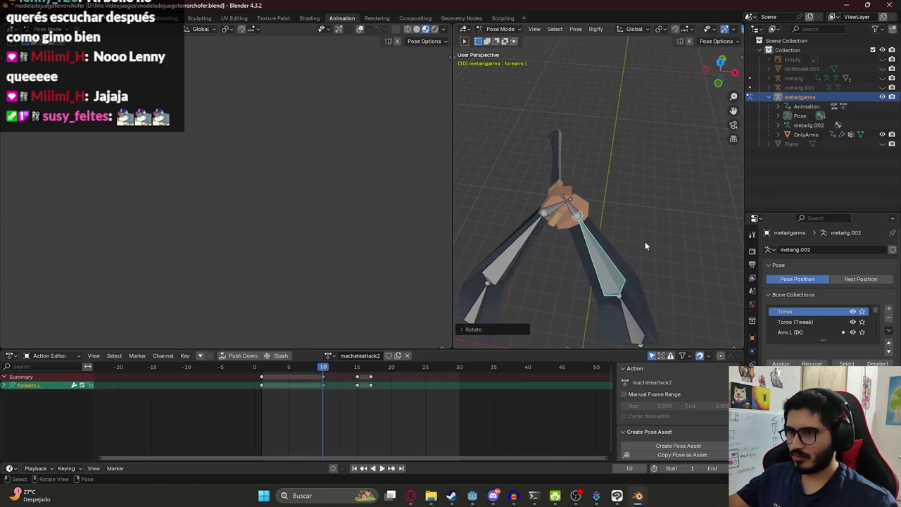
mouse_move(296, 369)
mouse_down()
mouse_move(337, 374)
mouse_move(323, 377)
mouse_up()
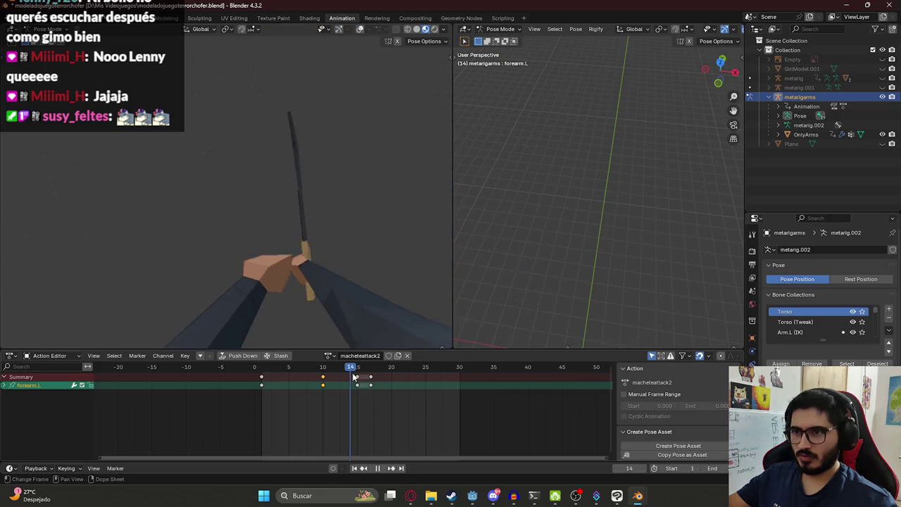
middle_drag(633, 254, 547, 200)
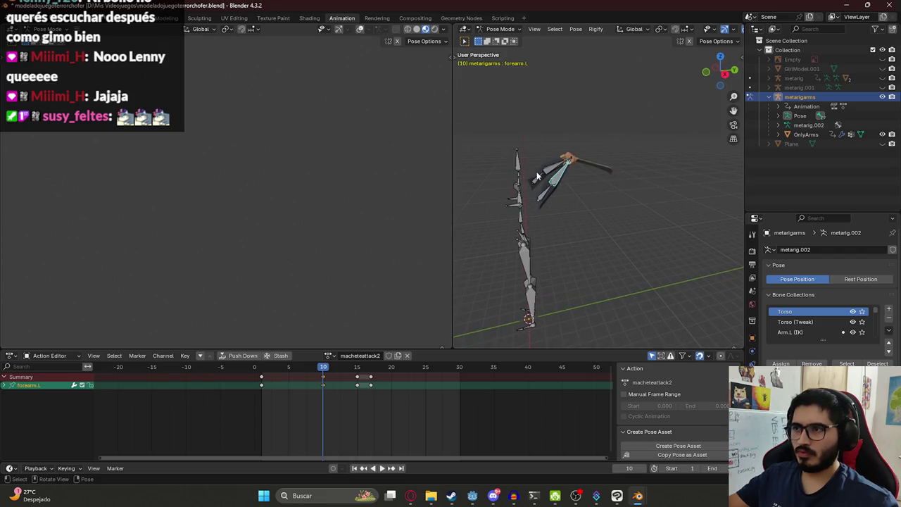
Add the left upper arm to the selection, replay the swing, and save the file
shift+click(539, 203)
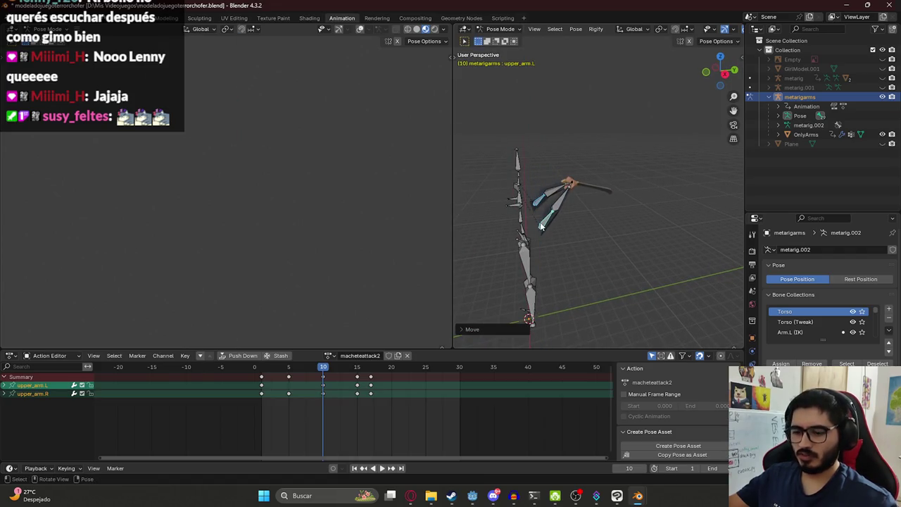
key(space)
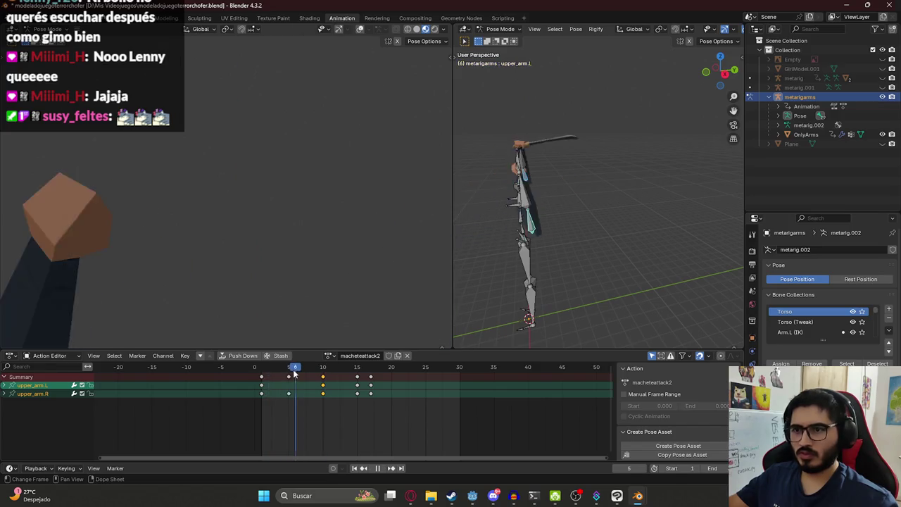
mouse_move(308, 376)
mouse_down()
mouse_move(373, 391)
mouse_move(261, 389)
mouse_up()
key(ctrl+s)
click(330, 356)
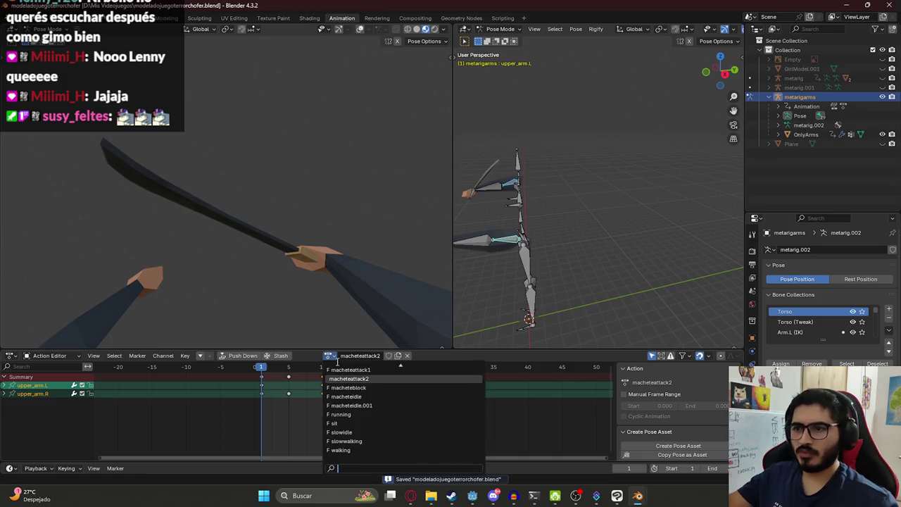
Switch to the macheteattack1 action, play it, and rewind to frame 0
key(Escape)
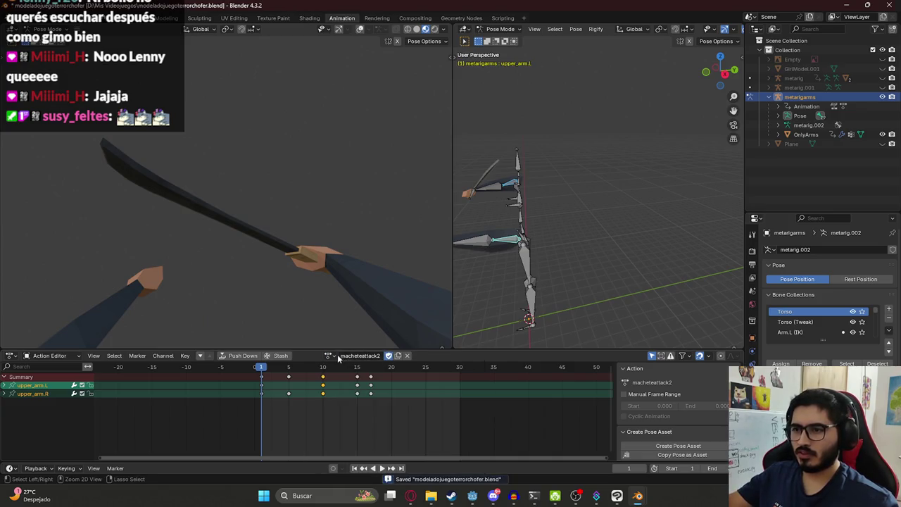
click(339, 357)
click(326, 373)
key(space)
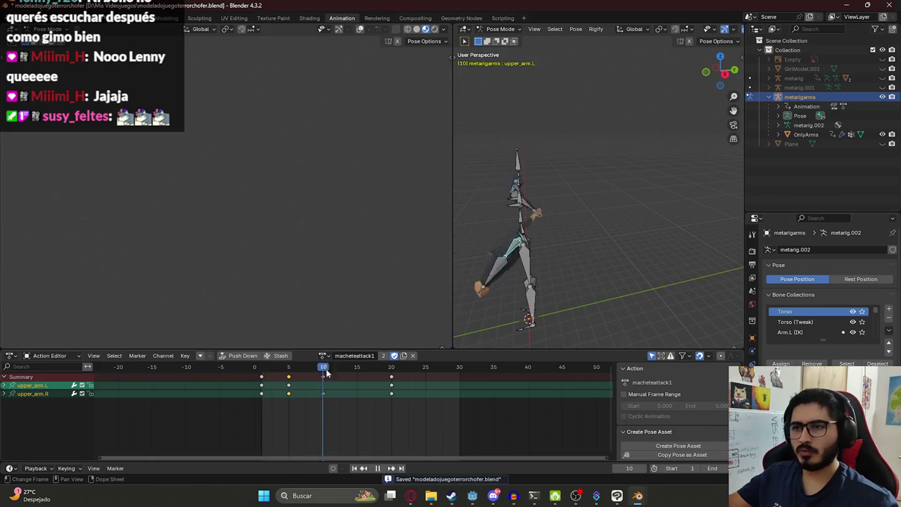
drag(323, 373, 258, 373)
Switch to the macheteattack2 action, play it, and return to frame 1
click(322, 357)
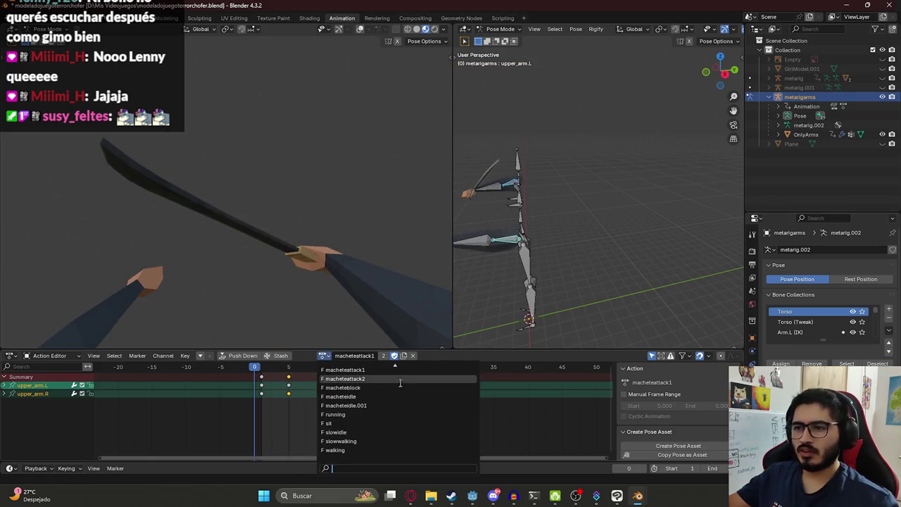
click(324, 381)
key(space)
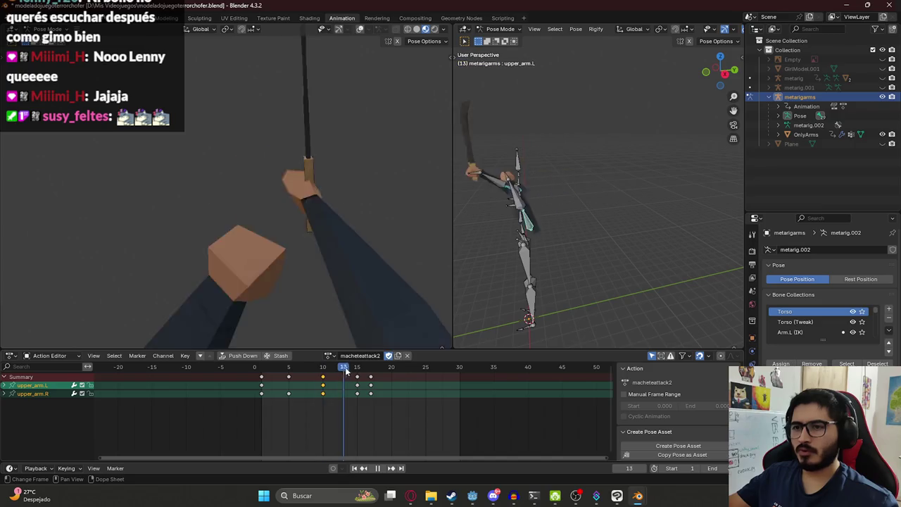
click(263, 374)
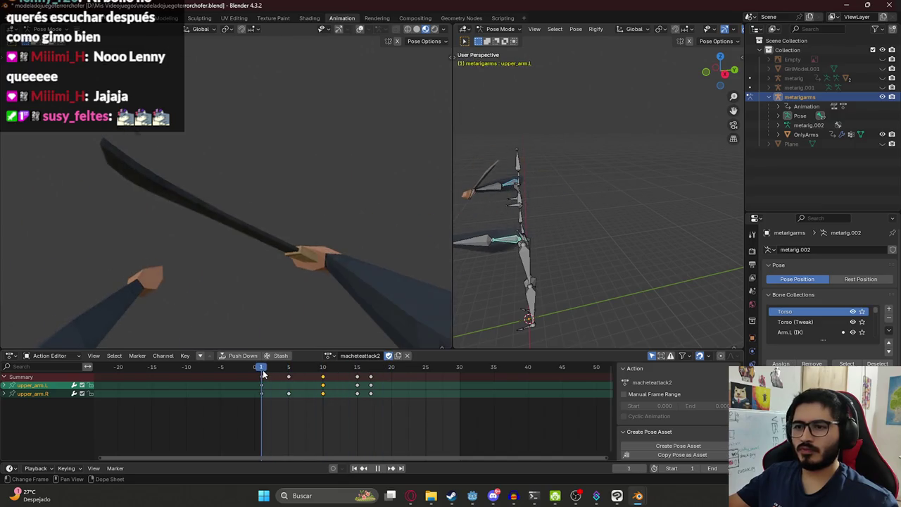
Check the macheteblock action at frames 10 and 1, save, and duplicate it as macheteblock.001
click(334, 355)
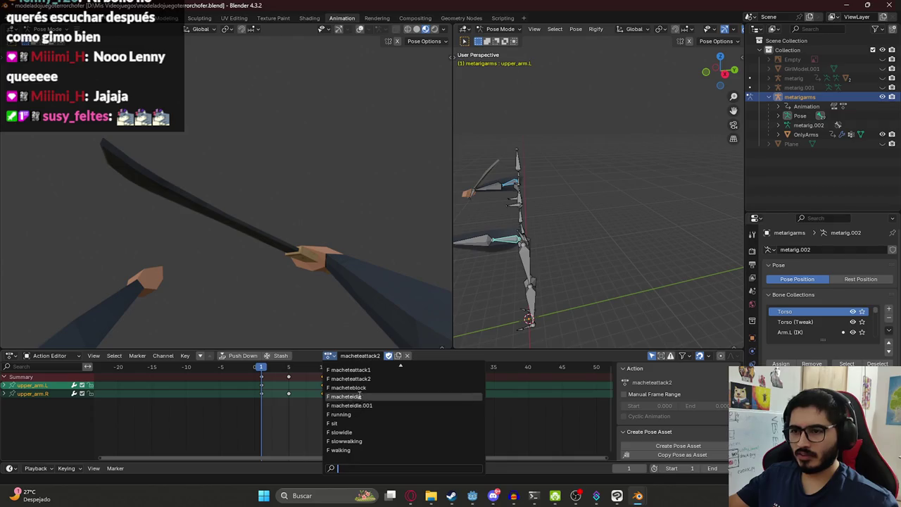
click(348, 388)
click(324, 369)
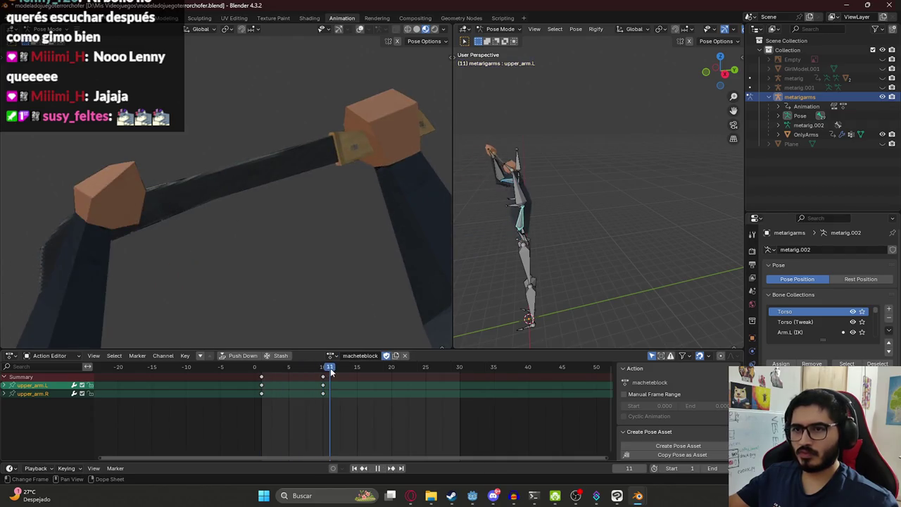
drag(324, 372, 266, 368)
key(ctrl+s)
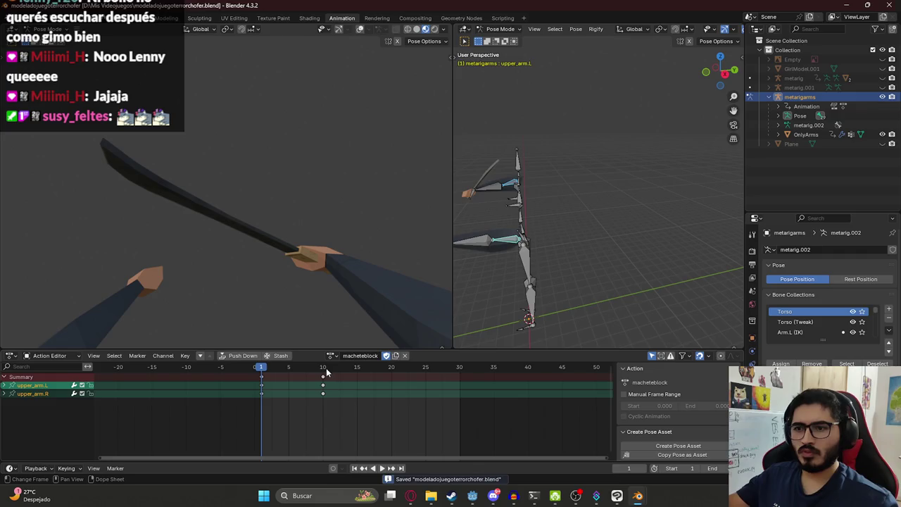
click(325, 368)
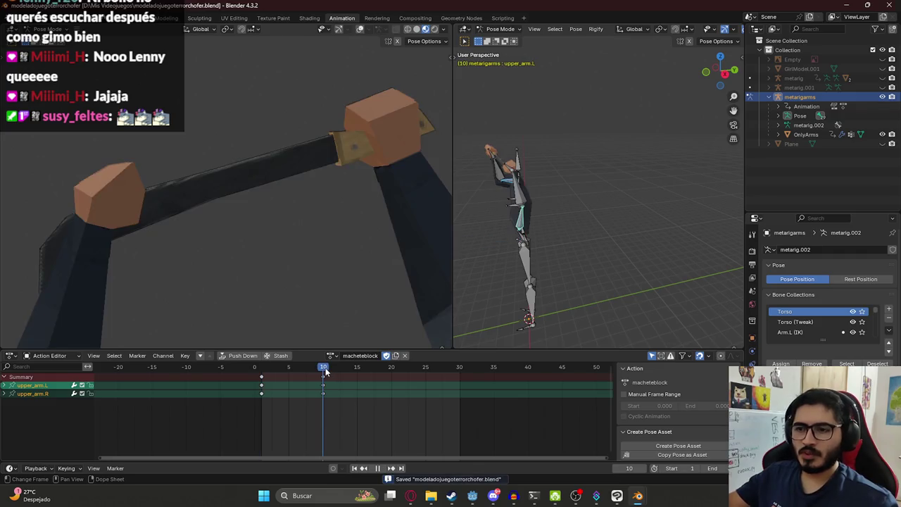
click(396, 355)
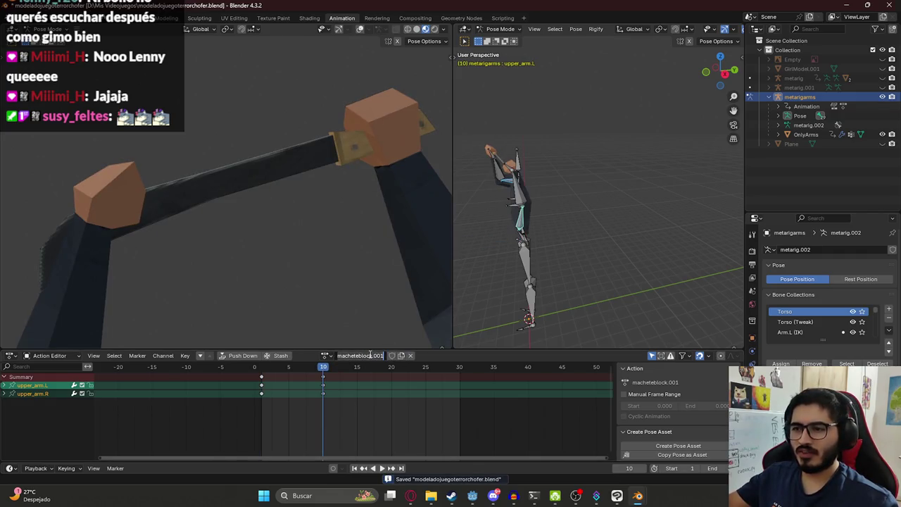
Select all the block keyframes and shift them so the animation ends at frame 10
key(ctrl+z)
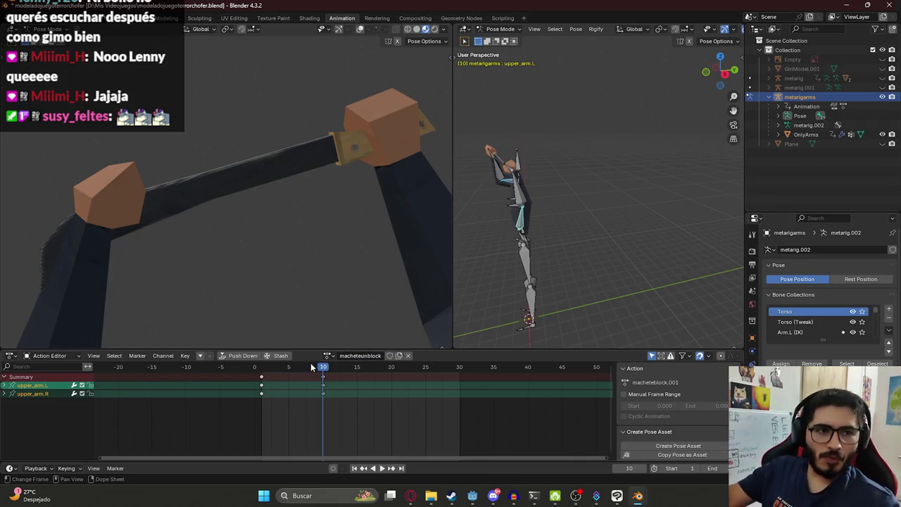
key(a)
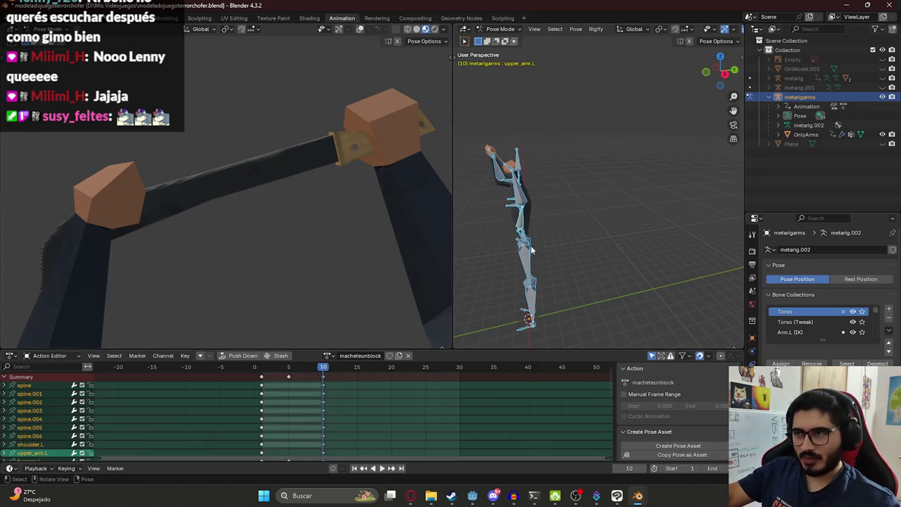
click(322, 381)
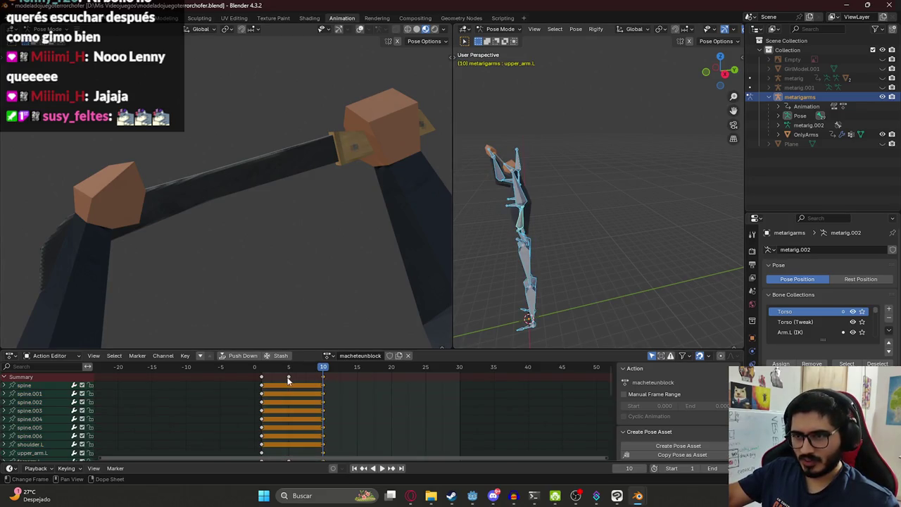
key(g)
click(336, 380)
key(g)
click(264, 384)
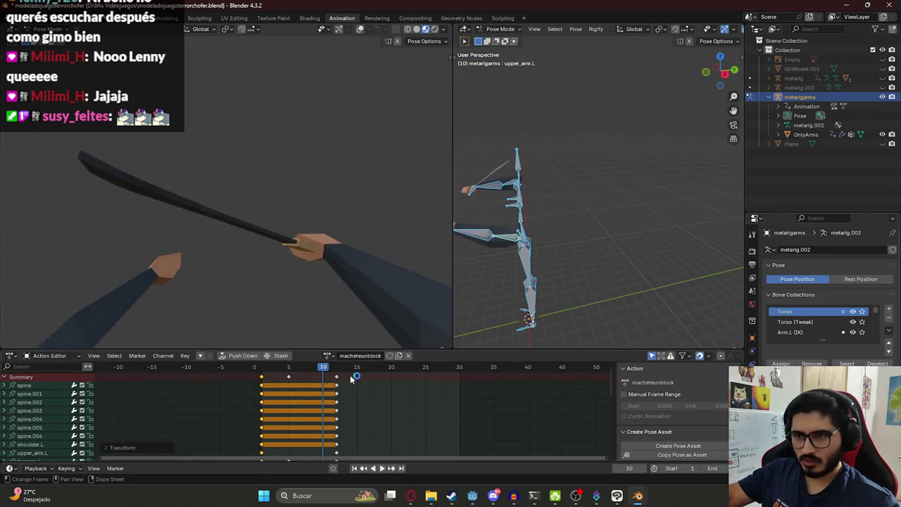
key(g)
click(305, 381)
Play and scrub to frame 10 to verify the new timing, then save the file
key(space)
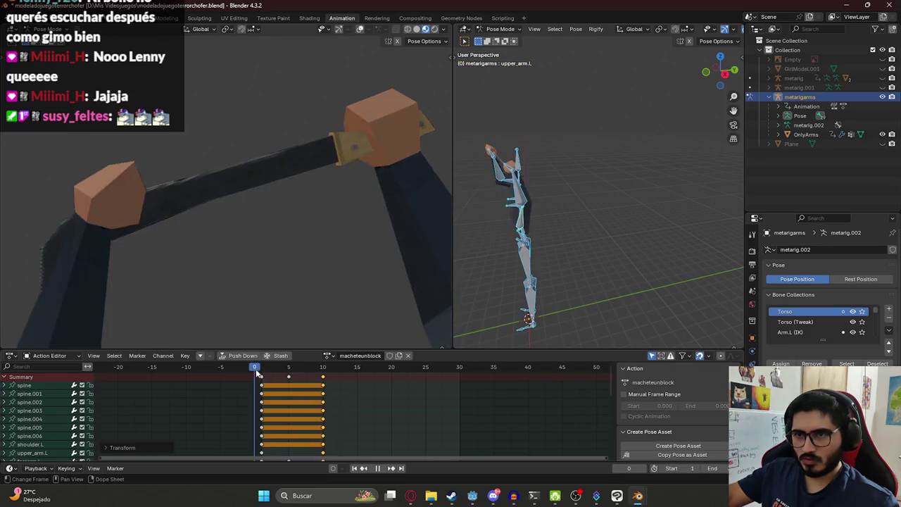
drag(294, 377, 322, 379)
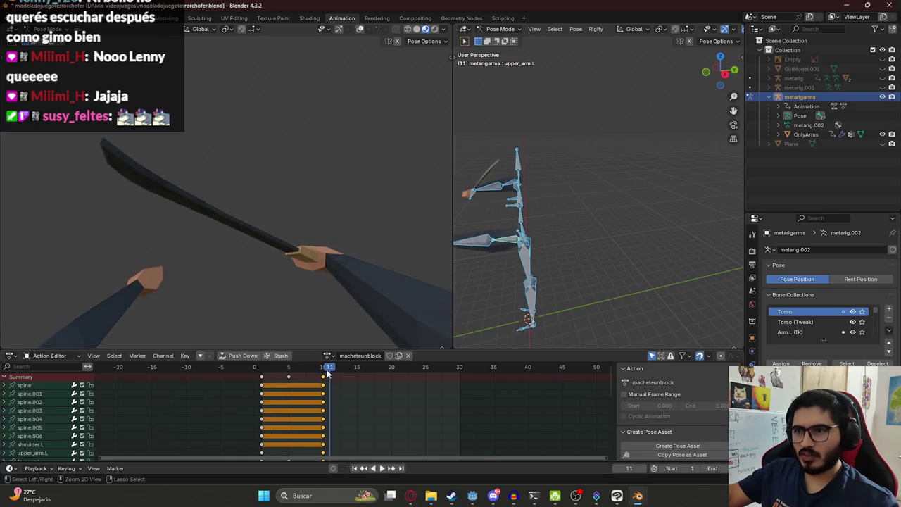
key(ctrl+s)
key(alt+a)
key(a)
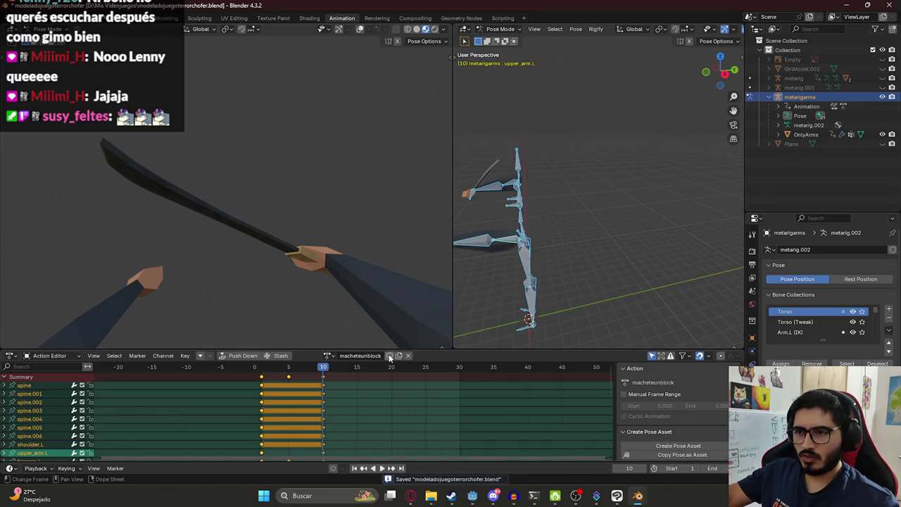
Compare the macheteblock action with macheteunblock and play macheteunblock
click(329, 356)
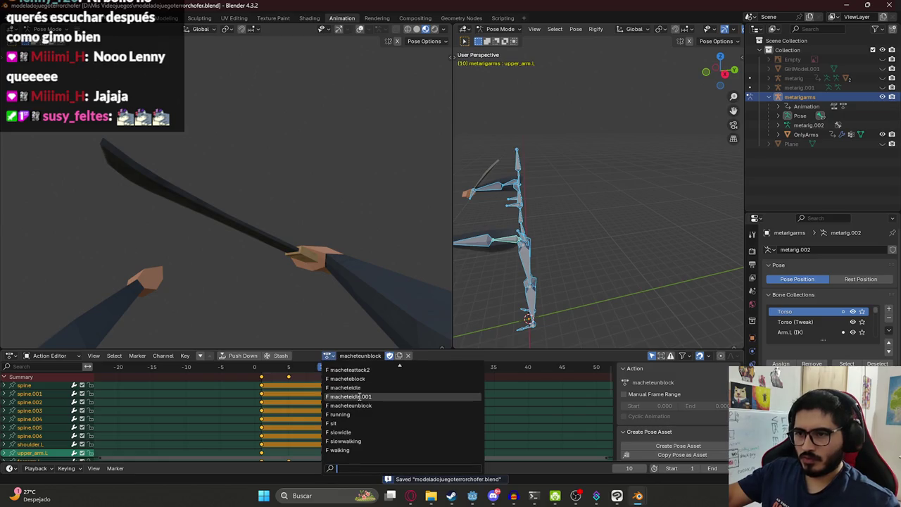
click(345, 379)
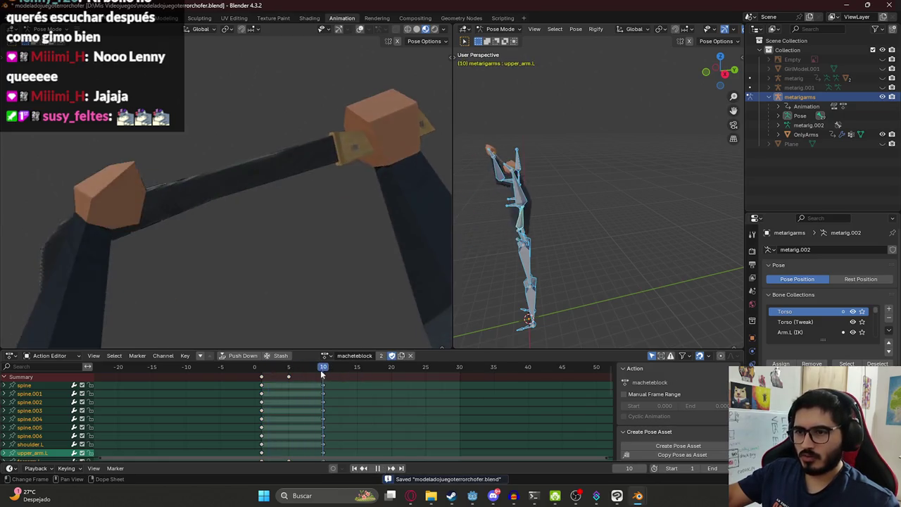
click(327, 355)
click(348, 406)
key(space)
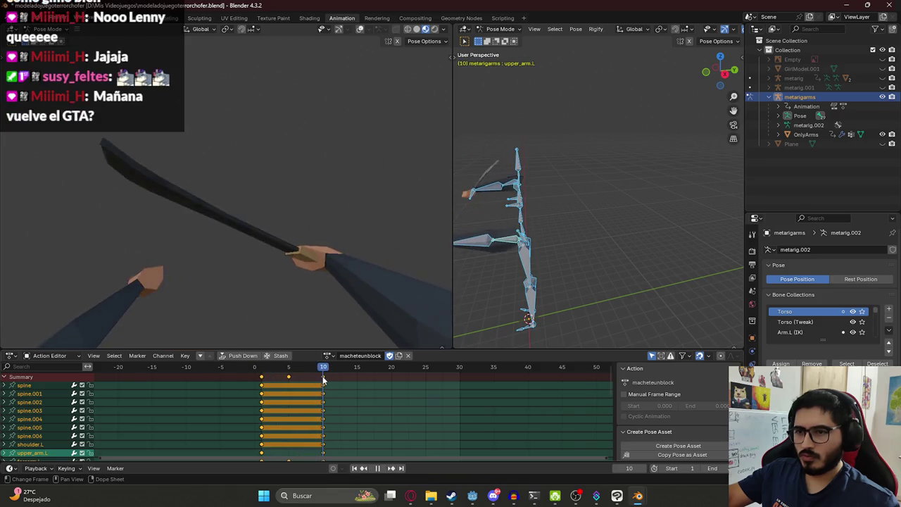
Preview the macheteidle and macheteattack1 actions, then save the file
click(328, 358)
click(365, 387)
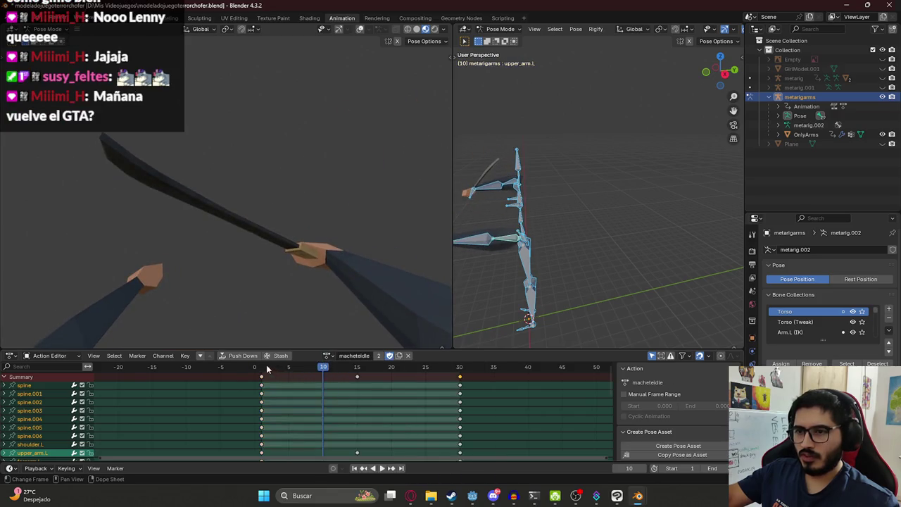
click(327, 357)
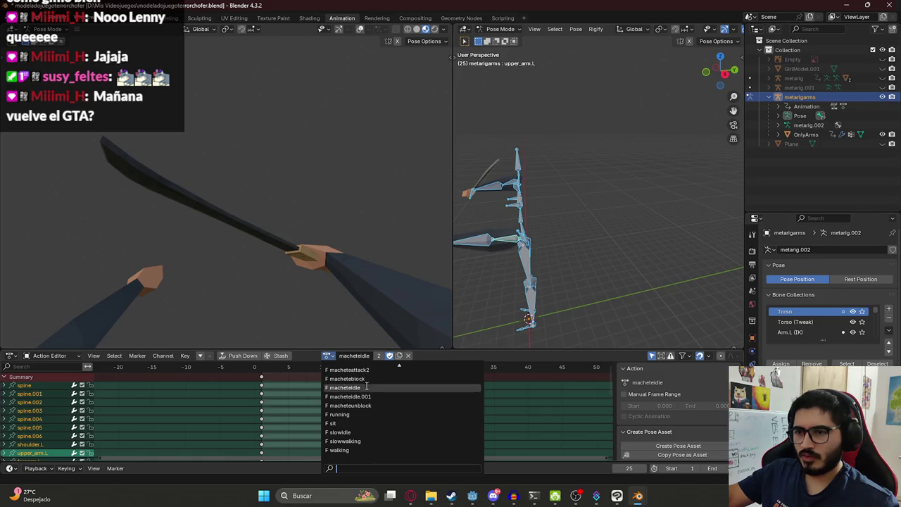
click(367, 371)
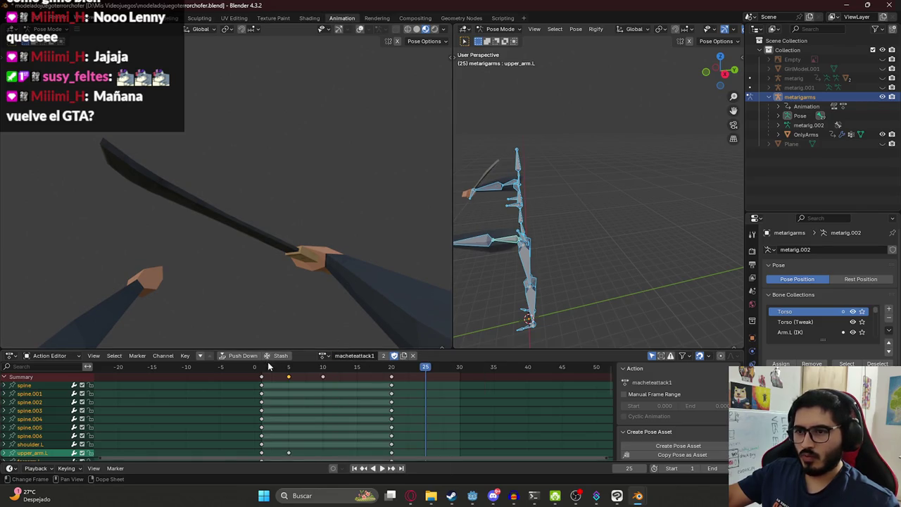
key(Escape)
key(ctrl+s)
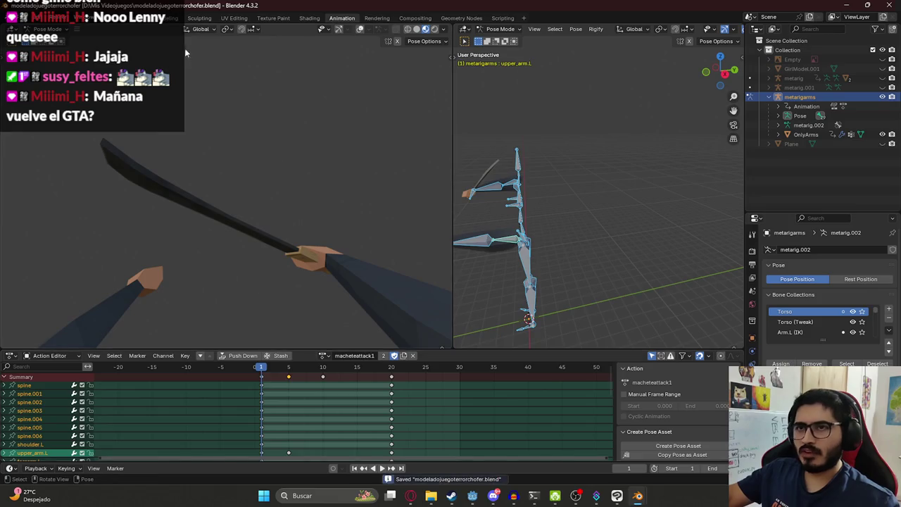
click(142, 23)
Select the metarigarms rig and start a glTF 2.0 export limited to Selected Objects
mouse_move(367, 186)
middle_down()
mouse_move(273, 147)
mouse_move(366, 211)
middle_up()
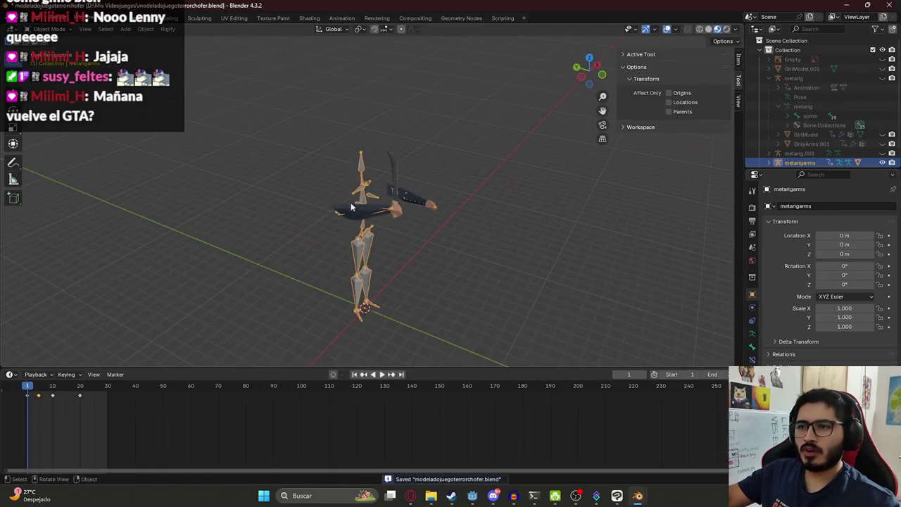
click(366, 211)
click(24, 18)
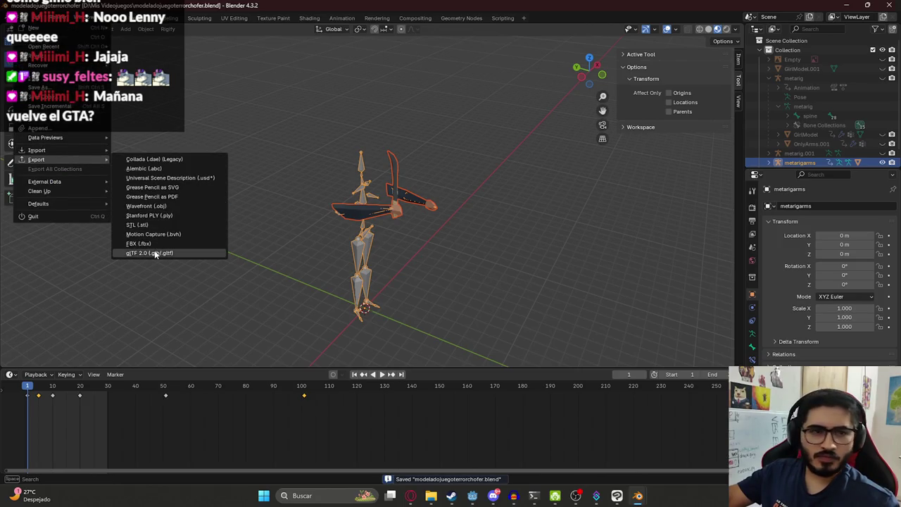
mouse_move(37, 159)
click(155, 252)
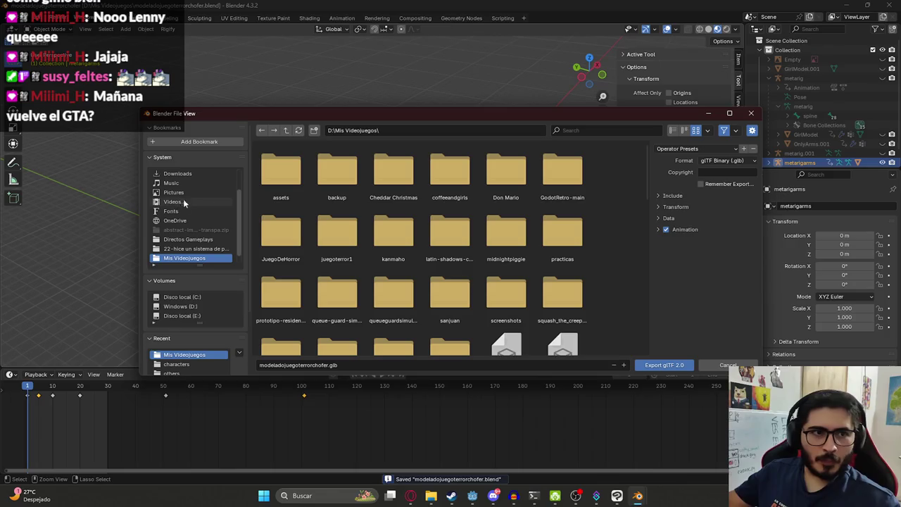
click(673, 196)
click(701, 209)
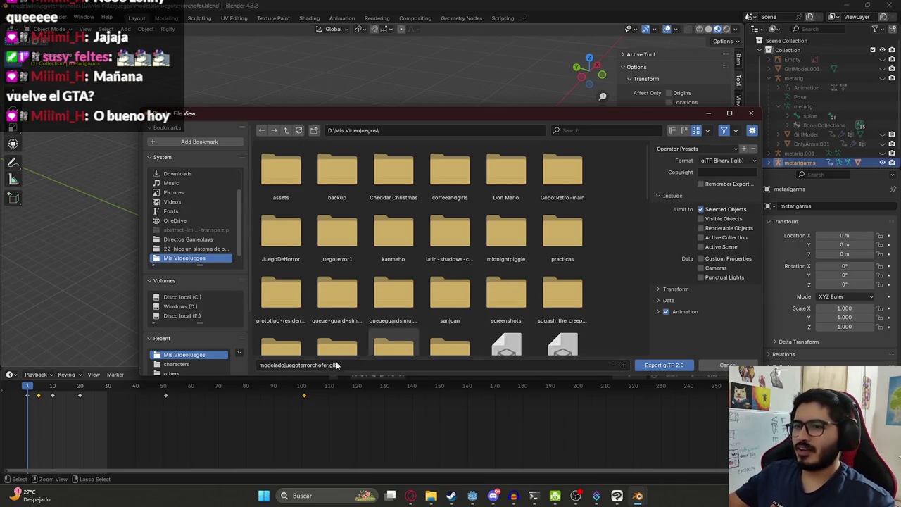
Export it as protafirstperson.glb into juegoterror1\assets\characters
scroll(296, 238, down, 1)
double_click(324, 222)
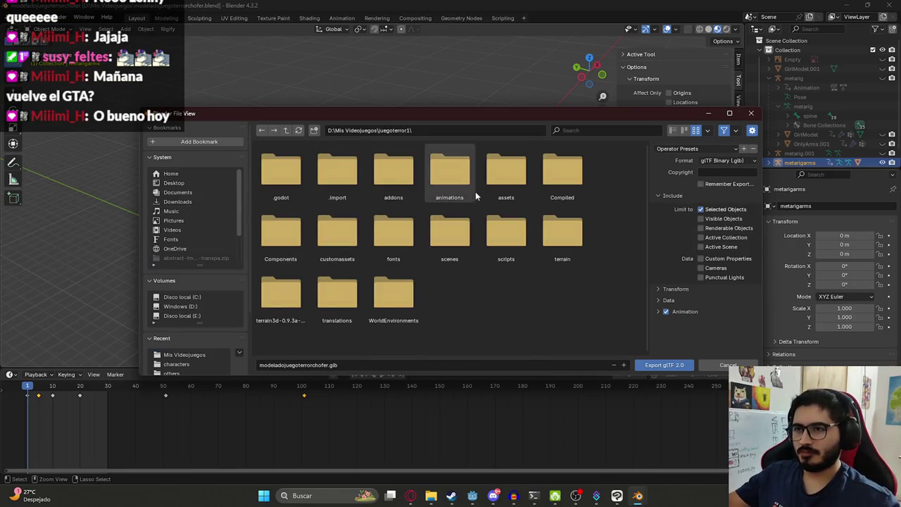
double_click(507, 175)
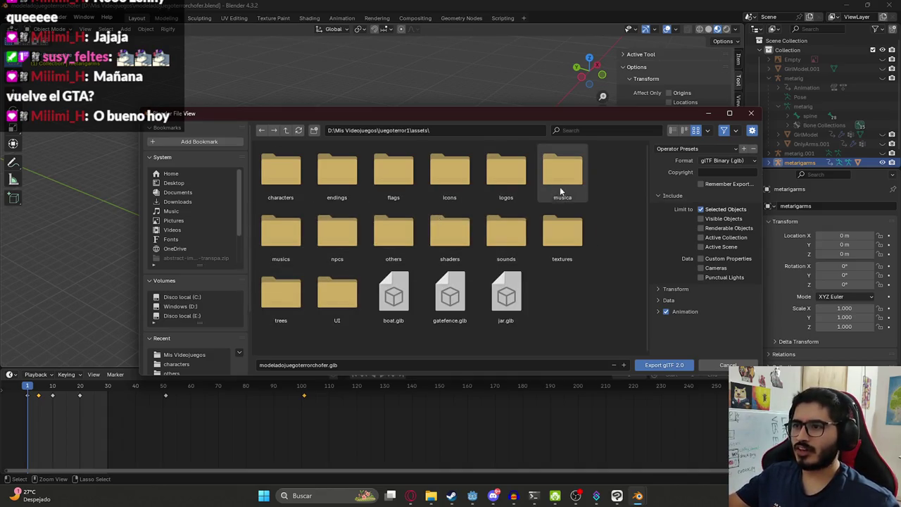
double_click(403, 250)
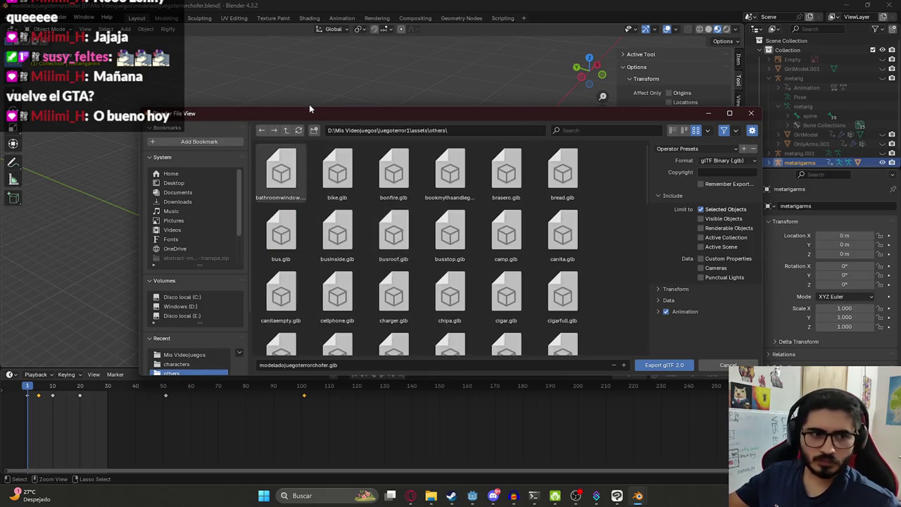
click(287, 131)
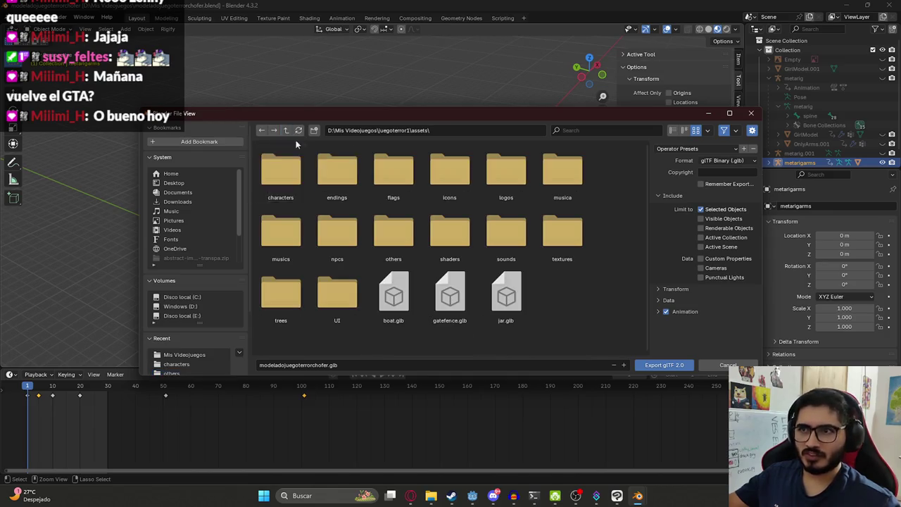
double_click(298, 189)
click(321, 365)
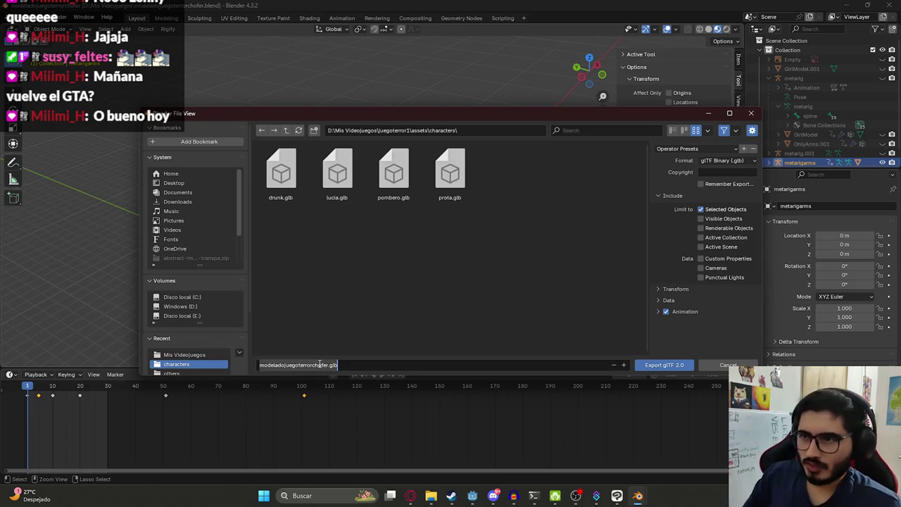
text(protafirstperson)
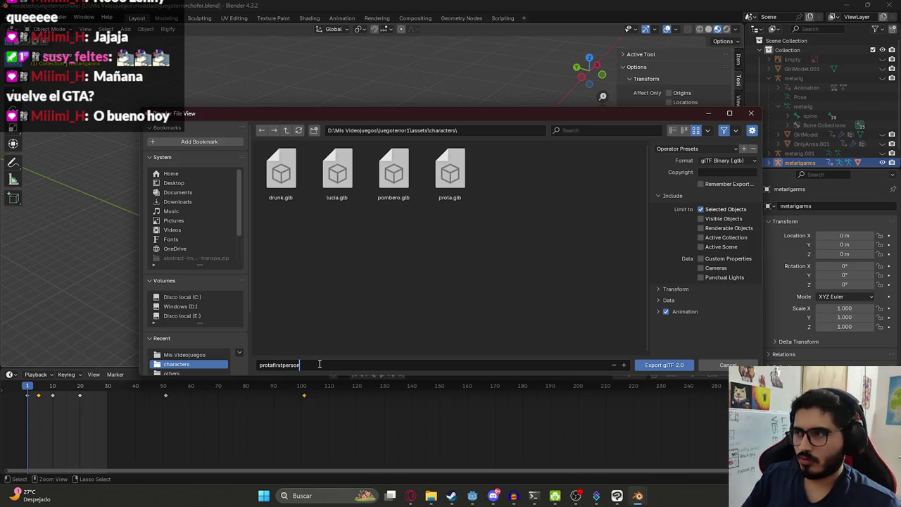
key(Return)
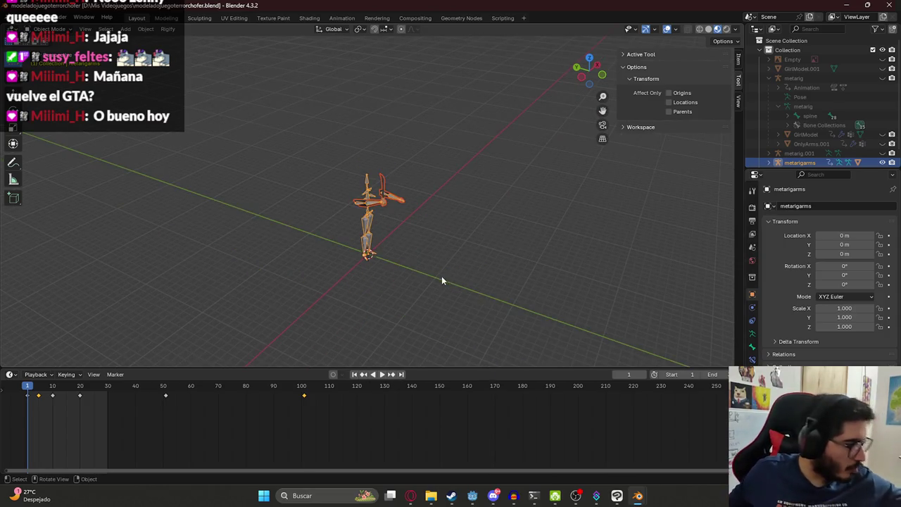
click(474, 496)
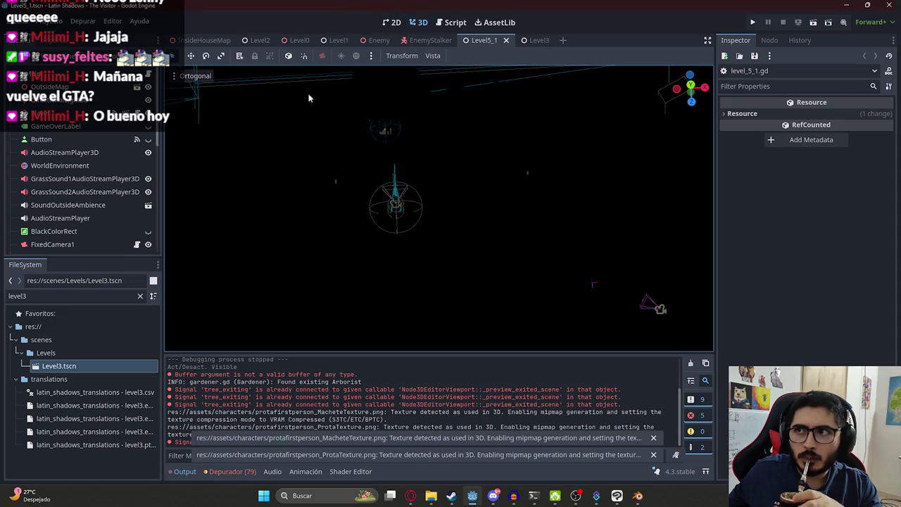
Filter the FileSystem dock for 'player' and select the Player.tscn scene
click(139, 297)
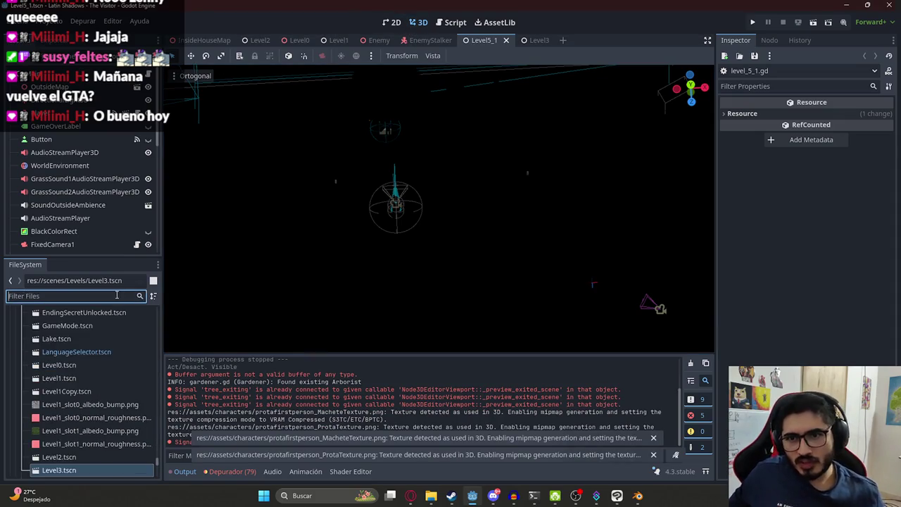
text(player)
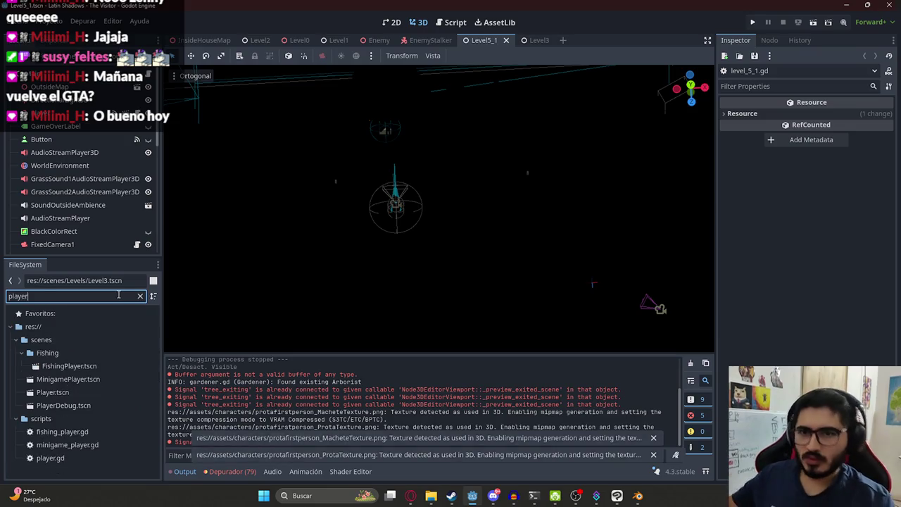
click(69, 396)
click(141, 299)
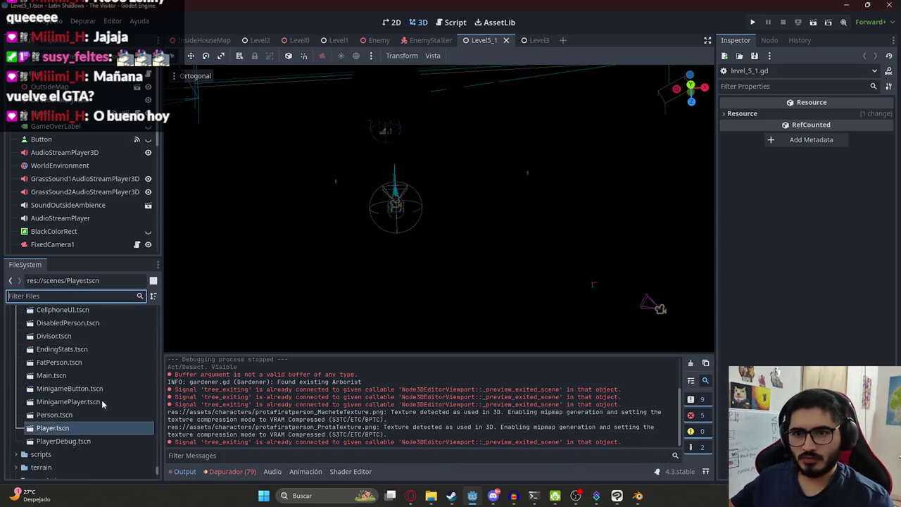
scroll(55, 399, down, 3)
scroll(67, 372, up, 2)
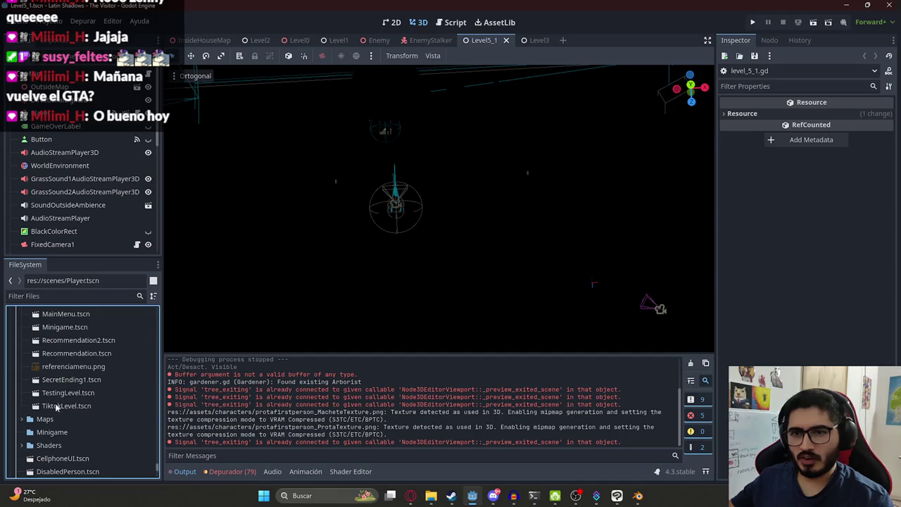
Duplicate Player.tscn as MachetePlayer.tscn and open the new scene
key(ctrl+d)
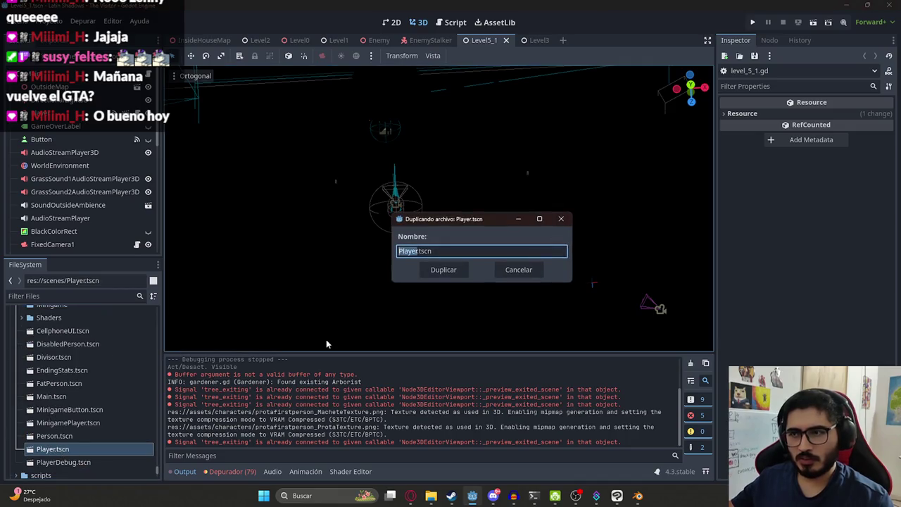
key(Home)
text(FIrs)
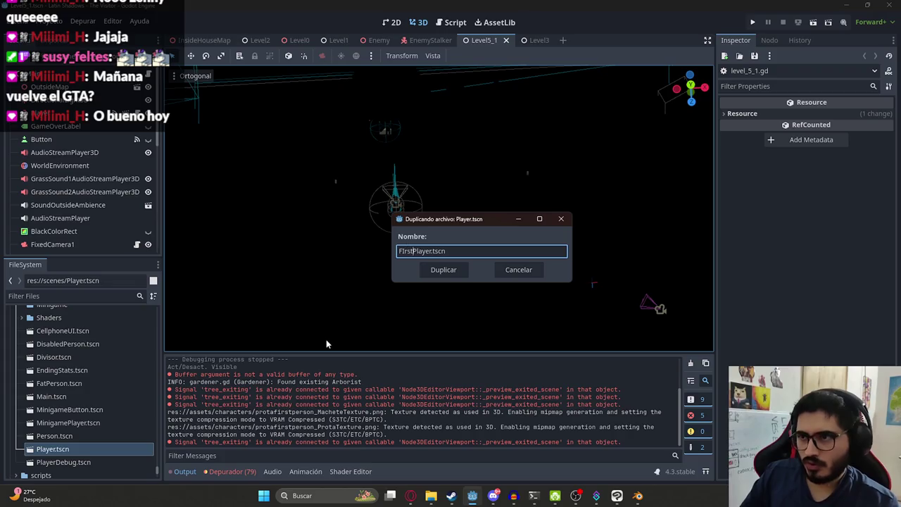
key(BackSpace)
key(BackSpace)
key(BackSpace)
text(Machete)
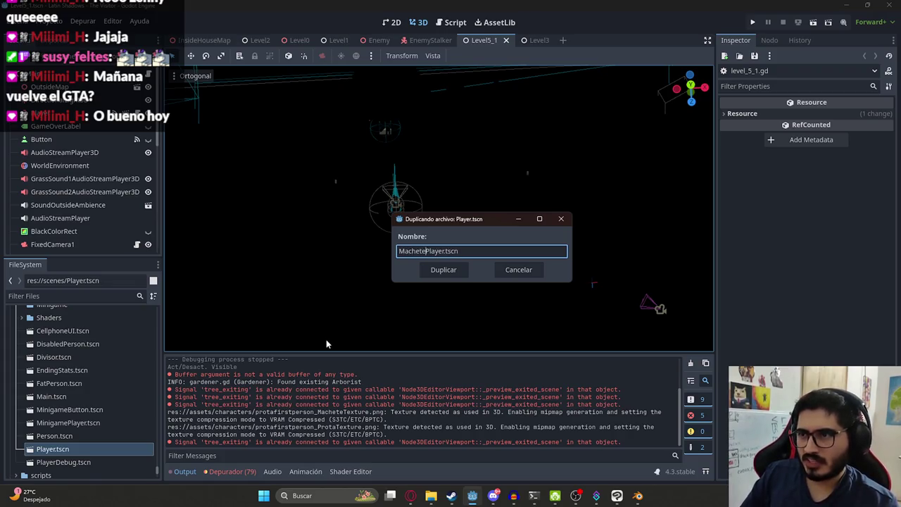
key(Return)
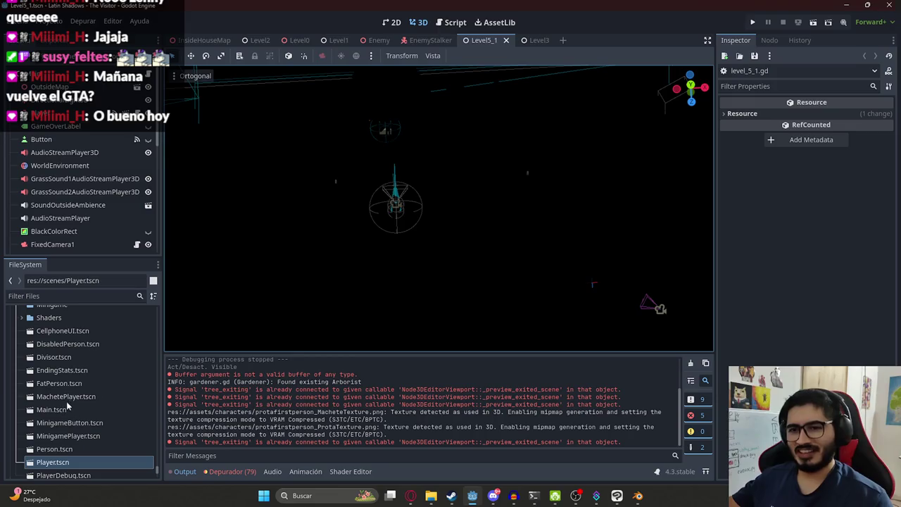
click(55, 423)
scroll(60, 409, down, 3)
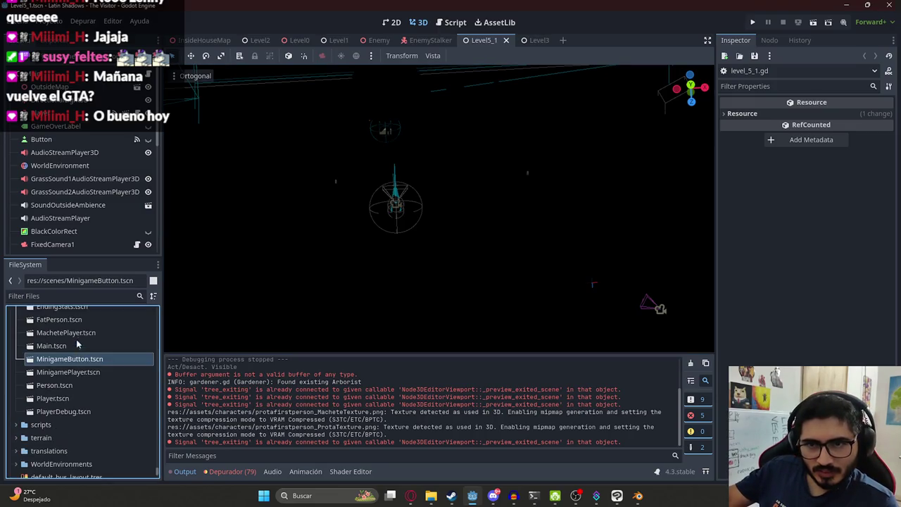
double_click(77, 334)
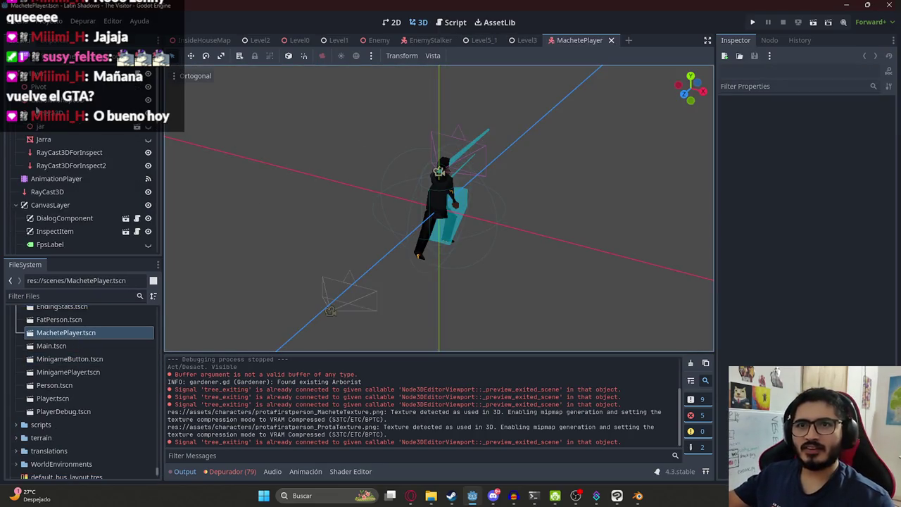
Delete the Pivot node from the MachetePlayer scene
click(57, 113)
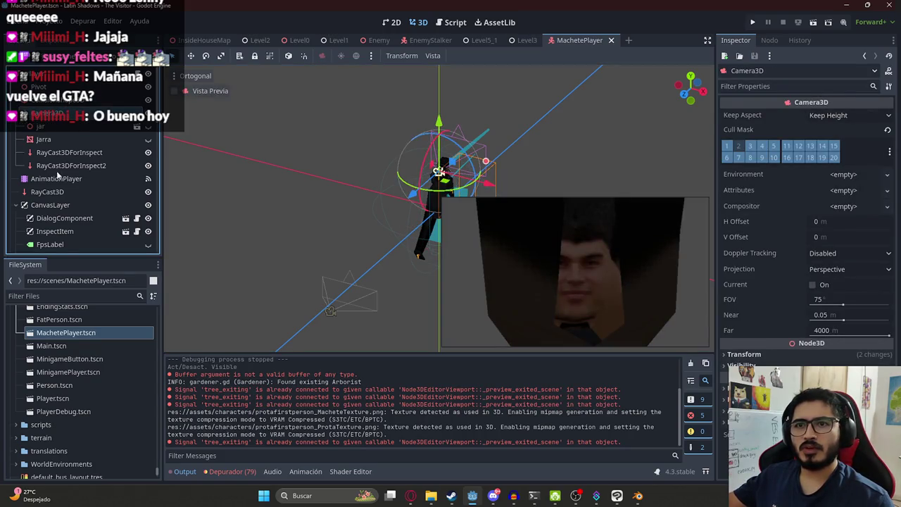
click(50, 93)
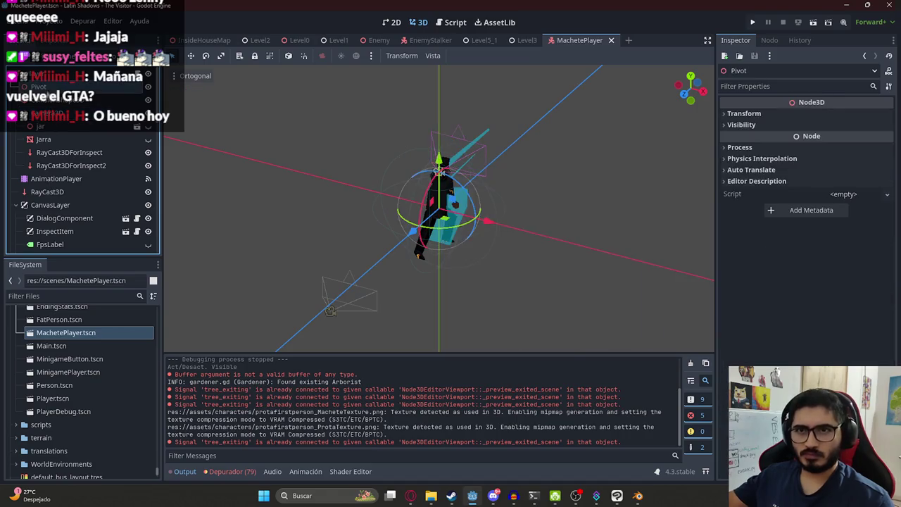
right_click(48, 91)
click(97, 400)
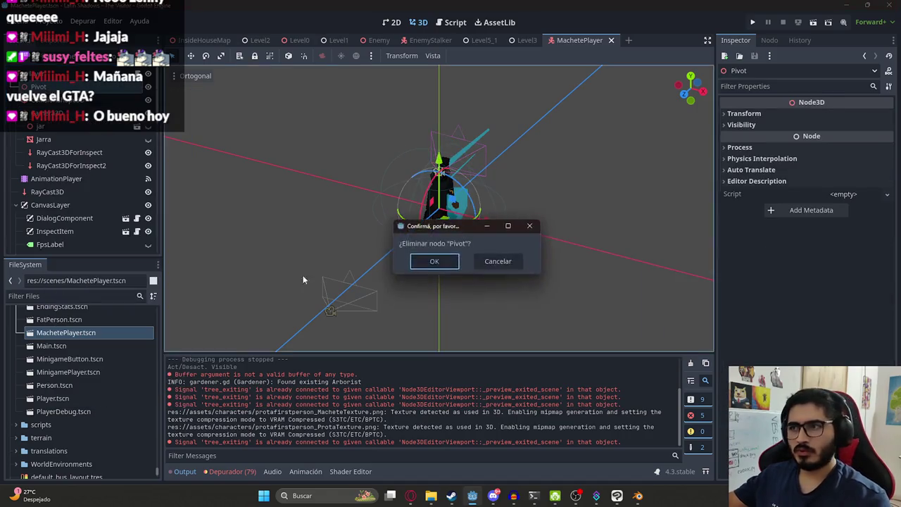
click(428, 260)
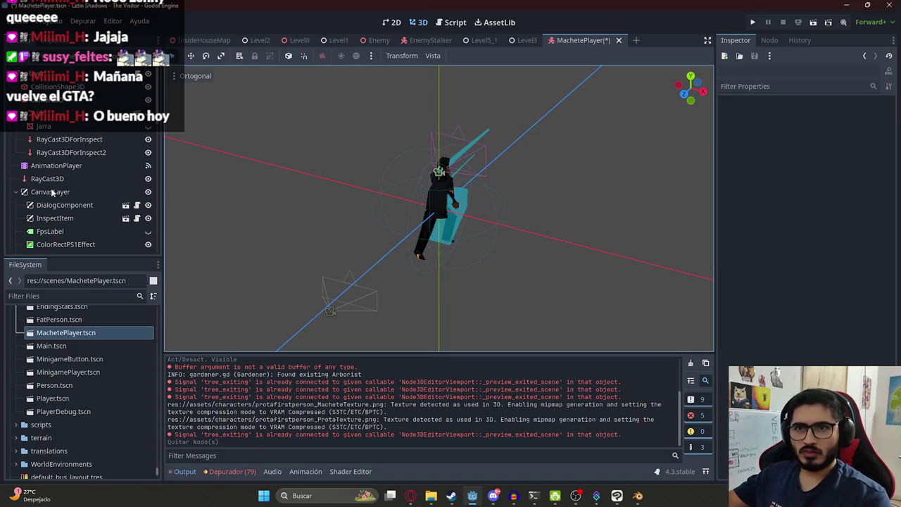
Delete the CanvasLayer and CanvasLayerEffect nodes
right_click(54, 191)
click(92, 476)
key(Return)
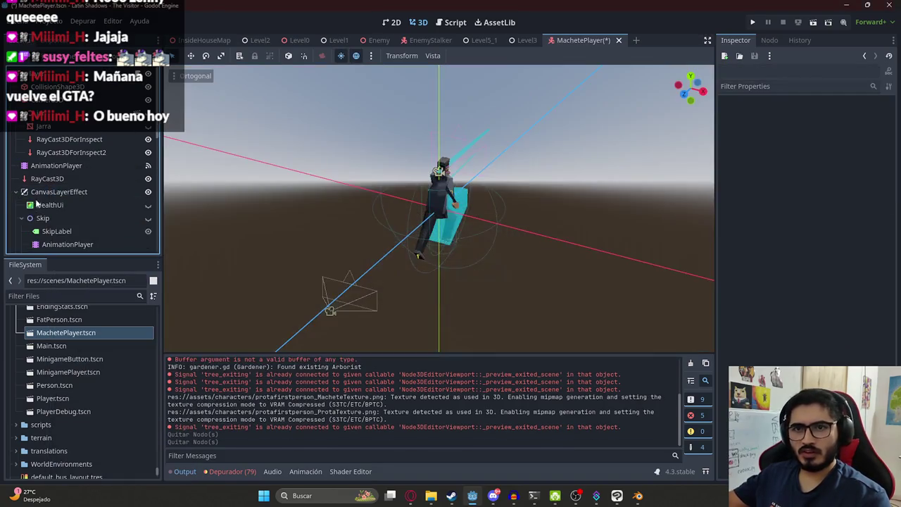
right_click(43, 193)
click(105, 477)
key(Return)
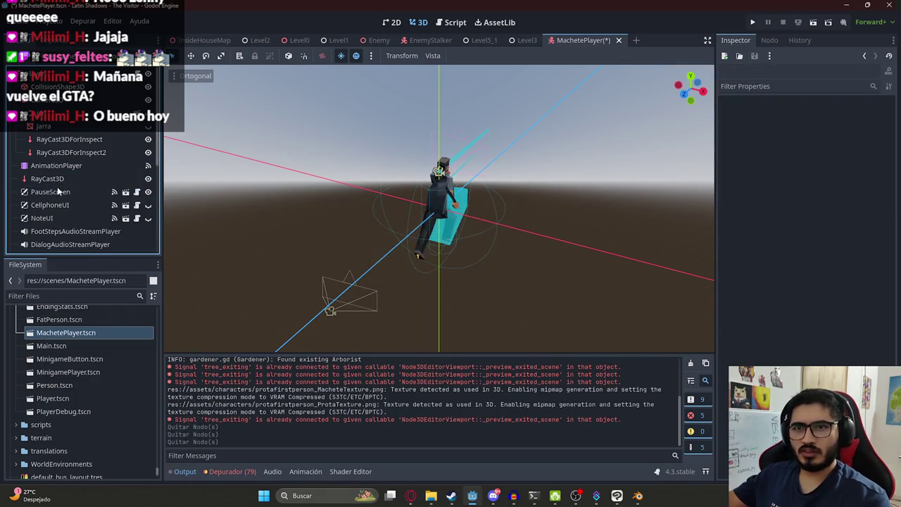
Delete the nodes from PauseScreen through DialogAudioStreamPlayer
click(61, 191)
shift+click(58, 244)
right_click(58, 244)
click(91, 491)
key(Return)
Delete the prota node and its siblings down to HitAudioStreamPlayer
click(23, 205)
click(63, 219)
click(40, 205)
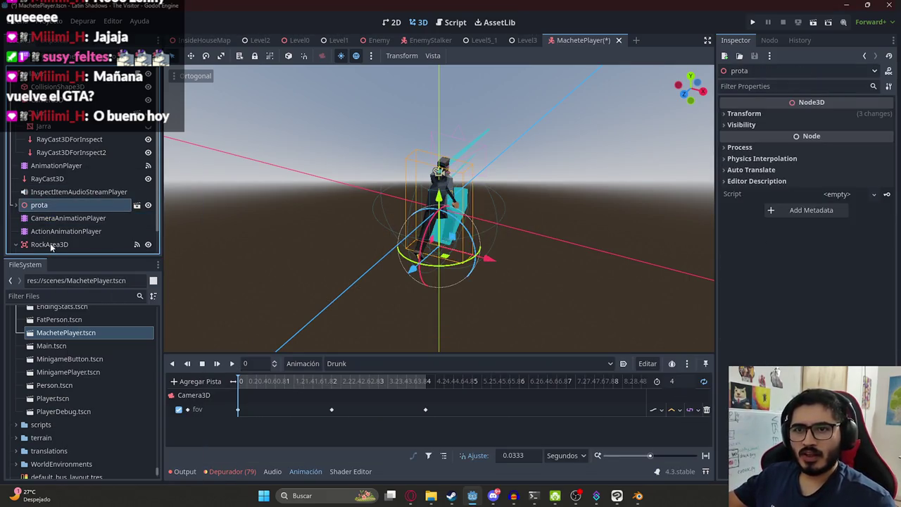
scroll(51, 247, down, 1)
shift+click(51, 246)
right_click(51, 246)
click(101, 428)
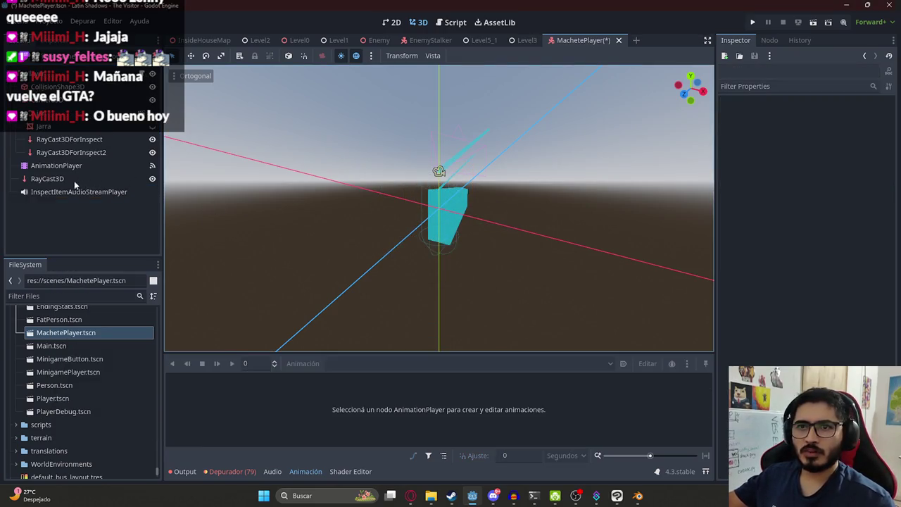
Delete the CollisionShape3D, then undo to restore it
click(452, 219)
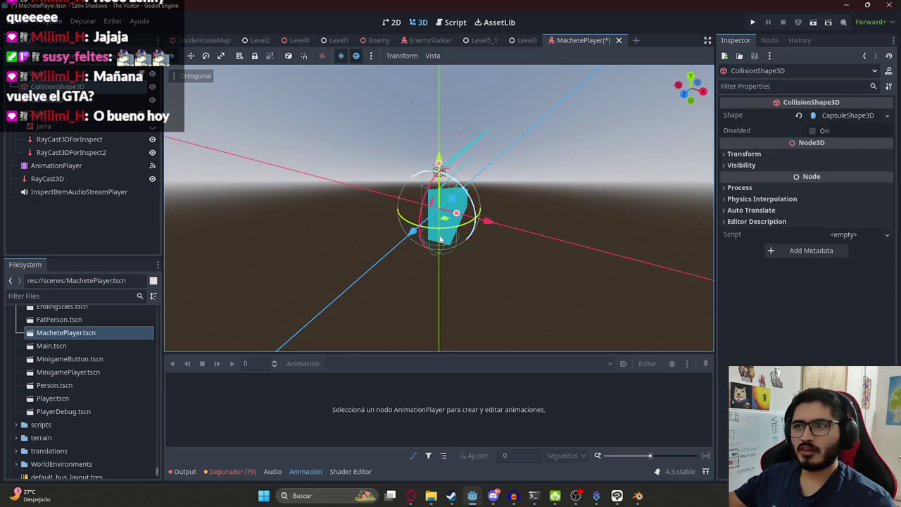
right_click(56, 88)
click(127, 417)
key(Return)
scroll(498, 201, up, 2)
key(ctrl+z)
Delete the RayCast3DForInspect2 and RayCast3DForInspect nodes
click(471, 195)
middle_drag(486, 191, 509, 198)
right_click(98, 152)
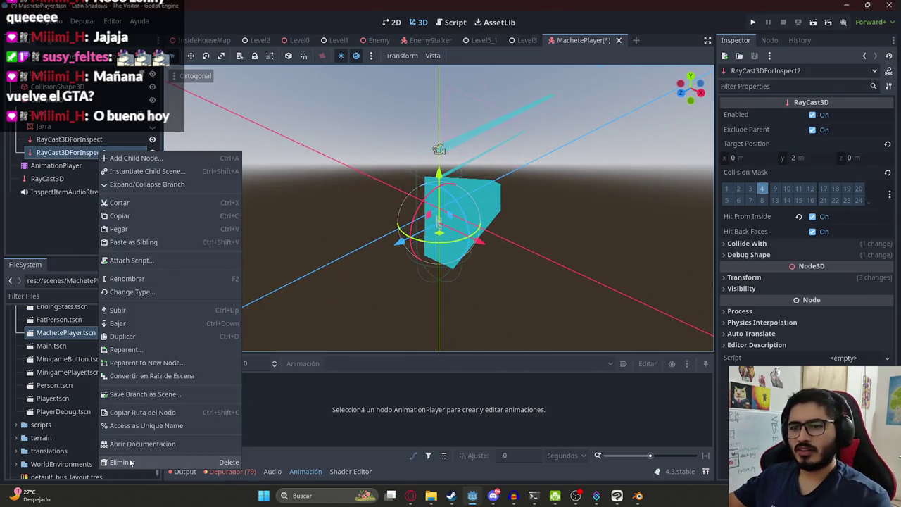
click(122, 462)
key(Return)
right_click(63, 139)
click(100, 445)
key(Return)
Delete the Jarra and jar nodes, leaving the camera selected
right_click(68, 127)
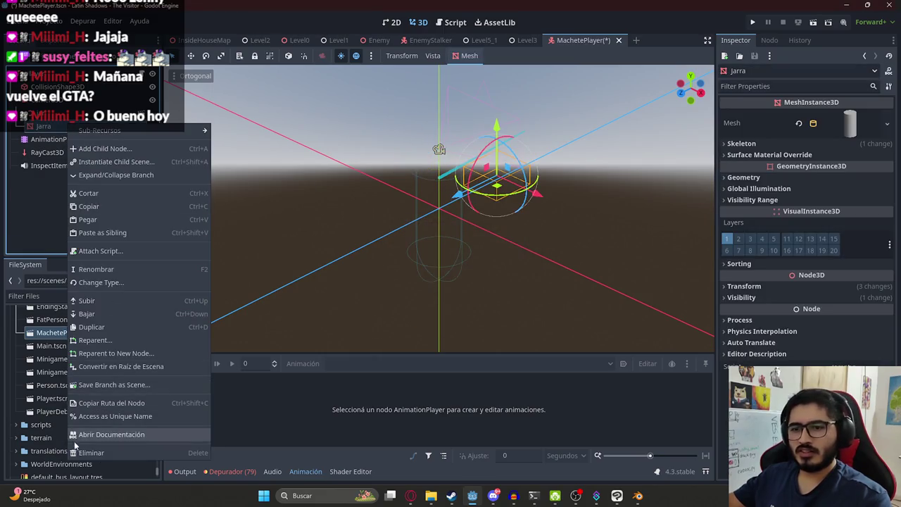
click(90, 453)
key(Return)
right_click(62, 110)
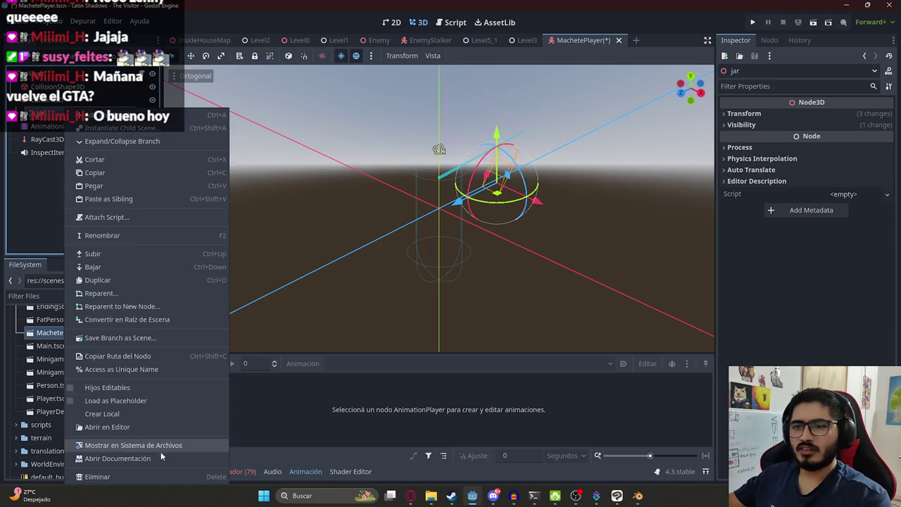
click(143, 476)
key(Return)
click(439, 150)
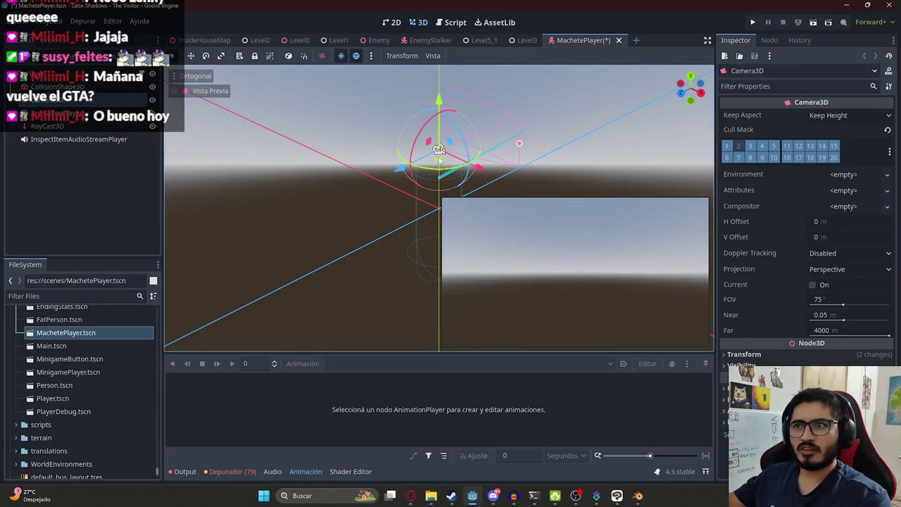
Add machete.glb to the scene from a 'machete' filter and scale it to 0.17
click(52, 296)
text(machete)
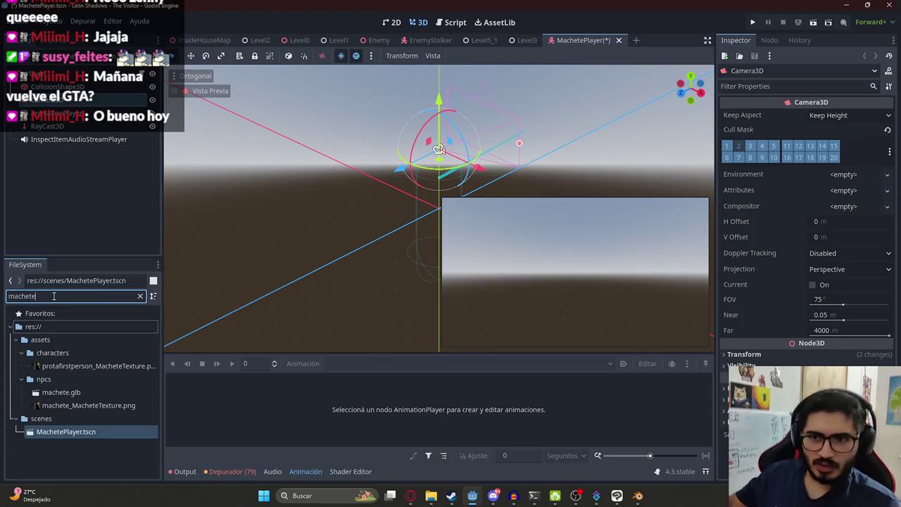
drag(80, 393, 378, 217)
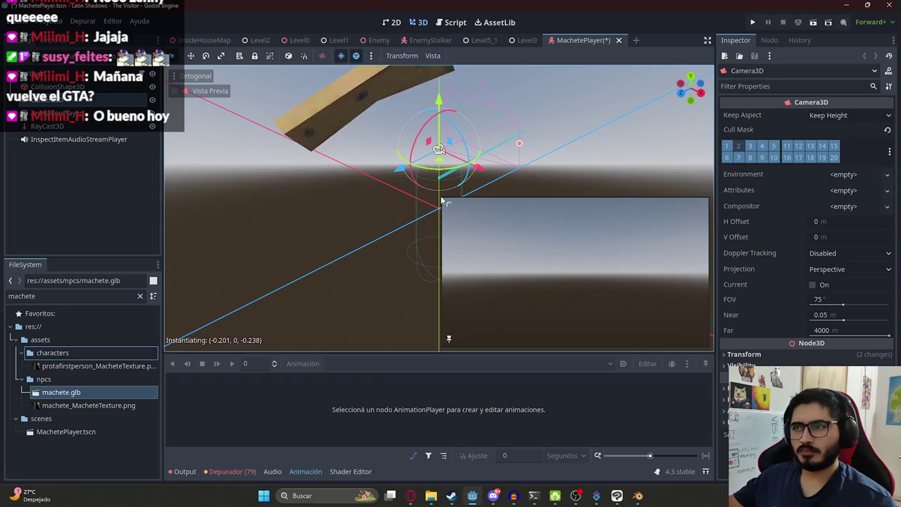
click(790, 113)
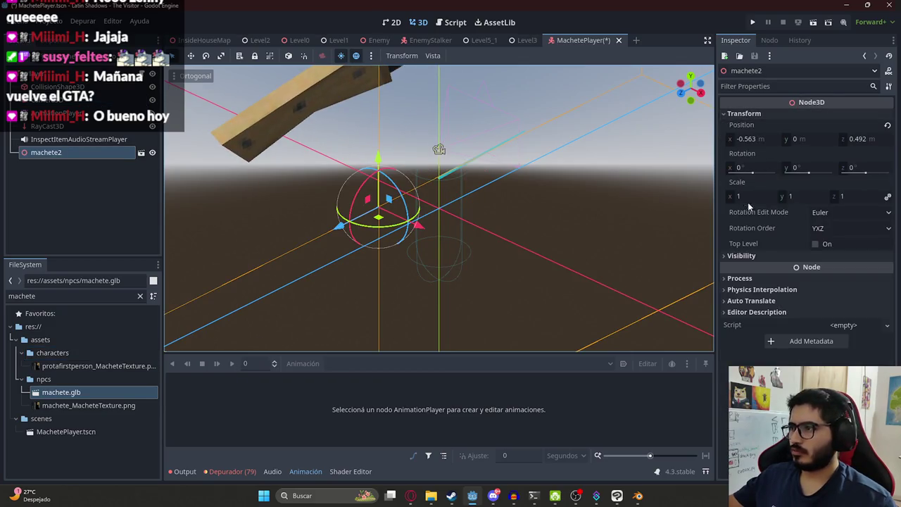
click(751, 198)
text(0.17)
key(Return)
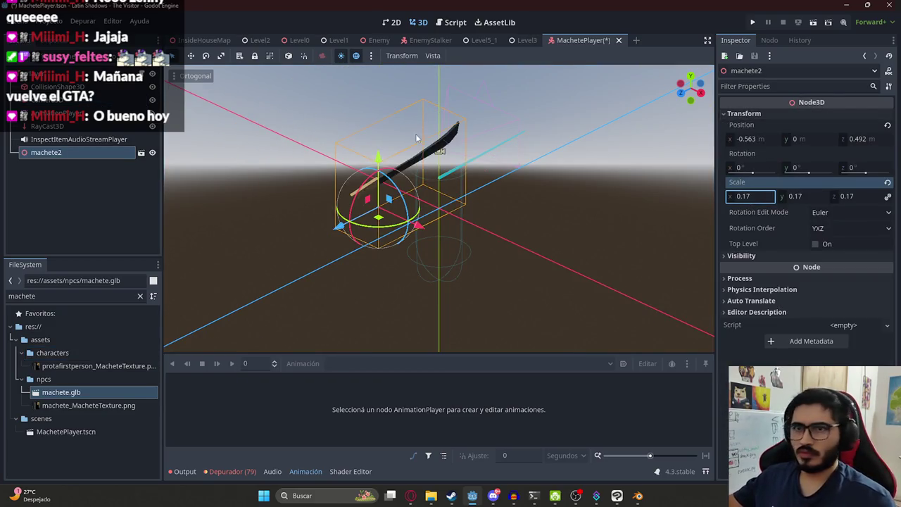
Move the machete2 model forward and sideways to sit in front of the camera
click(77, 99)
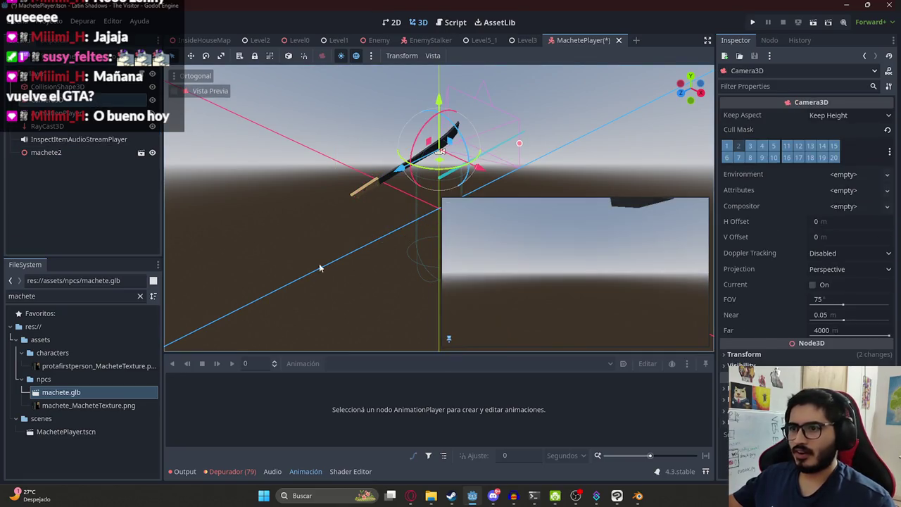
middle_drag(483, 139, 402, 135)
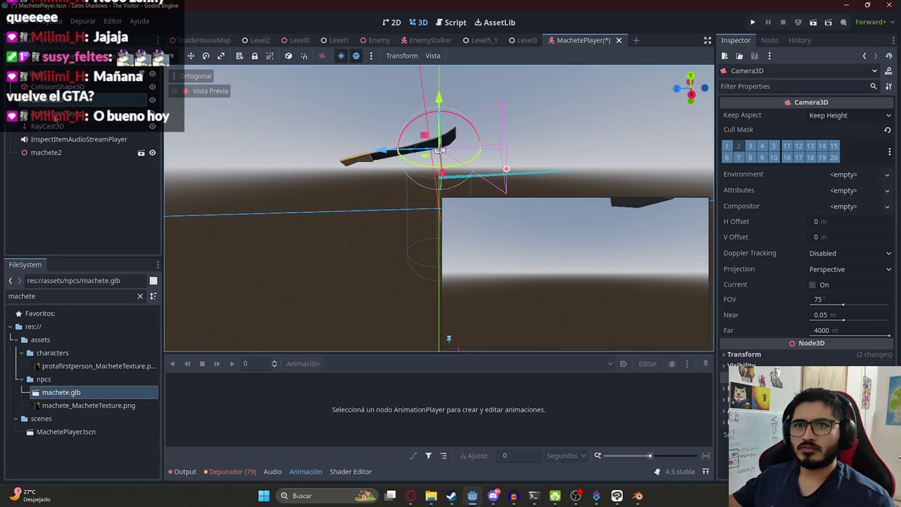
double_click(54, 153)
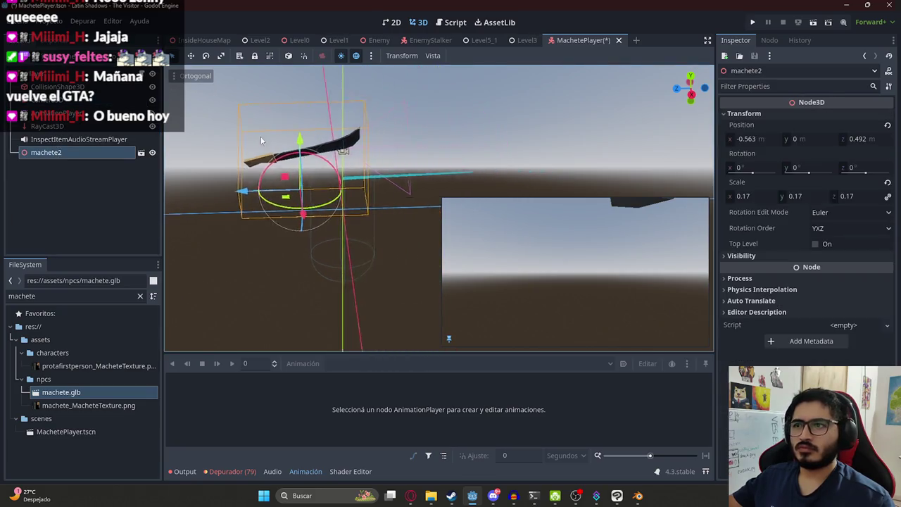
click(288, 182)
click(73, 164)
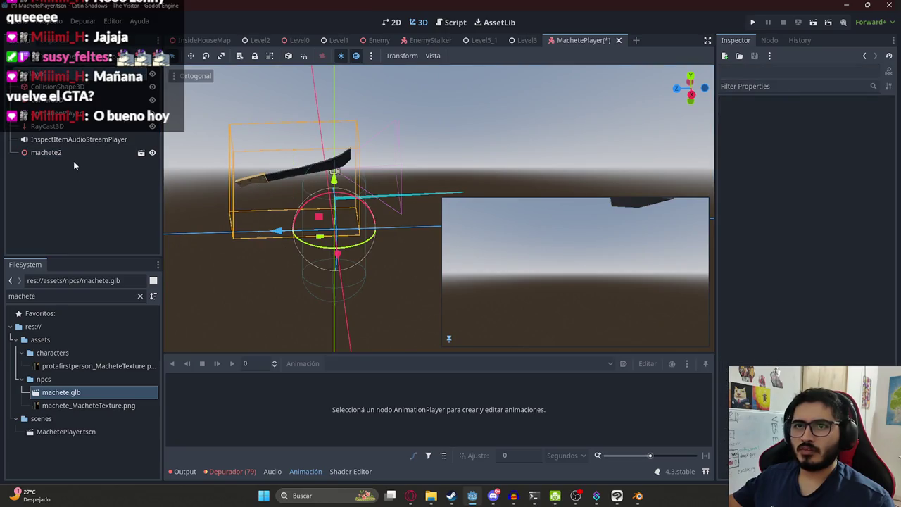
click(288, 181)
drag(234, 211, 332, 211)
mouse_move(332, 211)
middle_down()
mouse_move(365, 143)
mouse_move(371, 277)
middle_up()
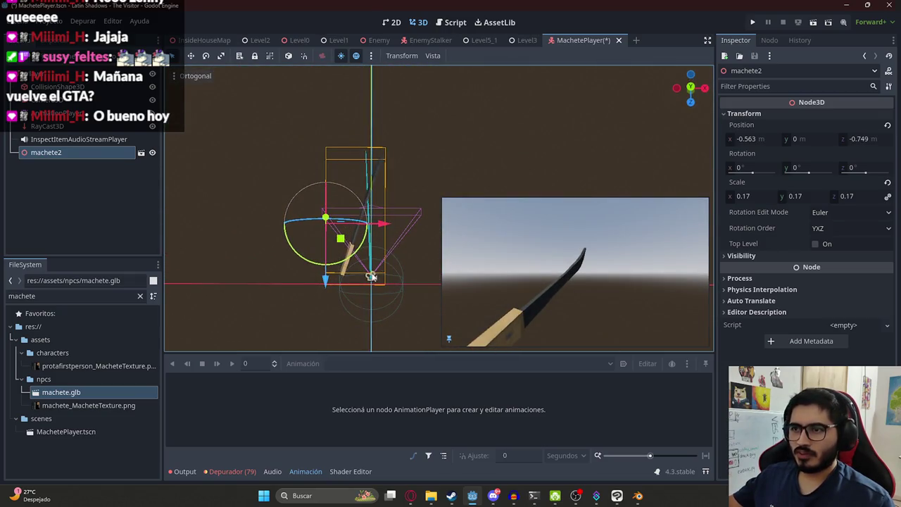
drag(386, 229, 426, 227)
right_click(66, 152)
Remove the machete2 node and set the Camera3D field of view to 65
click(150, 474)
key(Return)
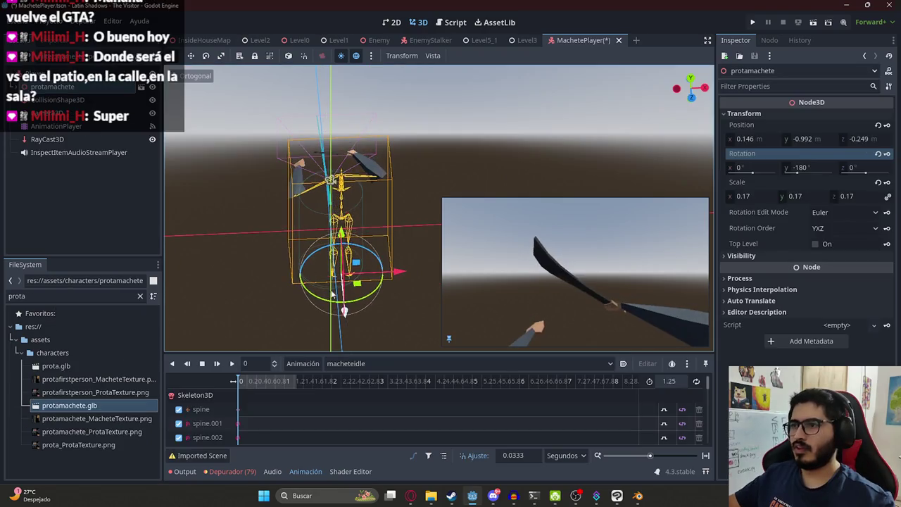
click(46, 114)
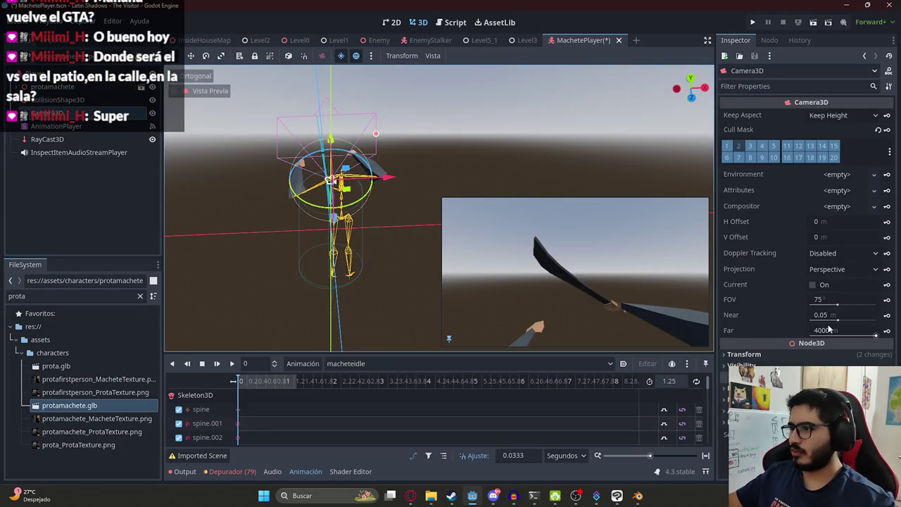
click(827, 303)
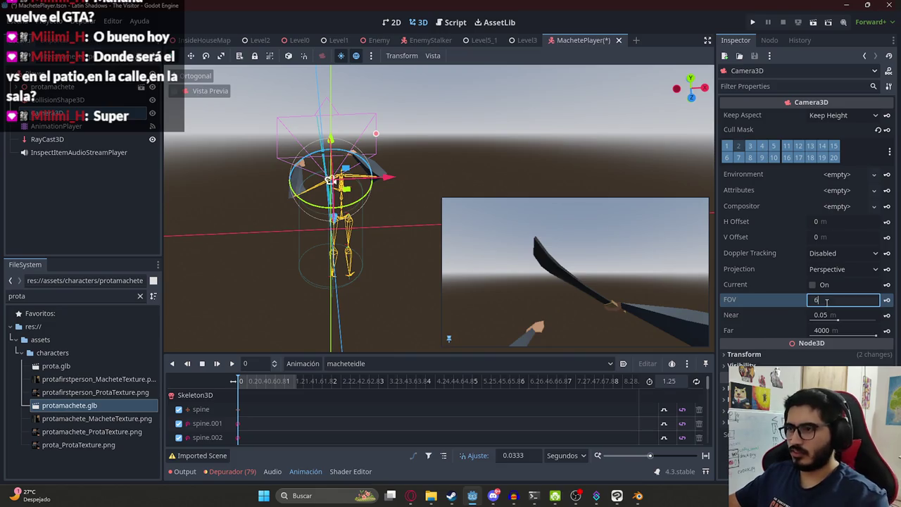
text(5)
key(Return)
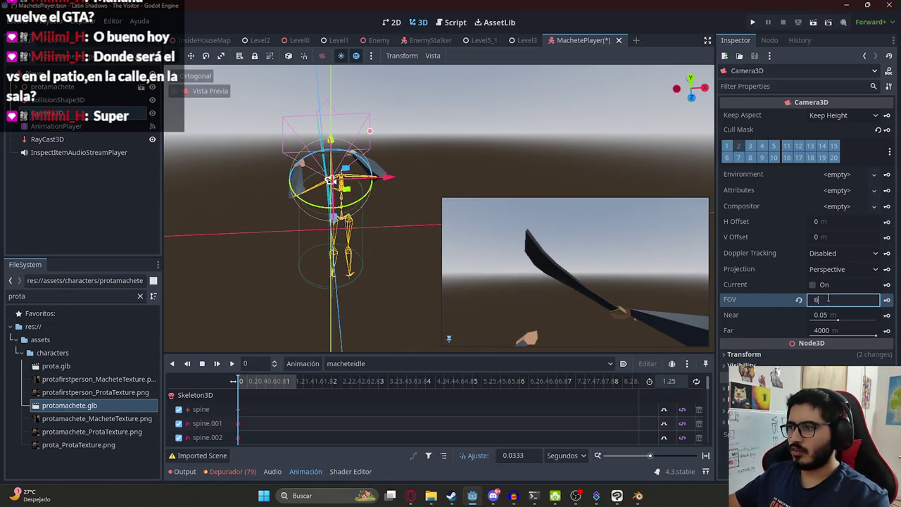
text(0)
key(Return)
key(ctrl+z)
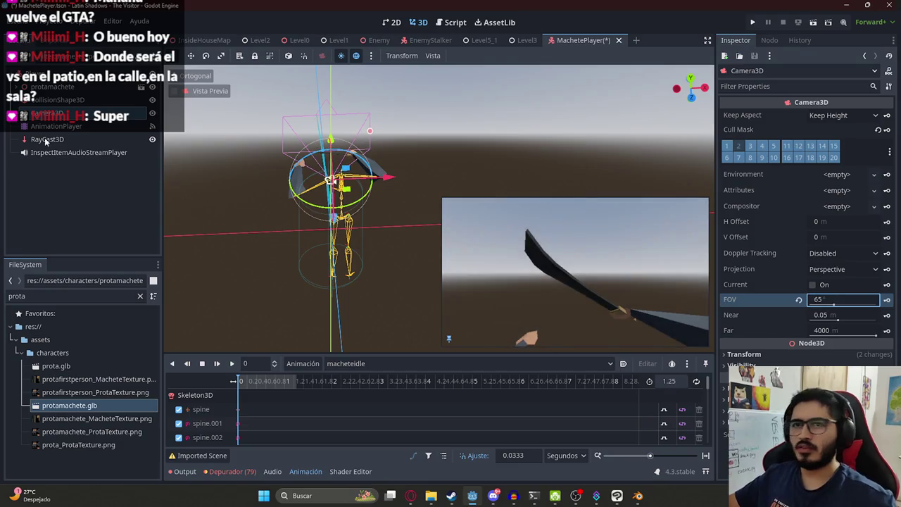
Shift the protamachete arms along X to frame them in view, saving the scene
click(54, 101)
click(360, 268)
mouse_move(396, 273)
mouse_down()
mouse_move(337, 322)
mouse_move(354, 290)
mouse_up()
key(ctrl+s)
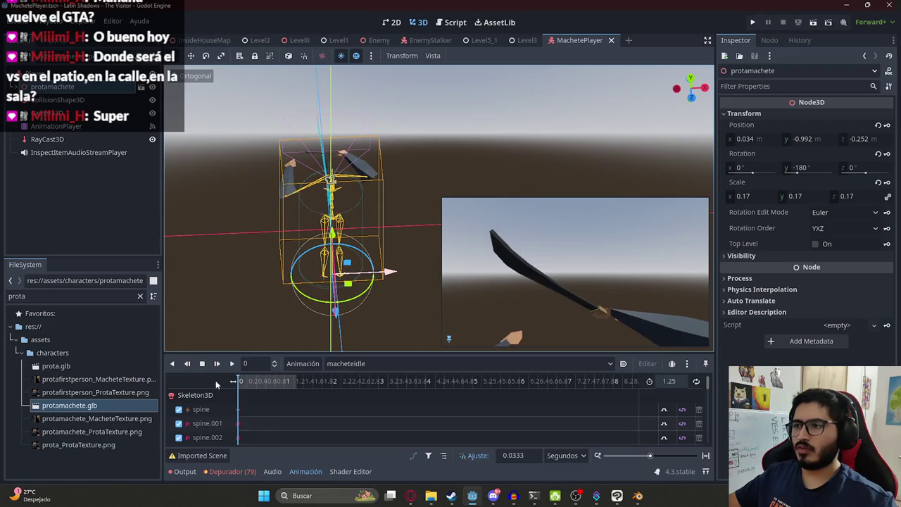
drag(383, 276, 396, 277)
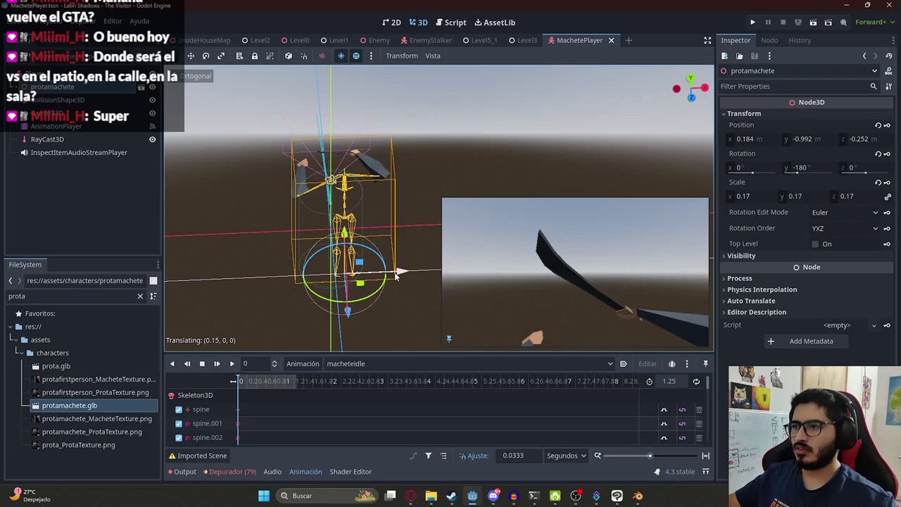
drag(396, 277, 391, 276)
click(372, 363)
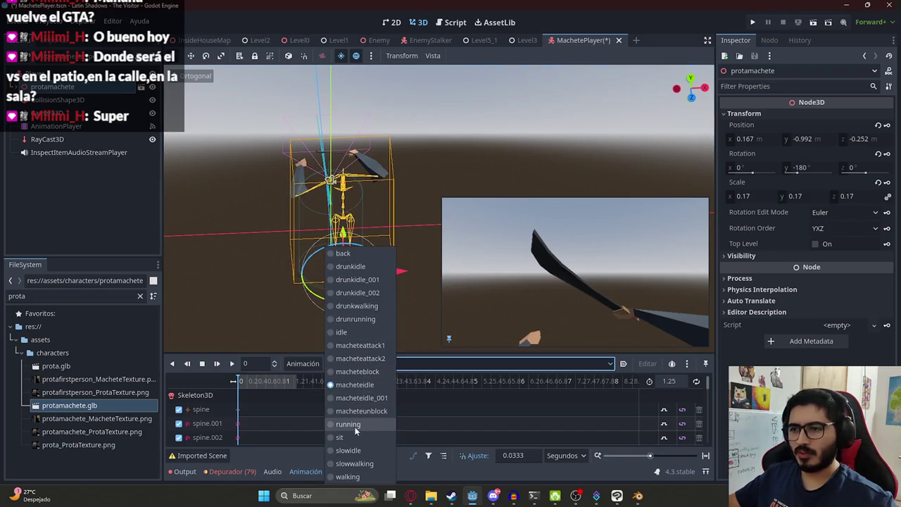
Preview the macheteattack1 animation by scrubbing its timeline
click(380, 352)
mouse_move(251, 381)
mouse_down()
mouse_move(240, 381)
mouse_move(254, 381)
mouse_up()
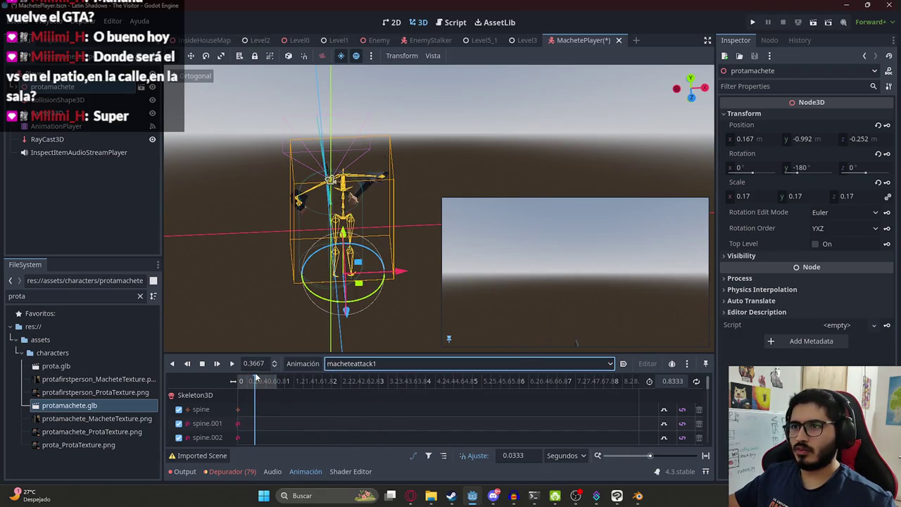
middle_drag(352, 211, 355, 253)
mouse_move(255, 381)
mouse_down()
mouse_move(238, 381)
mouse_move(294, 378)
mouse_up()
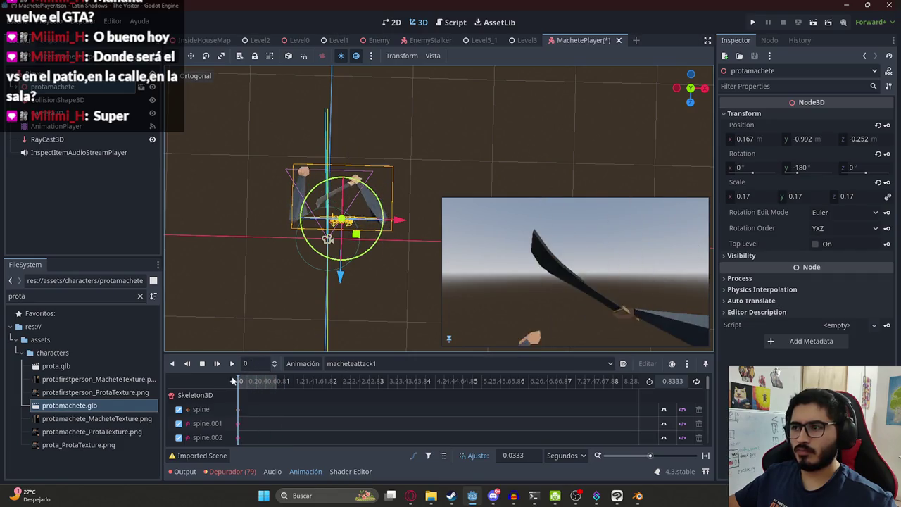
Preview the macheteblock animation and move the arms along X to stay in view
click(338, 364)
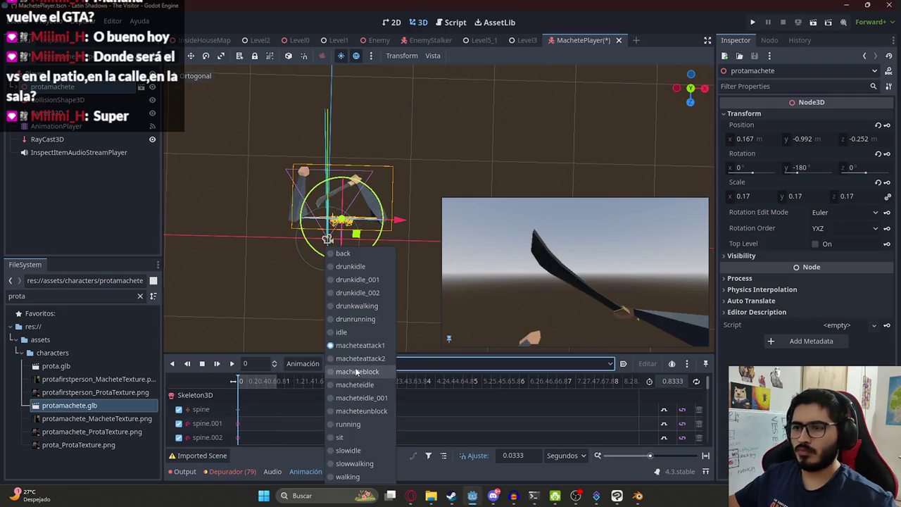
click(345, 377)
drag(238, 391, 265, 386)
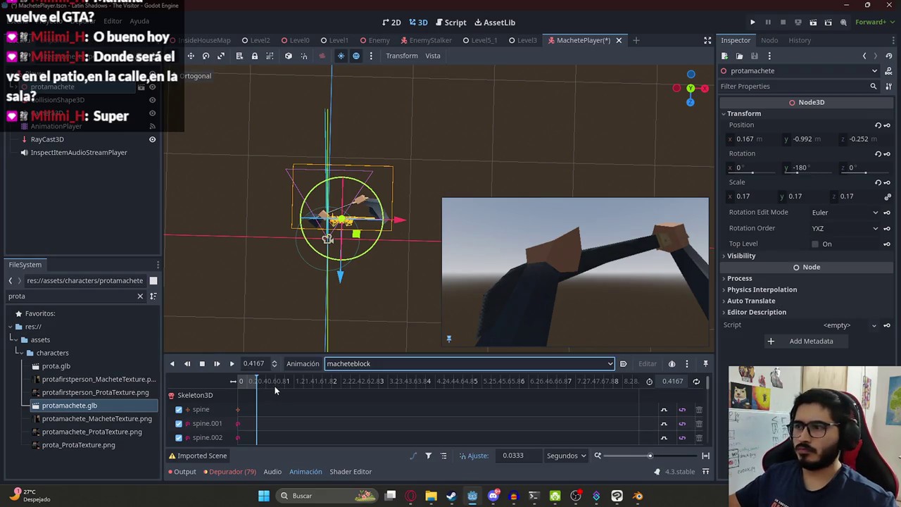
scroll(328, 219, up, 5)
drag(327, 220, 373, 203)
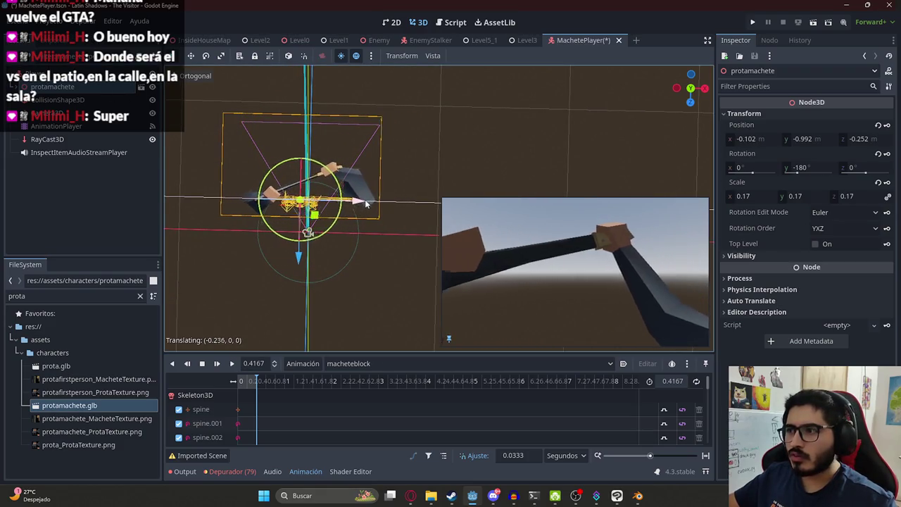
mouse_move(373, 203)
mouse_down()
mouse_move(382, 247)
mouse_move(380, 203)
mouse_move(360, 205)
mouse_up()
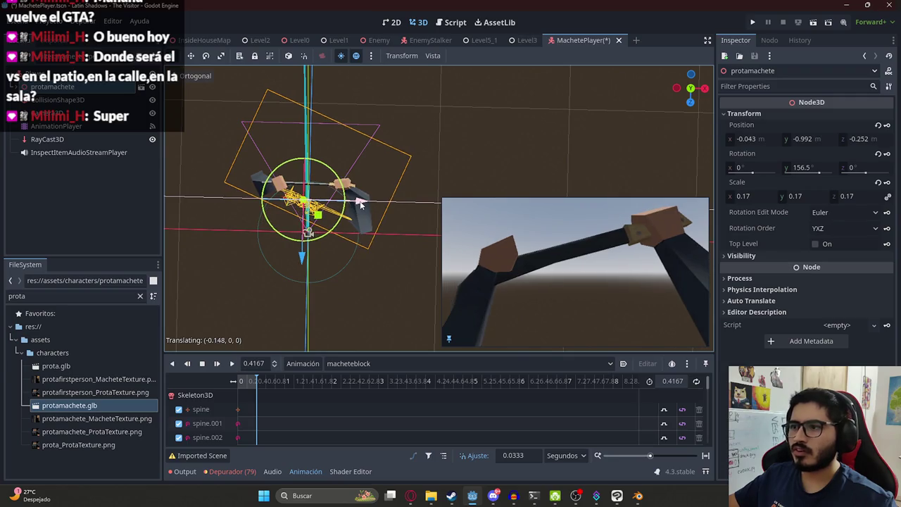
Preview the macheteidle animation, then return to macheteattack1 at its swing pose
click(349, 363)
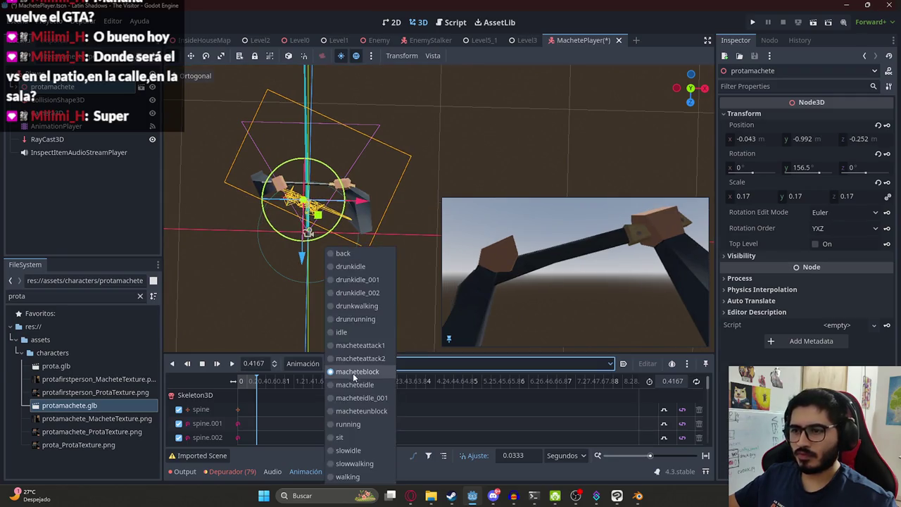
click(356, 343)
drag(269, 381, 217, 381)
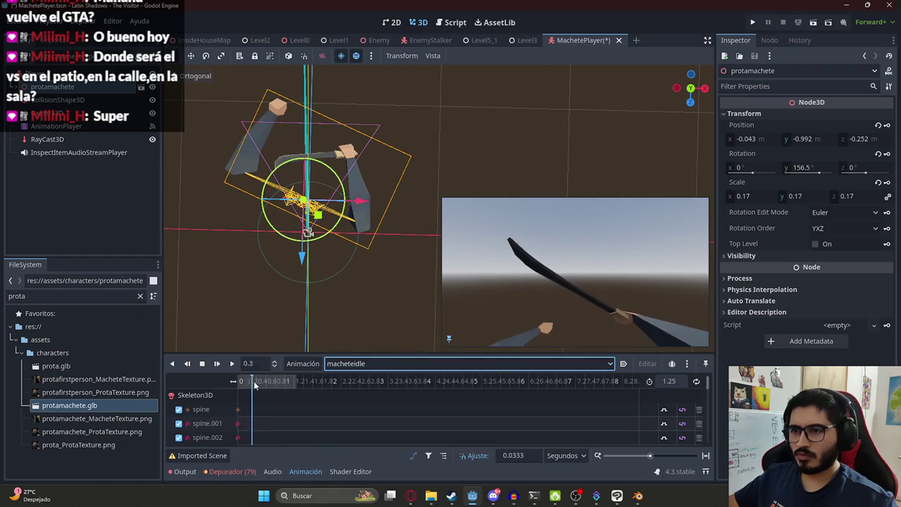
click(348, 364)
click(352, 339)
mouse_move(247, 383)
mouse_down()
mouse_move(281, 386)
mouse_move(238, 386)
mouse_up()
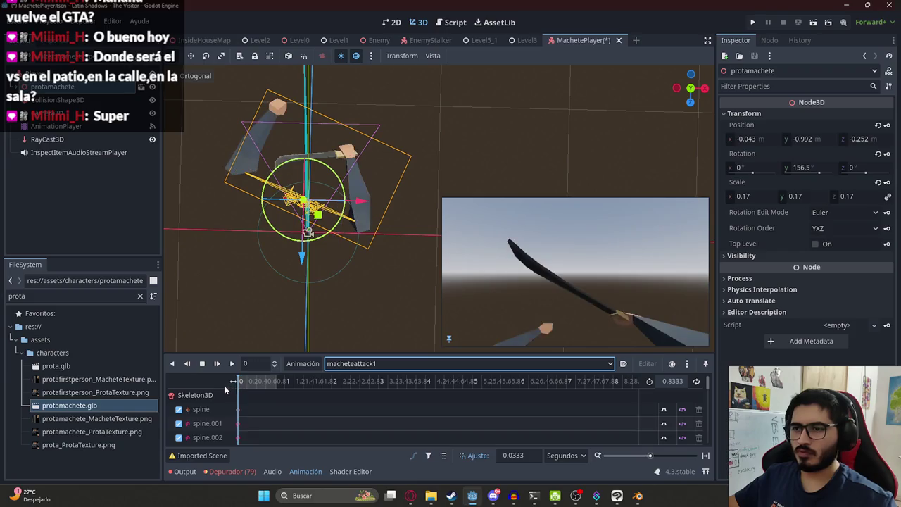
Save the scene and select the Player body node
key(ctrl+s)
scroll(394, 183, down, 2)
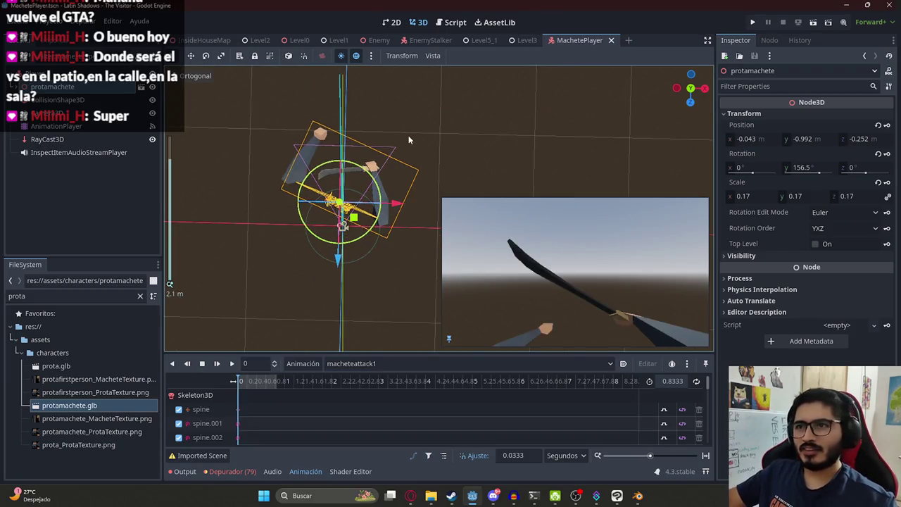
click(384, 176)
scroll(373, 166, down, 3)
scroll(372, 165, up, 3)
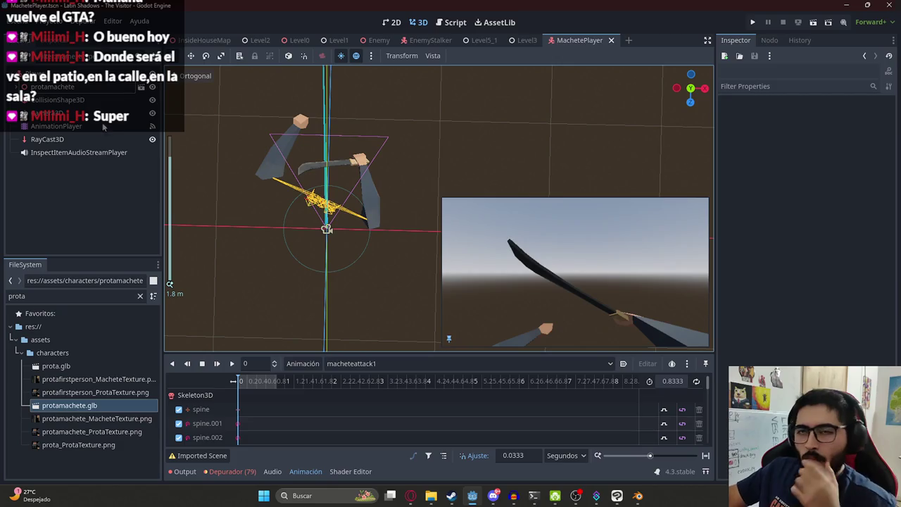
click(63, 71)
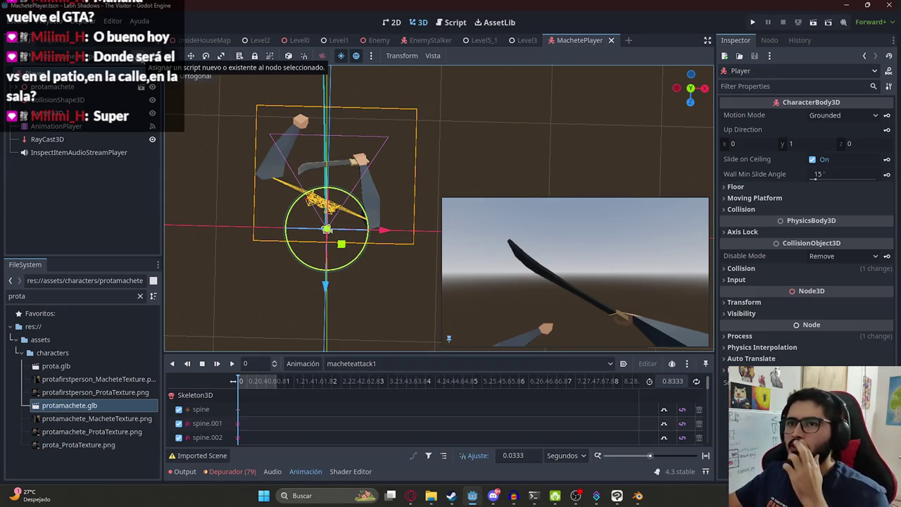
Attach a CharacterBody3D Basic Movement script saved as res://scripts/machete_player.gd
click(141, 56)
click(569, 242)
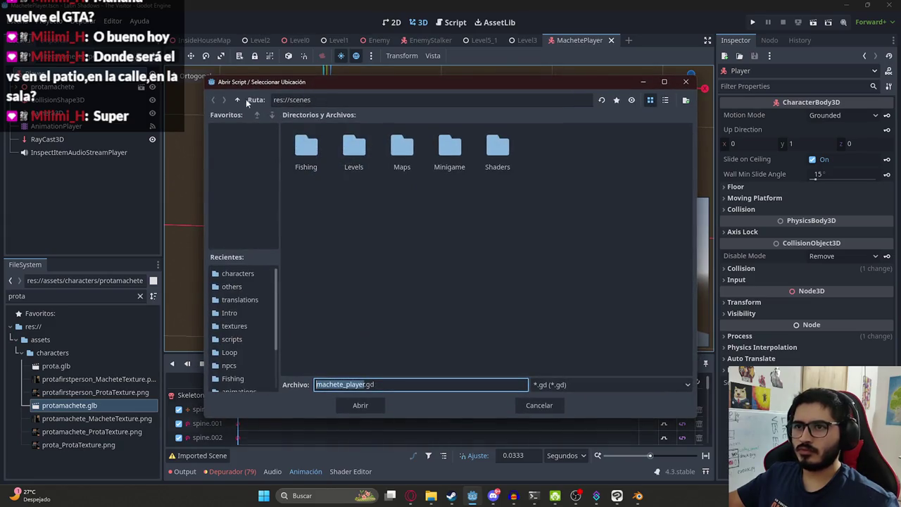
click(238, 100)
double_click(360, 208)
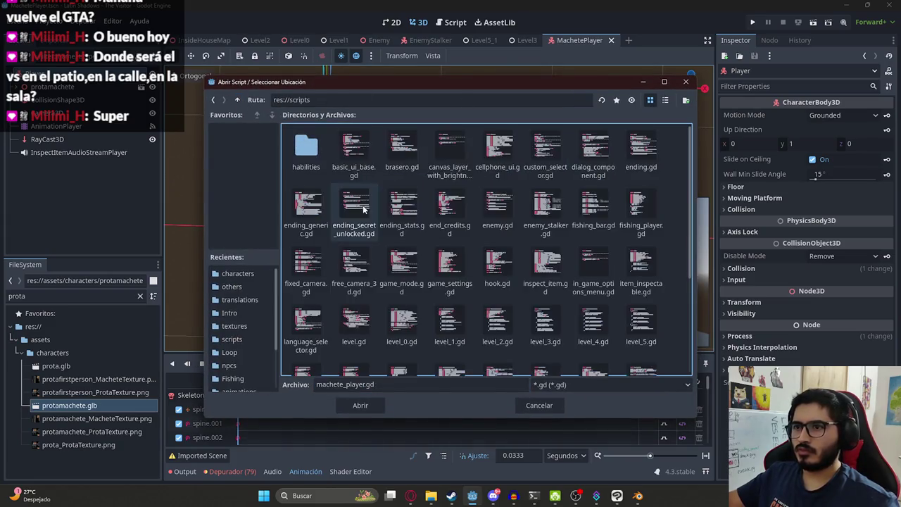
click(360, 406)
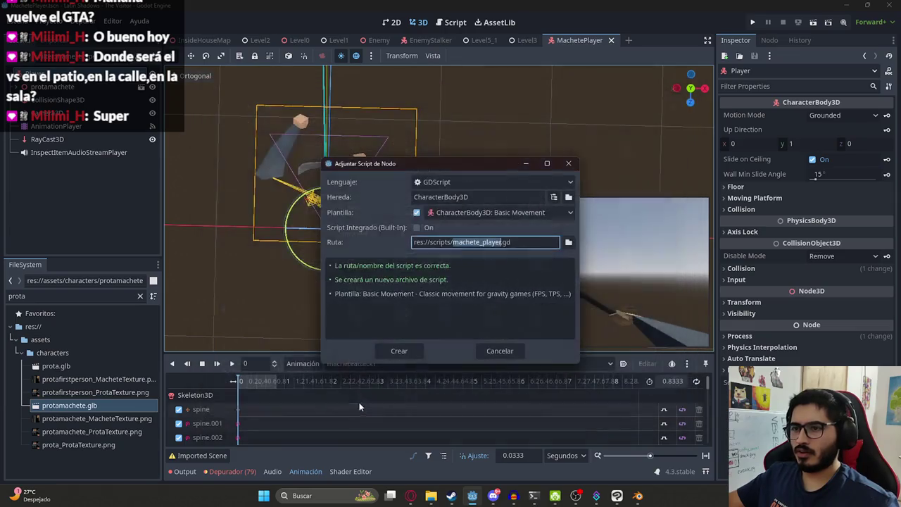
click(401, 351)
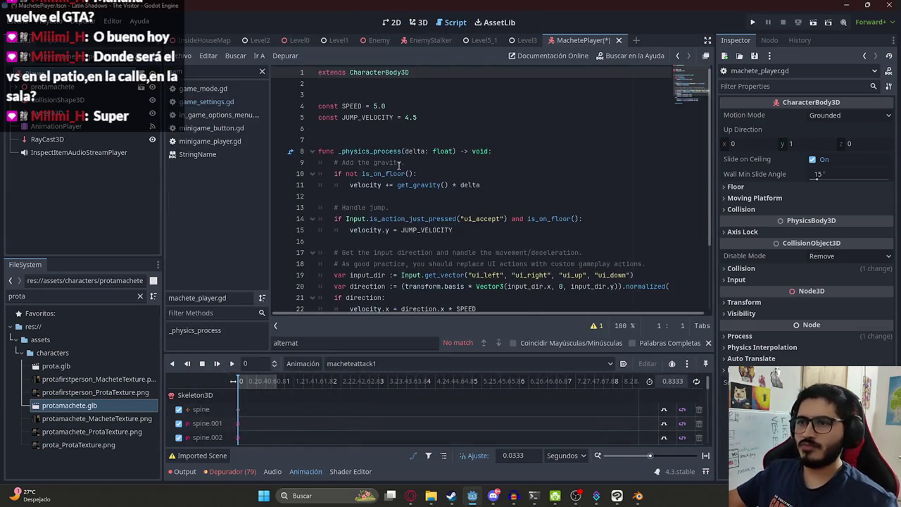
Save the machete_player.gd script in the script editor
click(440, 186)
scroll(441, 186, down, 3)
key(ctrl+s)
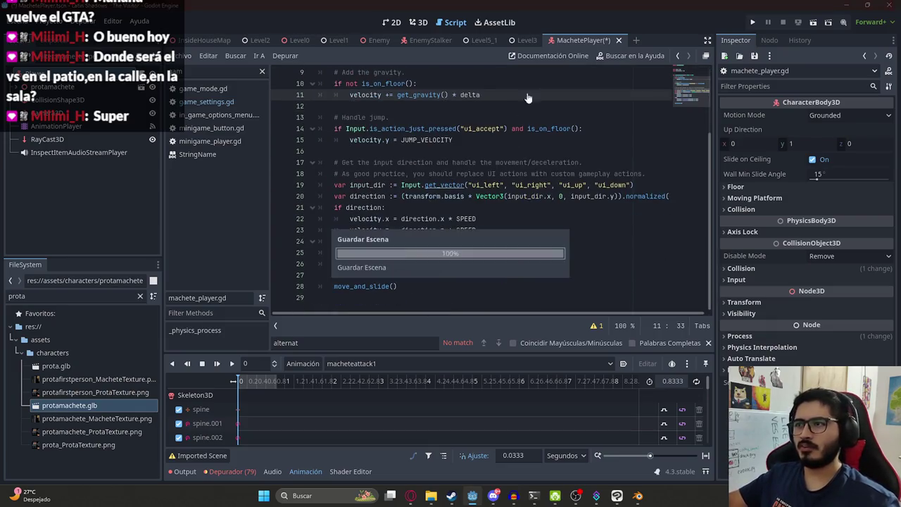
Clear the FileSystem filter and collapse the assets and Components folders
double_click(90, 296)
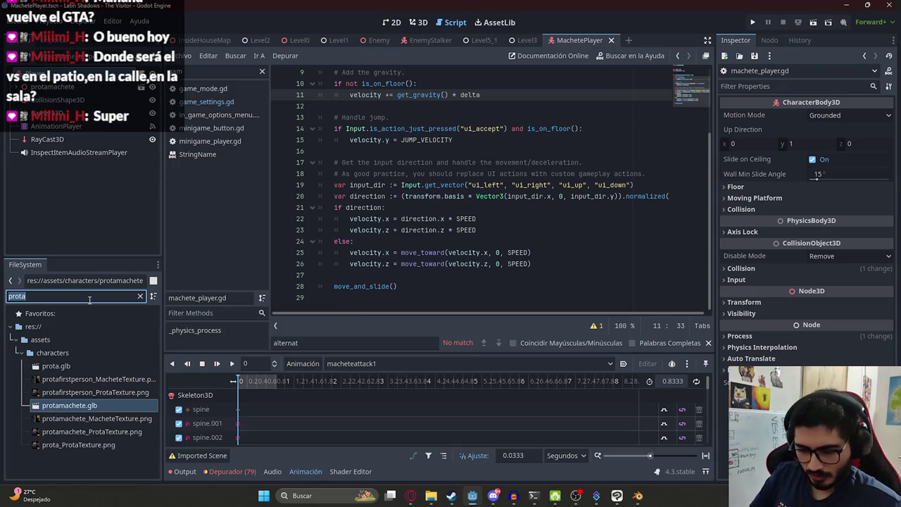
text(level)
double_click(90, 300)
key(BackSpace)
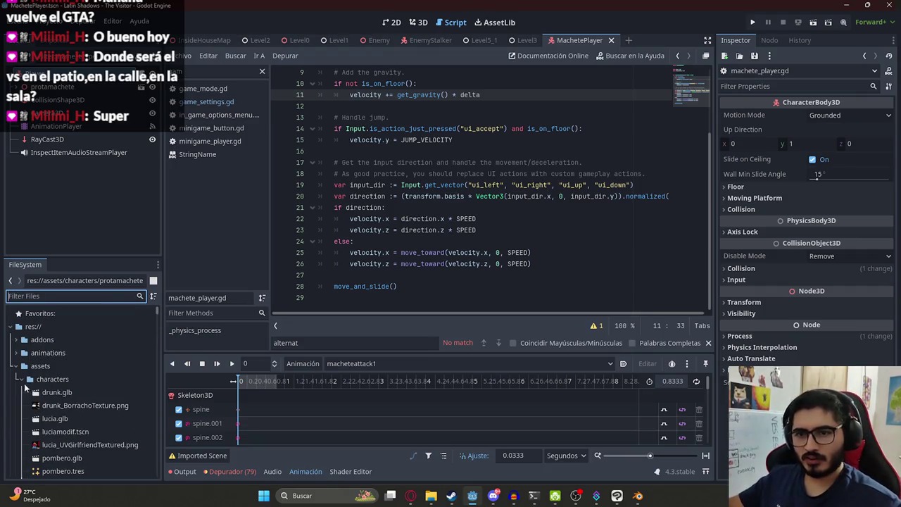
click(16, 367)
click(17, 393)
scroll(18, 384, down, 2)
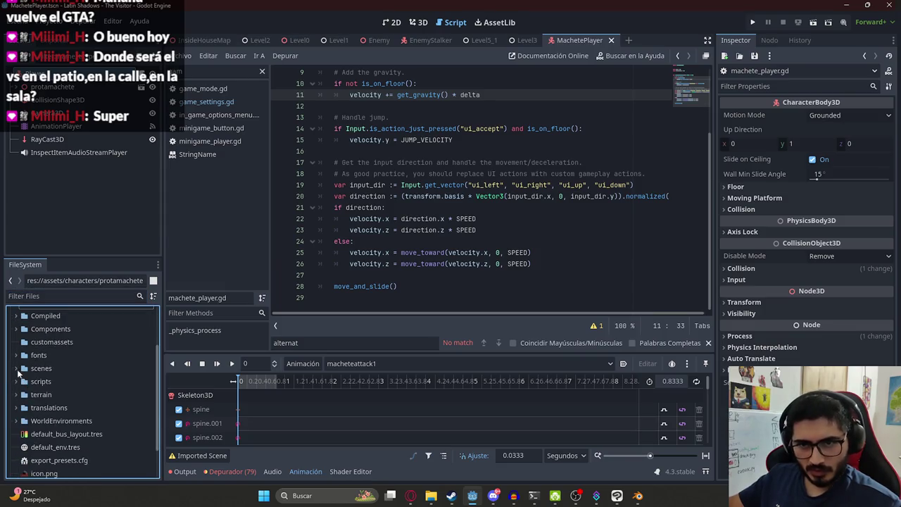